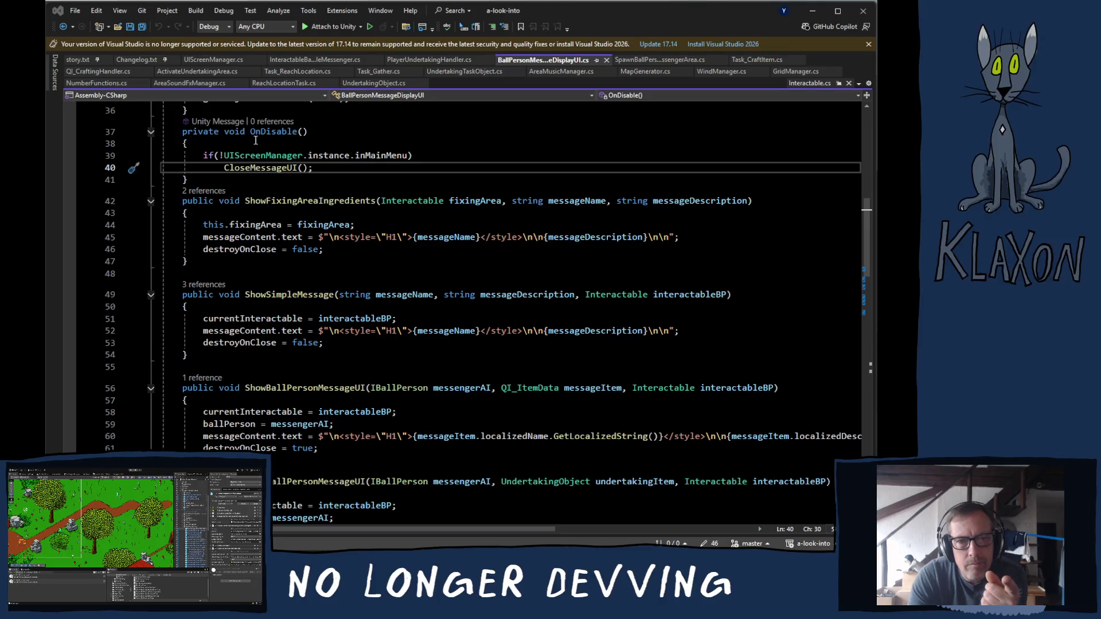
Scroll through BallPersonMessageDisplayUI.cs, then jump from OnDisable's call to the CloseMessageUI definition.
mouse_move(273, 199)
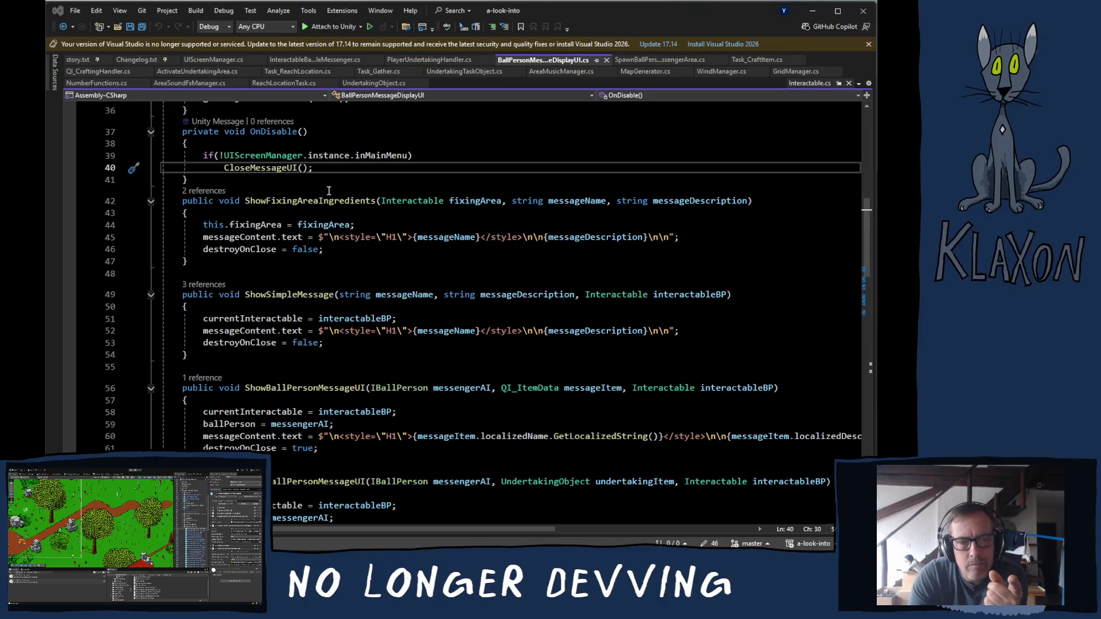
scroll(356, 193, "down", 1)
scroll(356, 193, "down", 13)
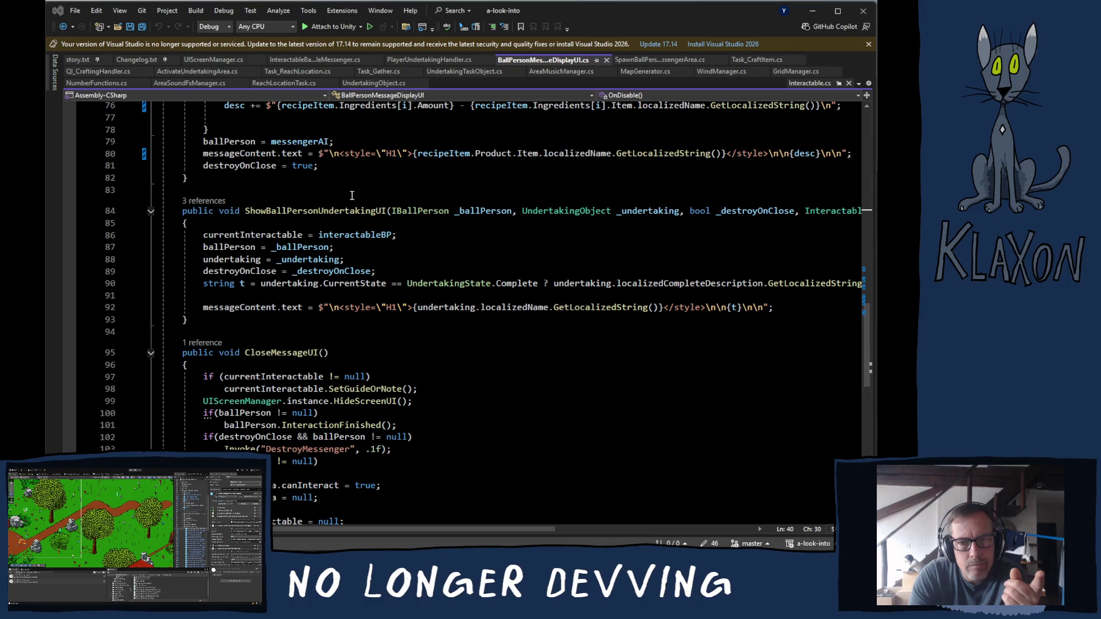
scroll(352, 196, "up", 15)
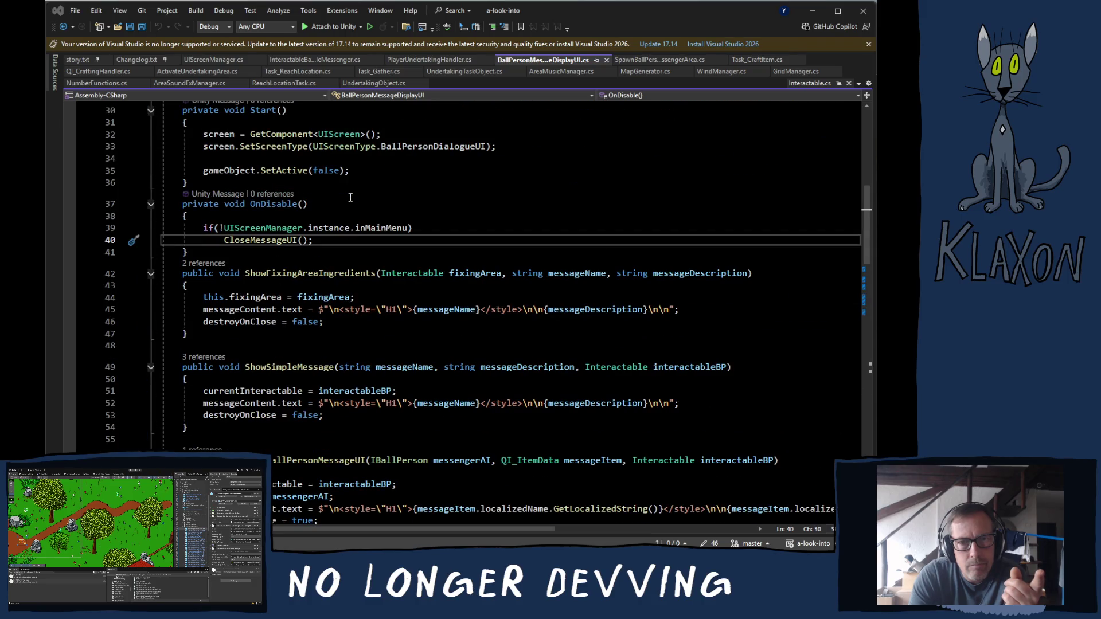
scroll(350, 198, "down", 15)
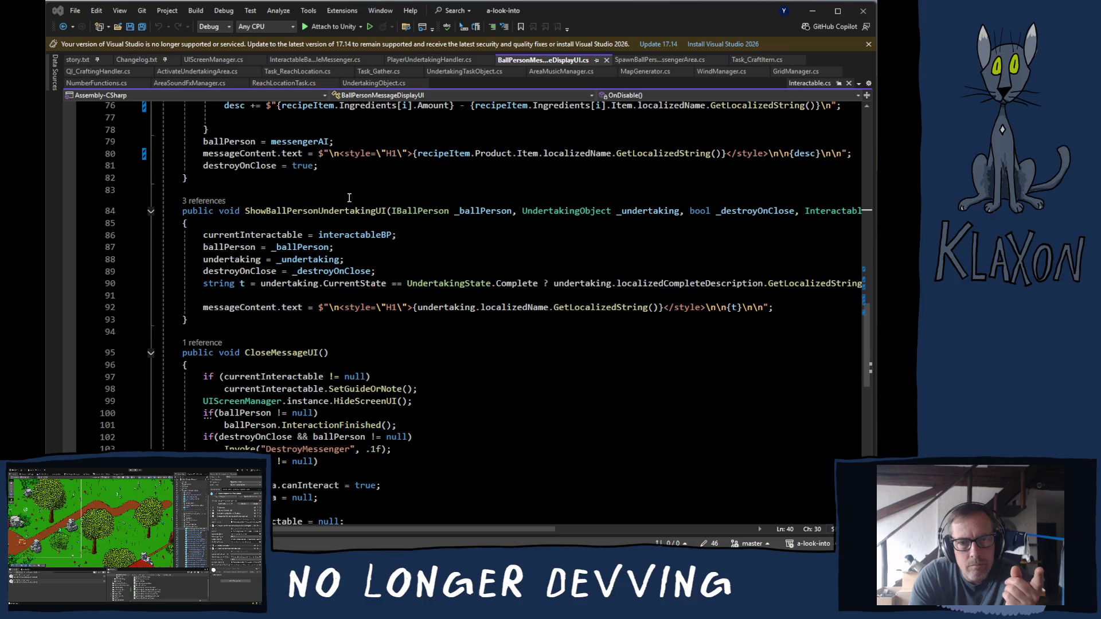
scroll(349, 198, "up", 14)
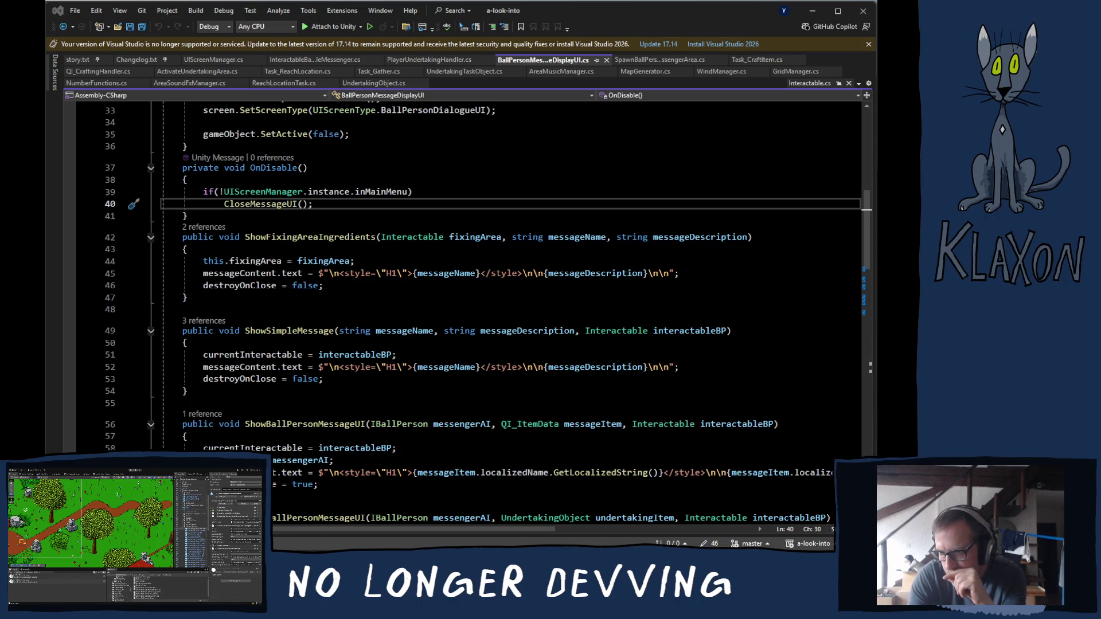
key("ctrl+minus")
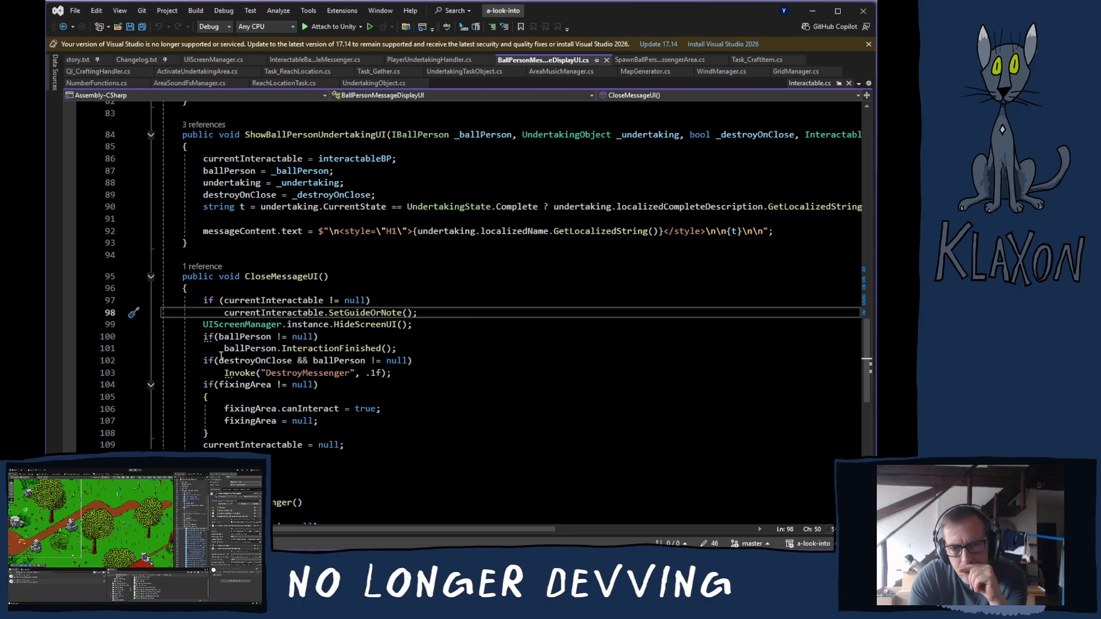
Comment out UIScreenManager.instance.HideScreenUI(); on line 99 and switch to Unity to recompile.
left_click(206, 325)
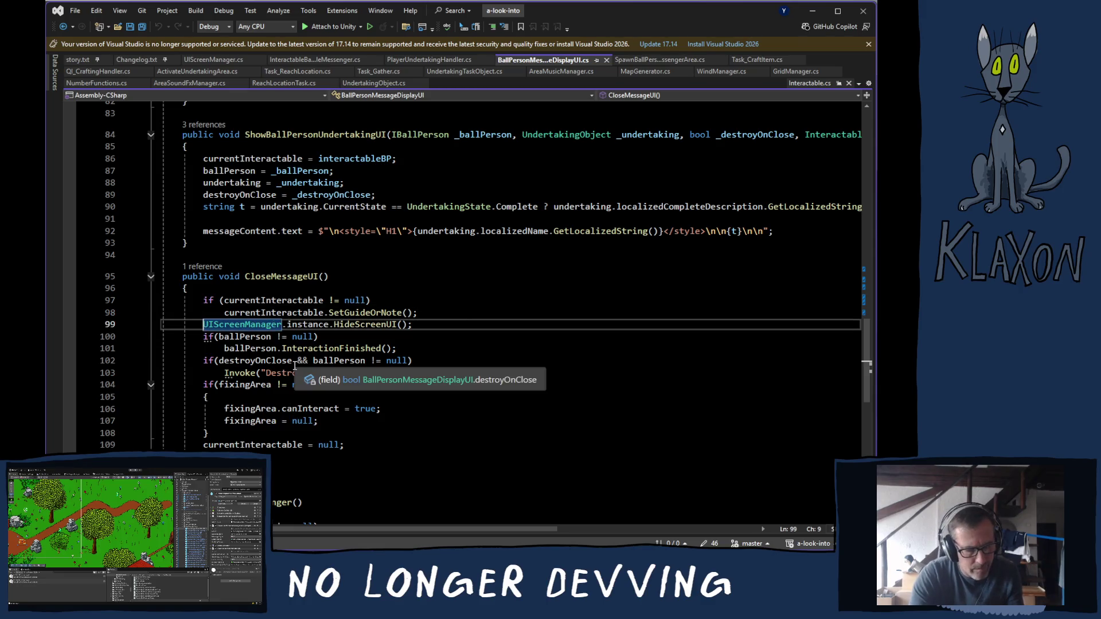
type("//")
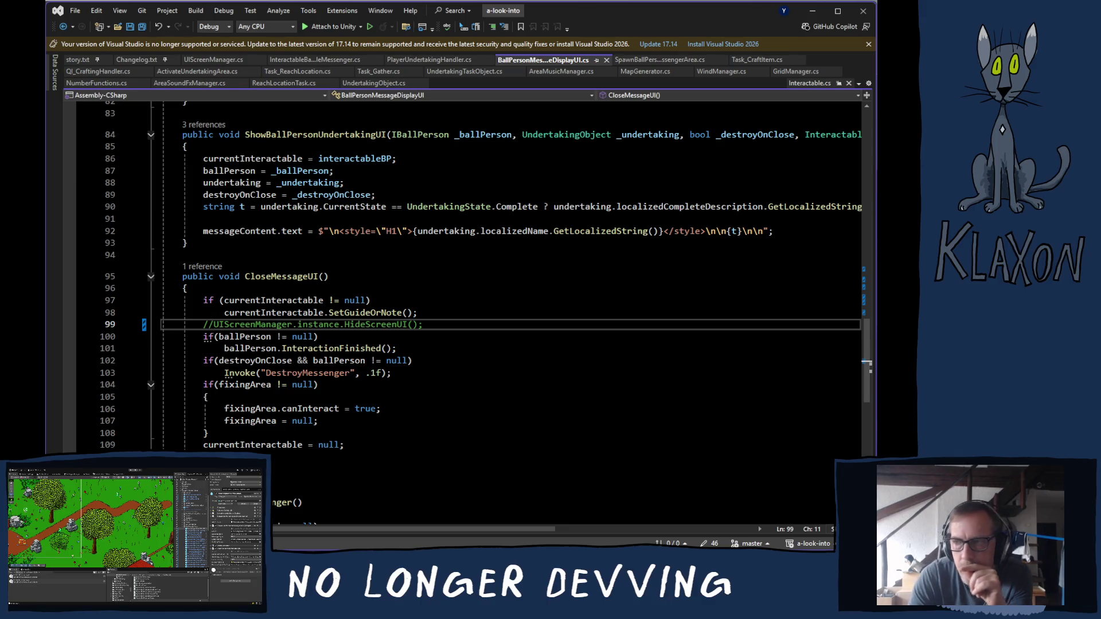
key("alt+Tab")
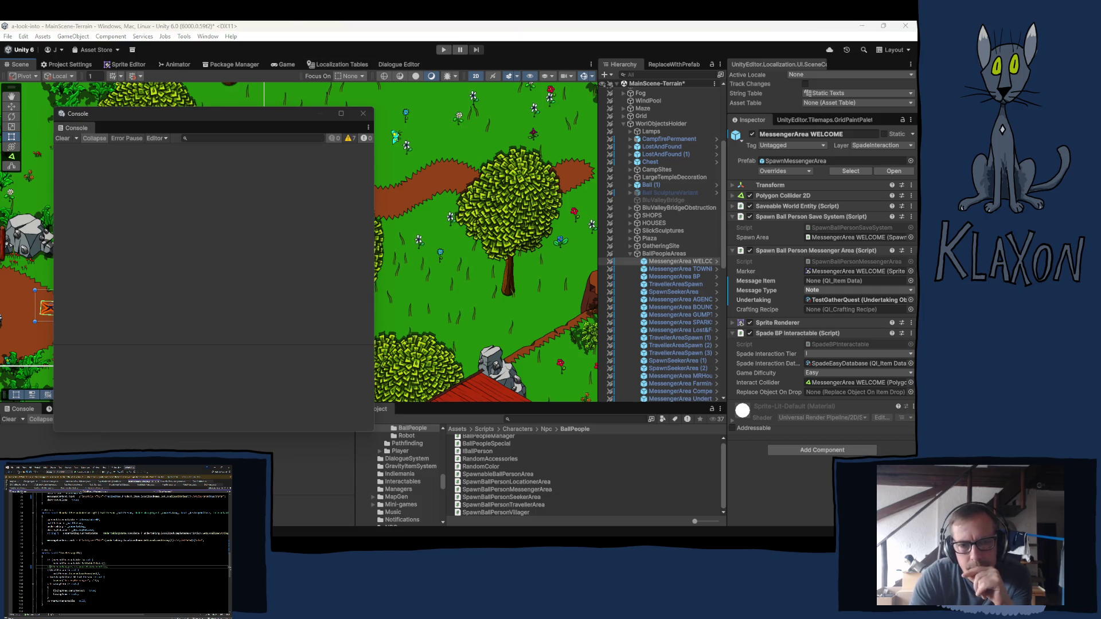
Back in Visual Studio, uncomment the HideScreenUI line and scroll up to OnDisable.
key("ctrl+k")
key("ctrl+u")
scroll(201, 343, "up", 17)
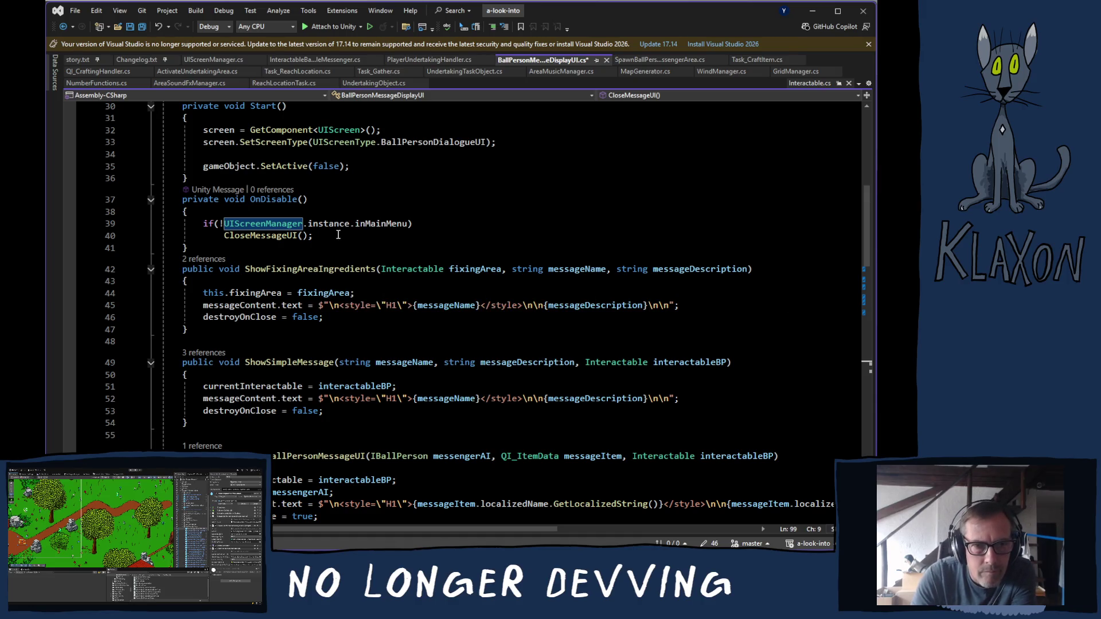
Insert an empty line 42 directly after OnDisable's closing brace.
left_click(253, 212)
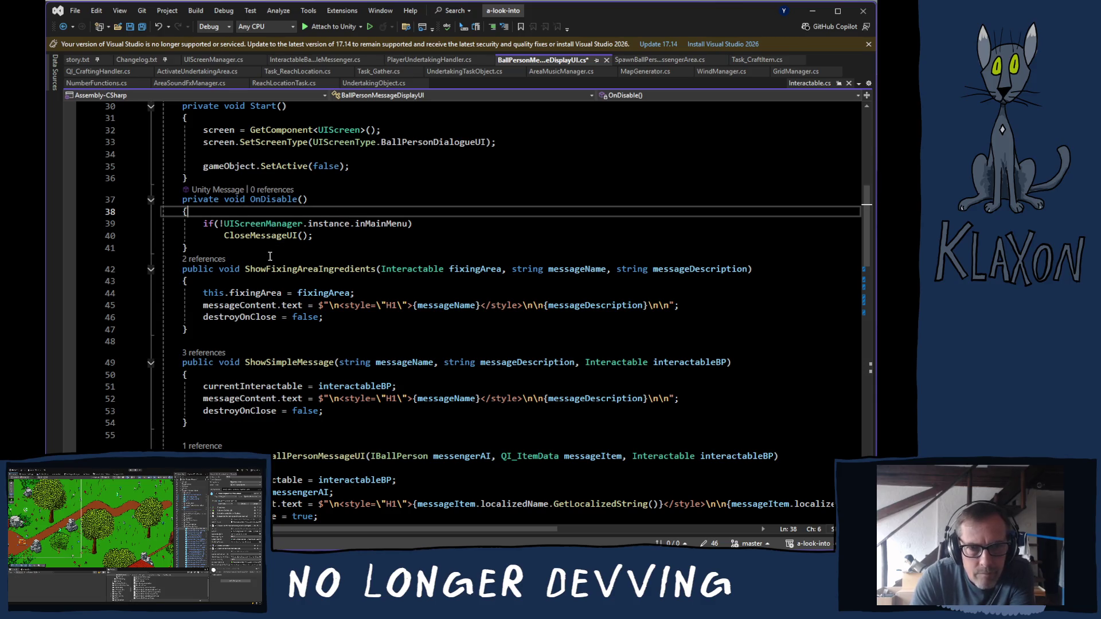
mouse_move(285, 242)
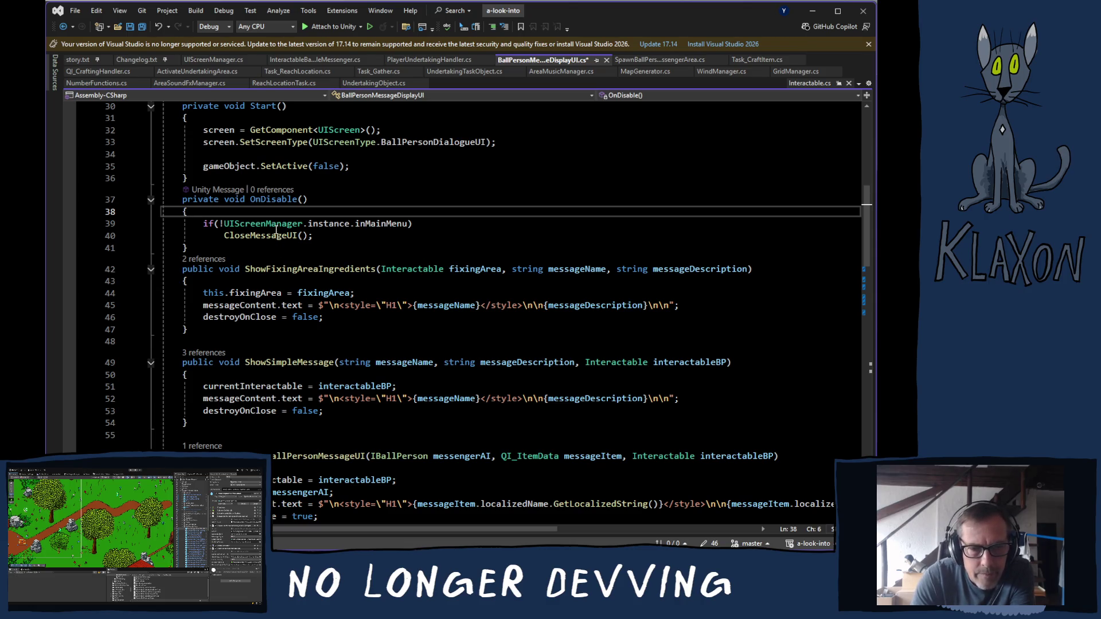
left_click(231, 245)
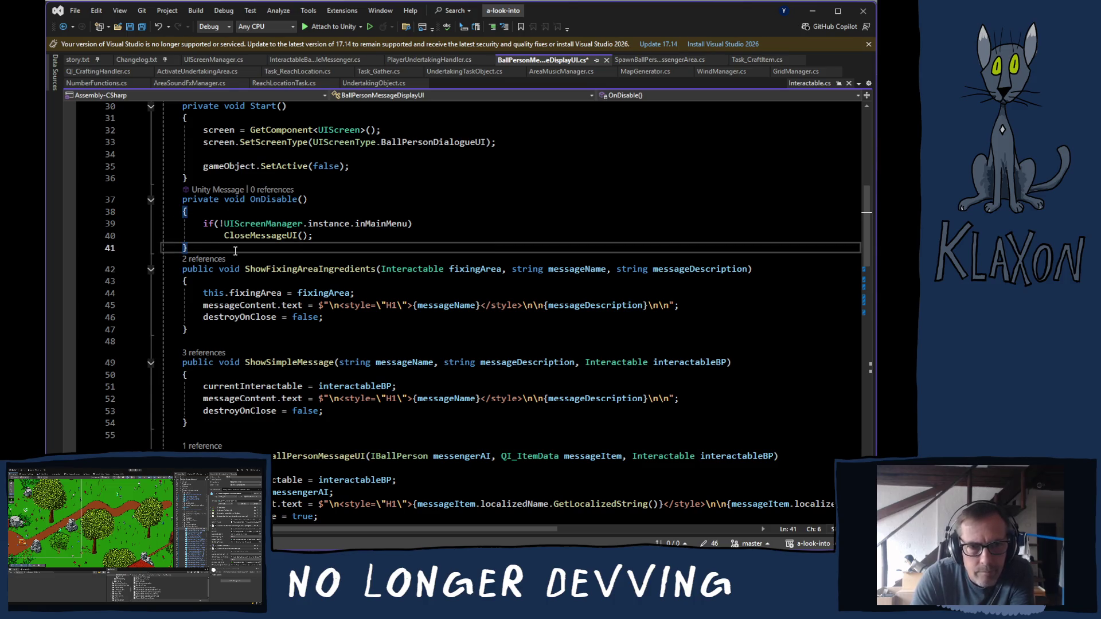
key("Return")
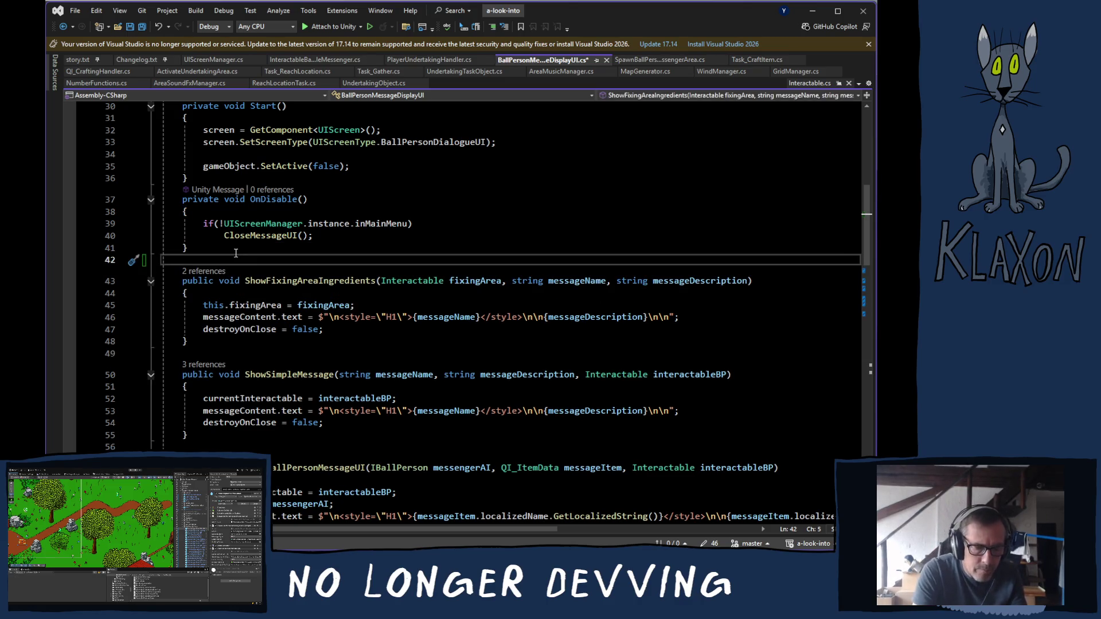
Declare a new void CloseOnDisable() method and select the CloseMessageUI(); call inside OnDisable.
type("void ")
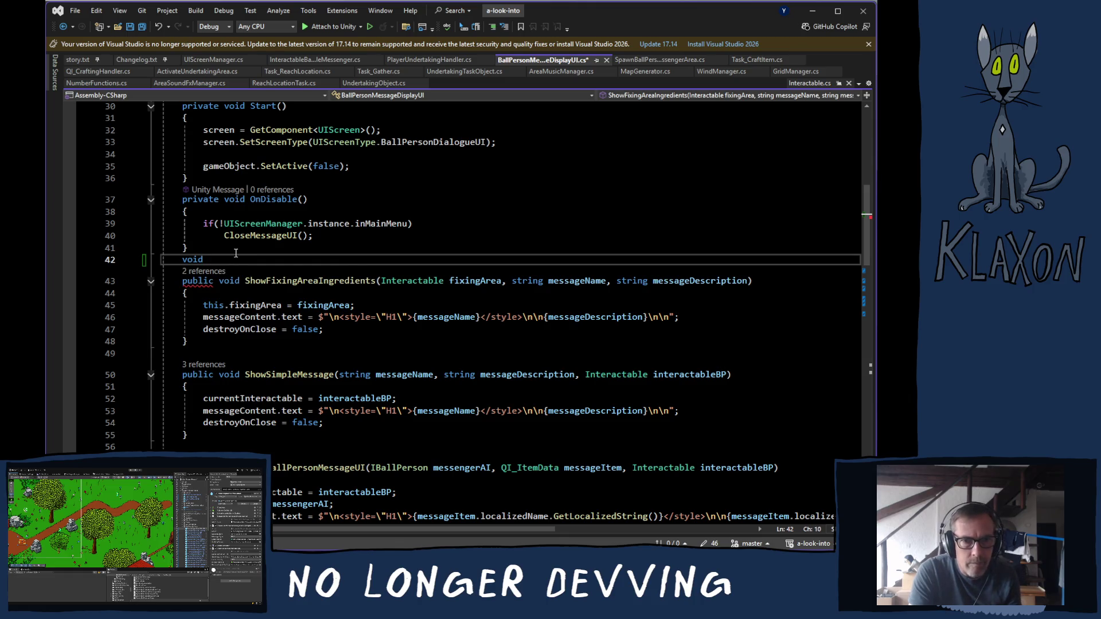
type("Clo")
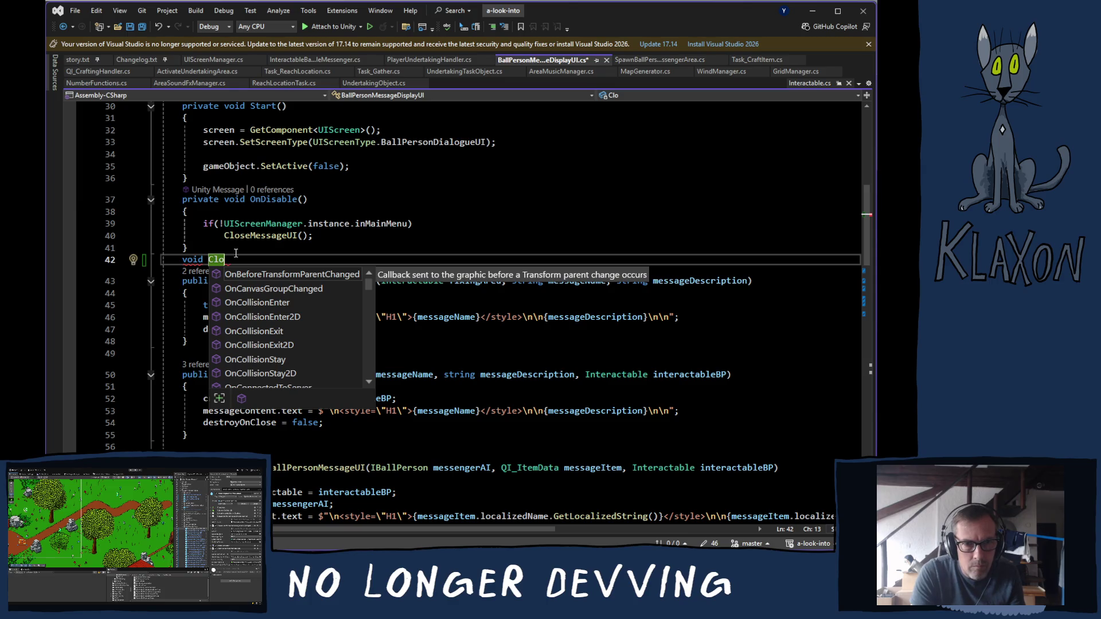
type("seO")
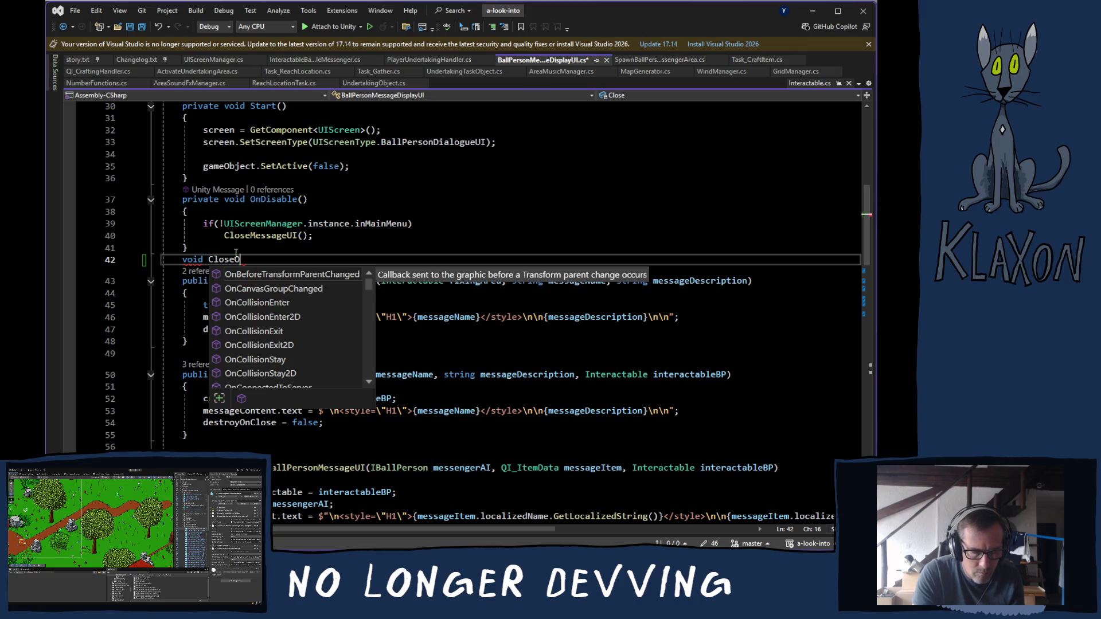
type("nDisable")
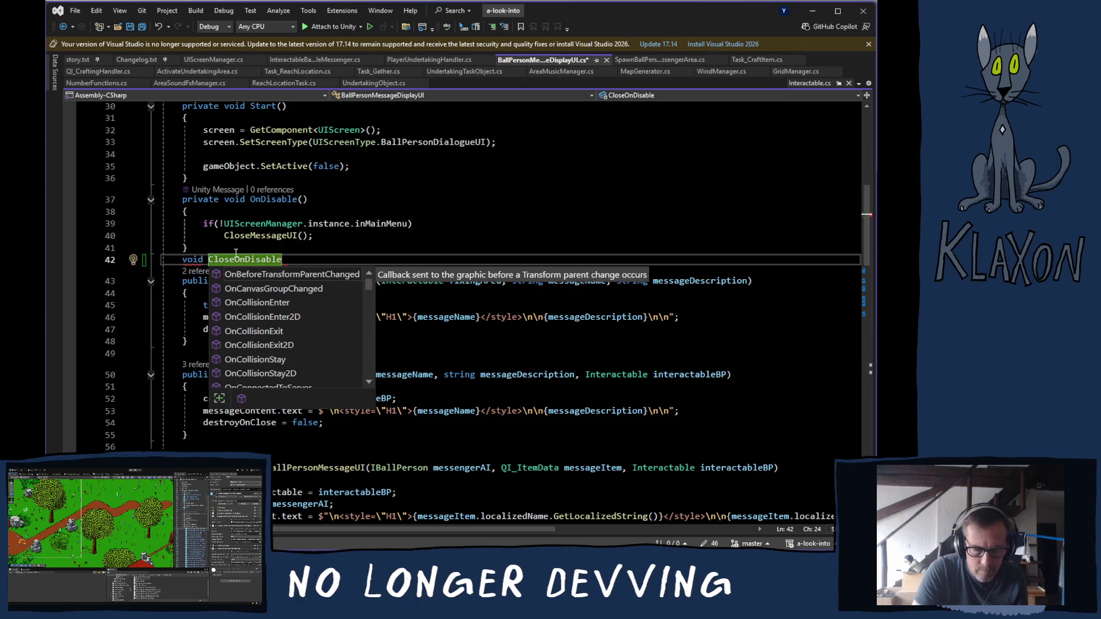
type("(){")
key("Return")
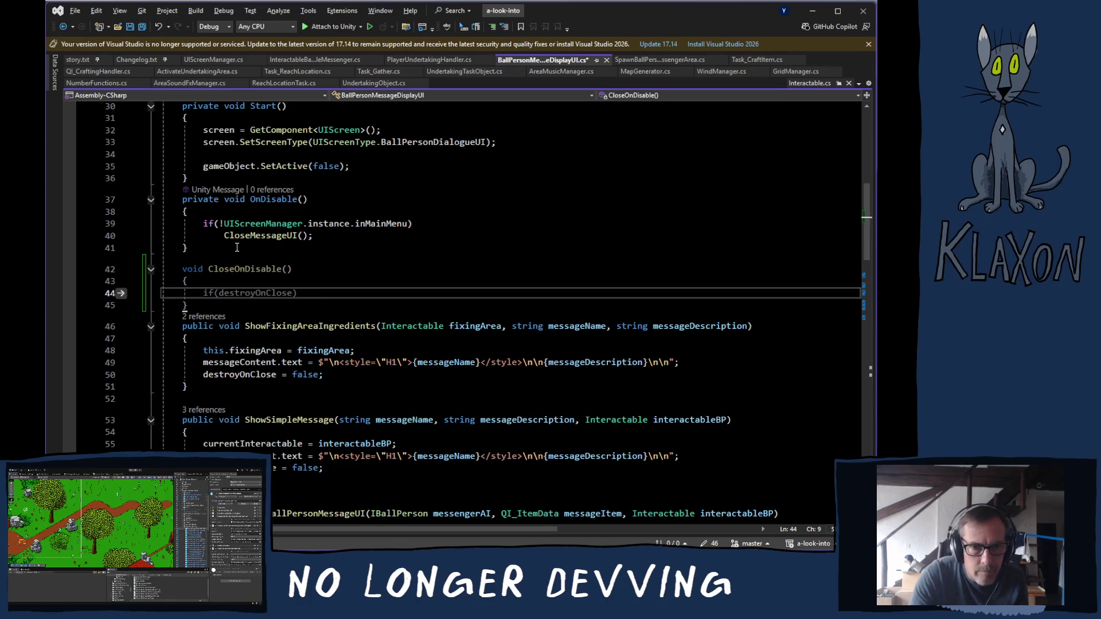
left_click(207, 224)
left_click_drag(208, 224, 324, 236)
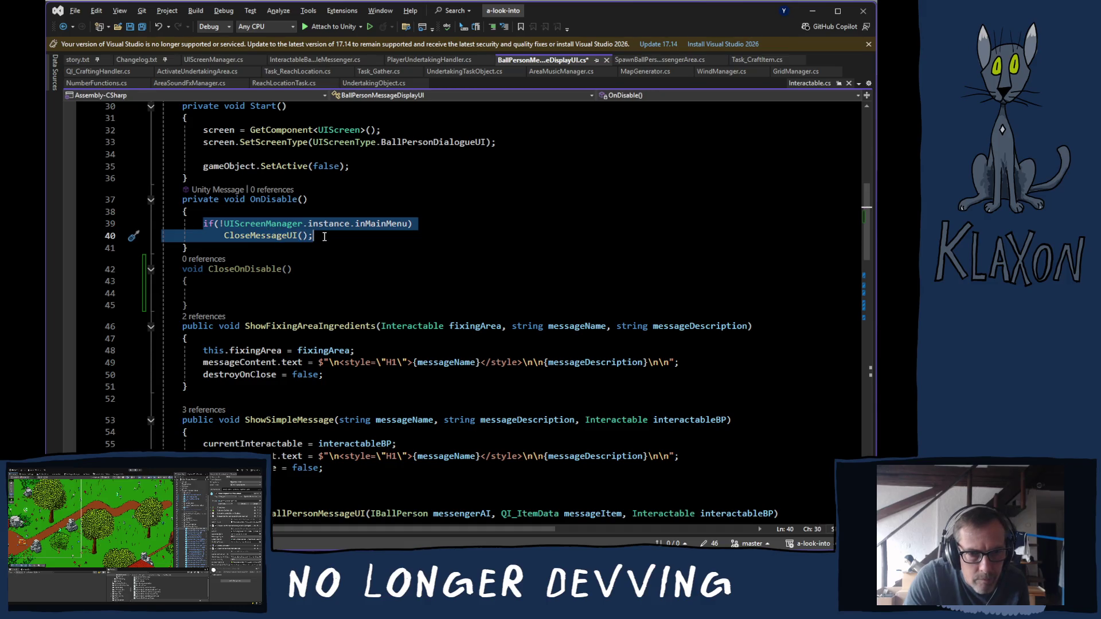
left_click(244, 236)
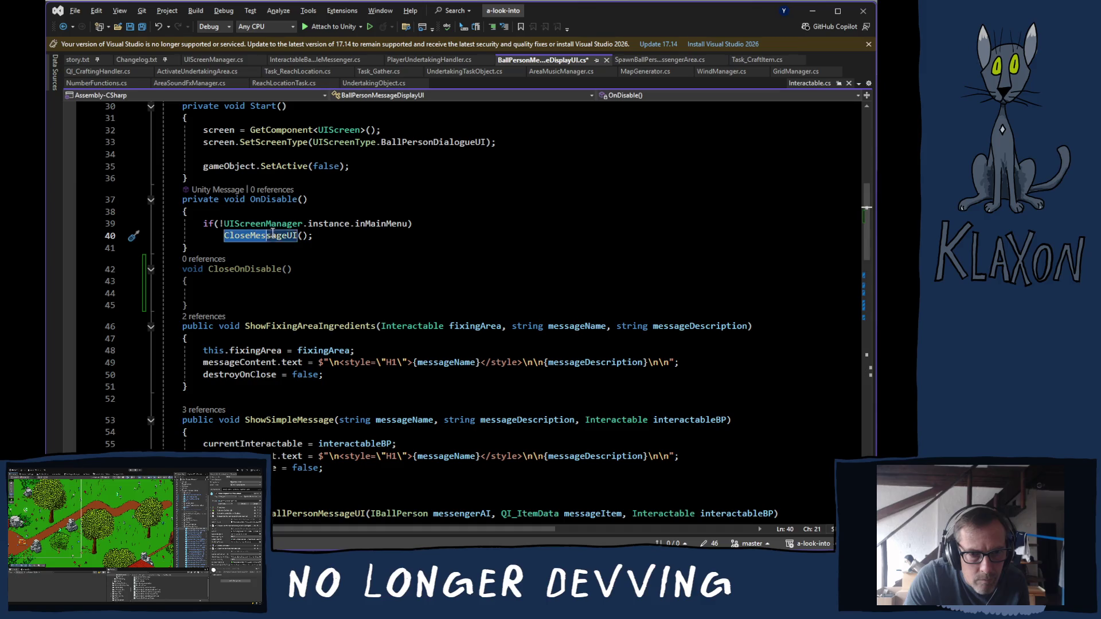
left_click_drag(272, 233, 314, 235)
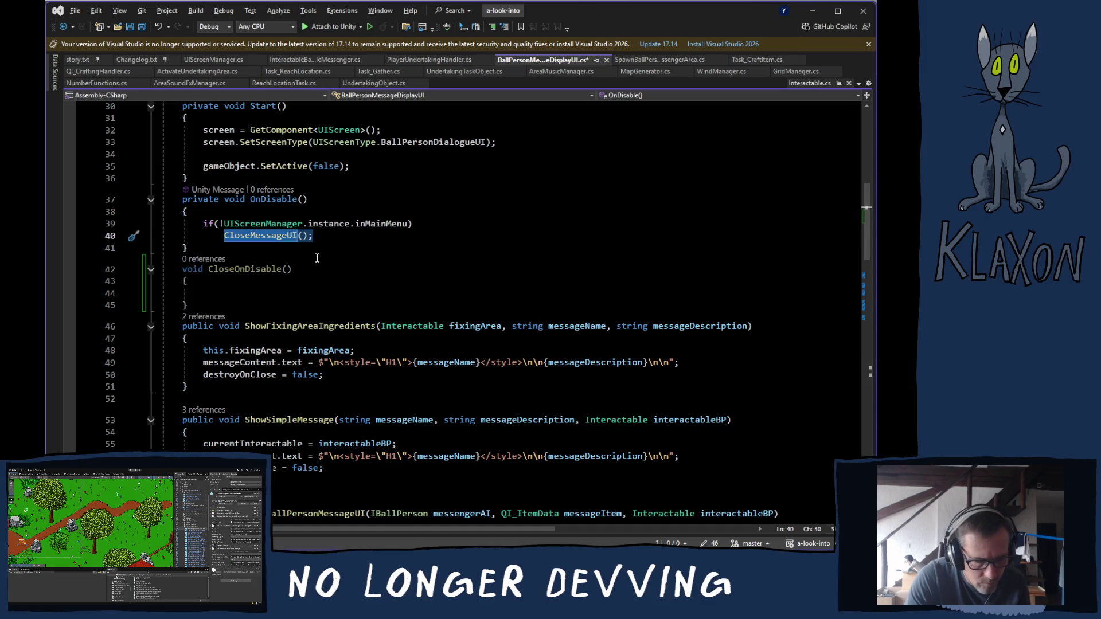
Move the CloseMessageUI(); call out of OnDisable into the CloseOnDisable method body.
key("ctrl+x")
left_click(228, 288)
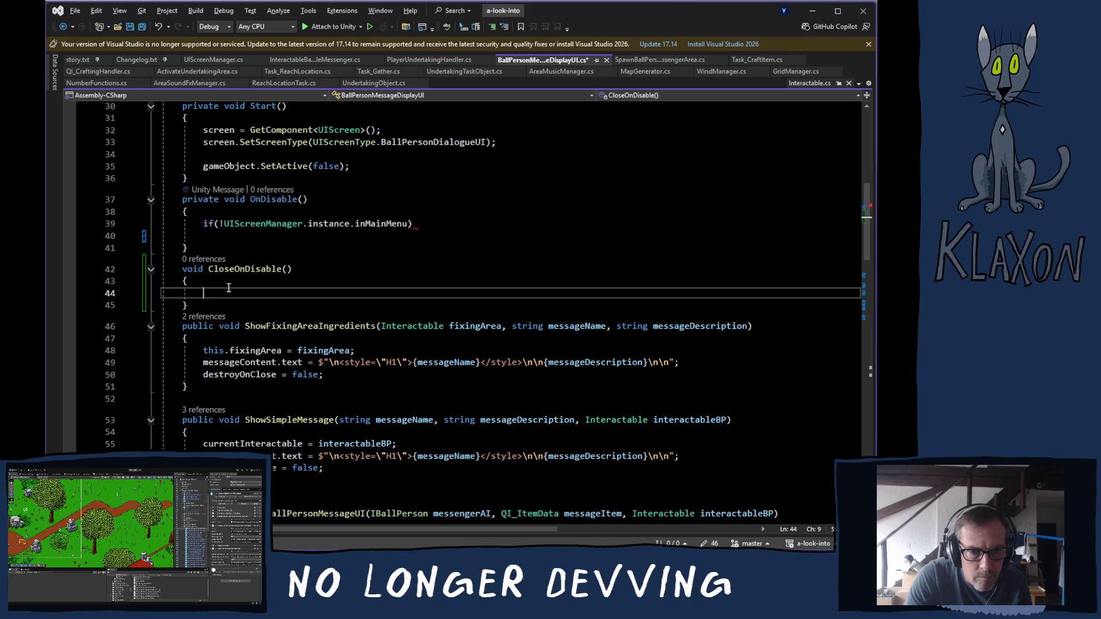
key("Return")
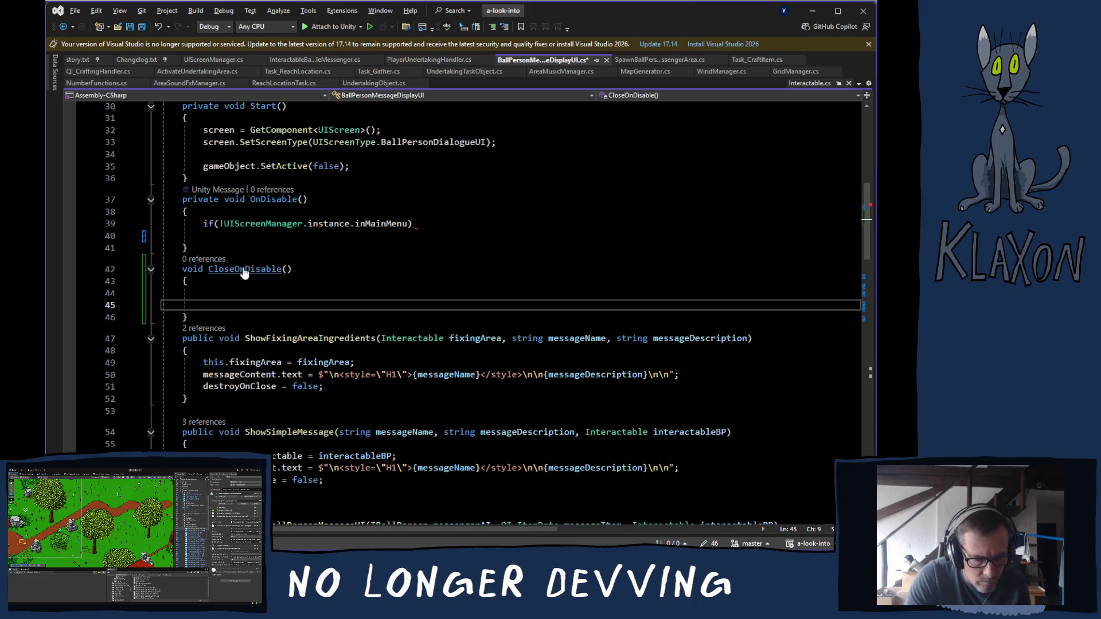
key("ctrl+z")
key("ctrl+z")
key("ctrl+z")
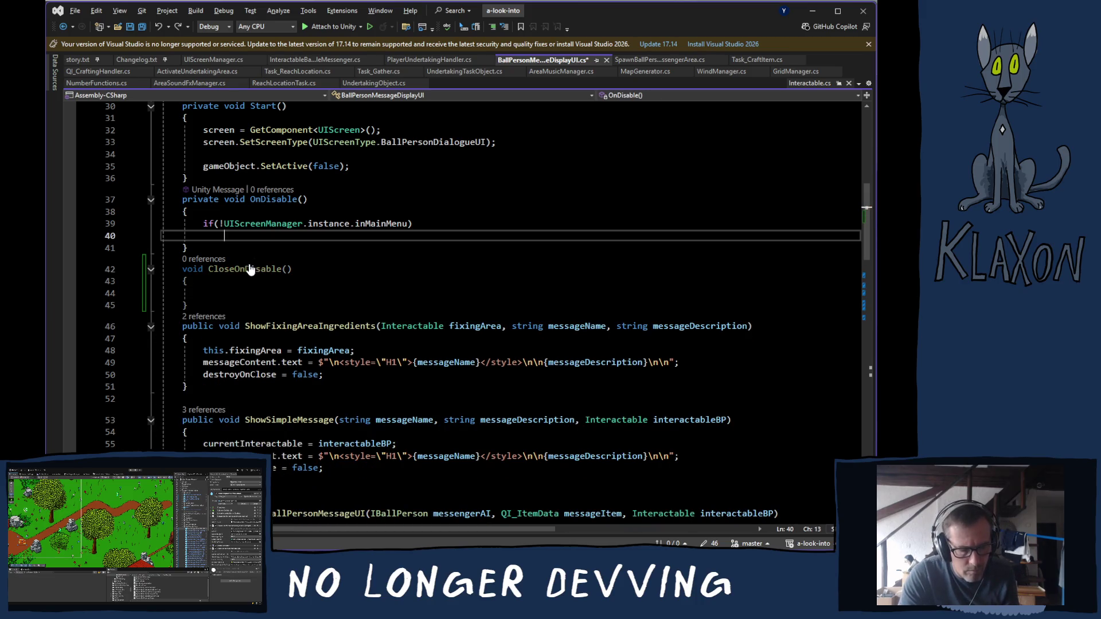
left_click(228, 285)
left_click(226, 291)
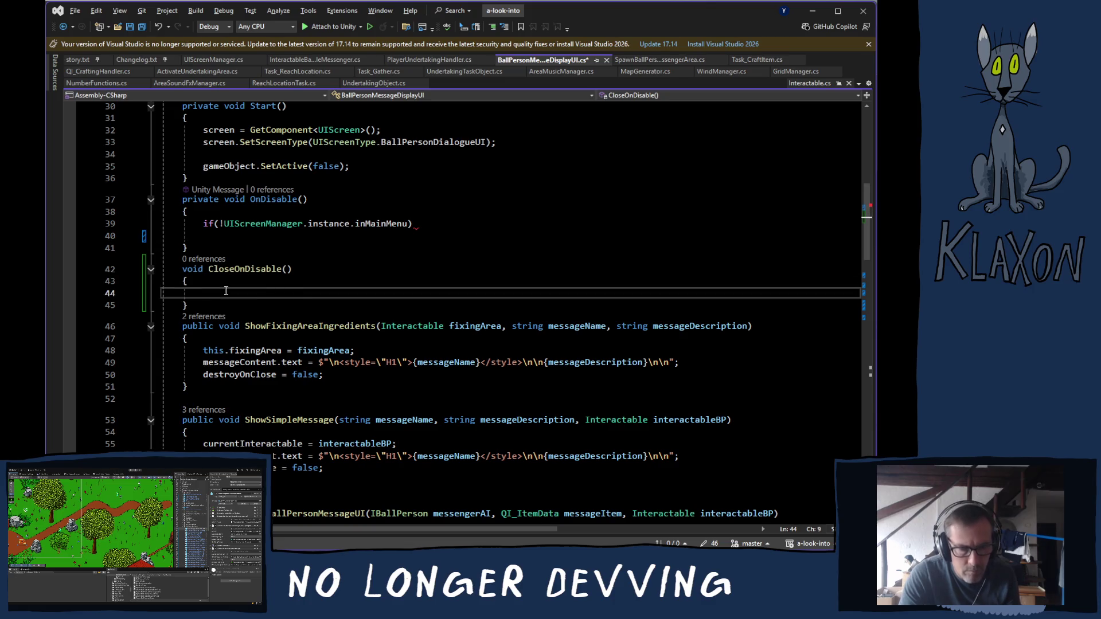
key("ctrl+v")
left_click(258, 235)
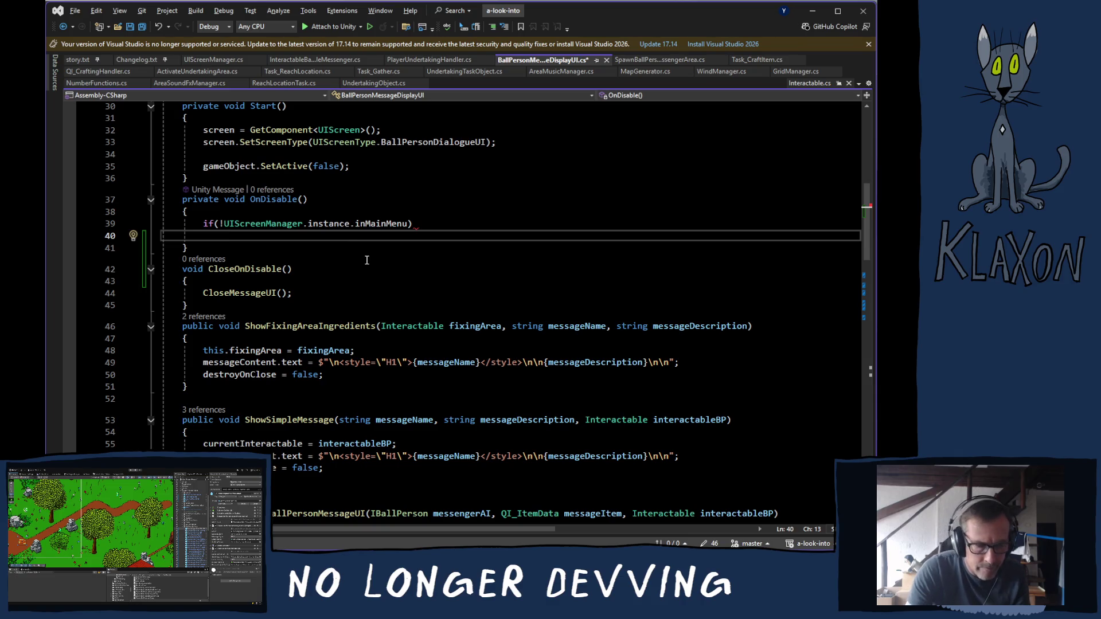
Add Invoke("CloseOnDisable", 0.2f); inside OnDisable.
type("i")
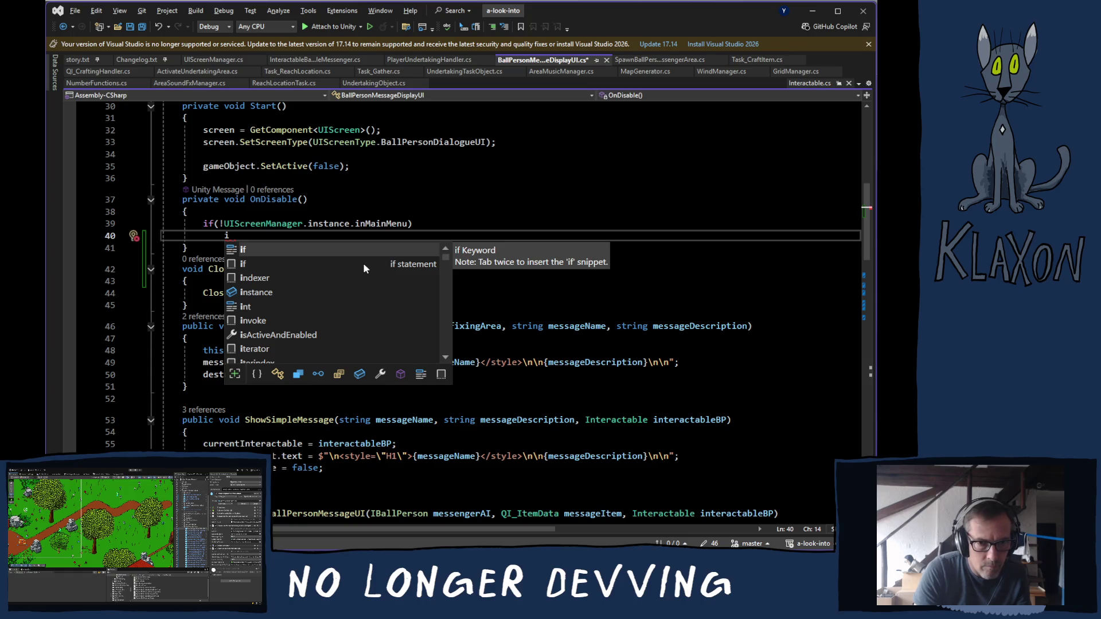
type("n")
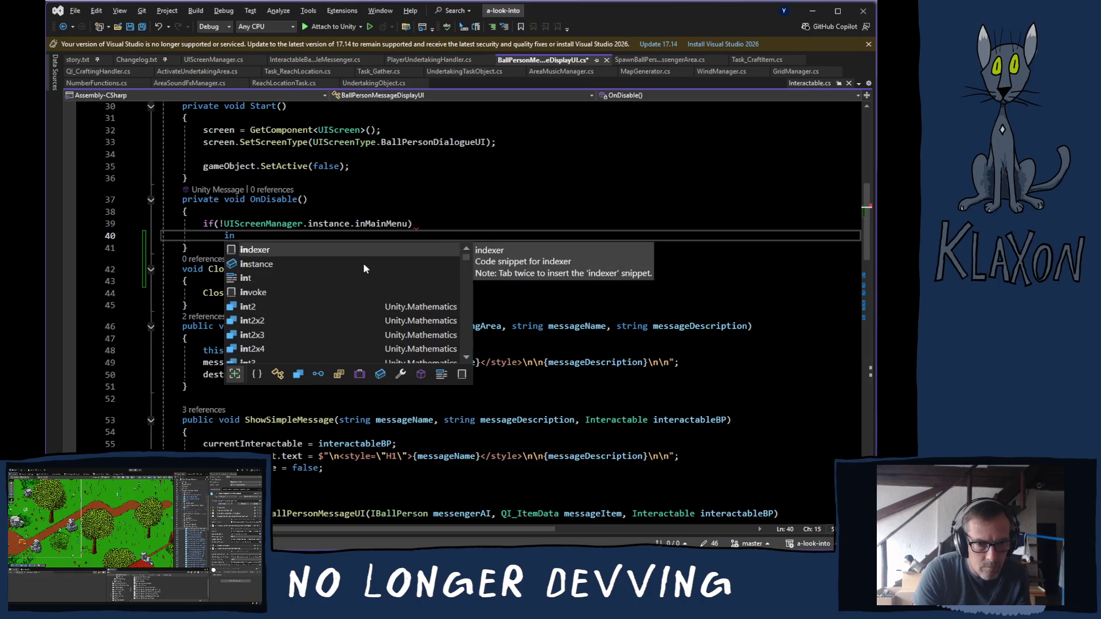
type("v")
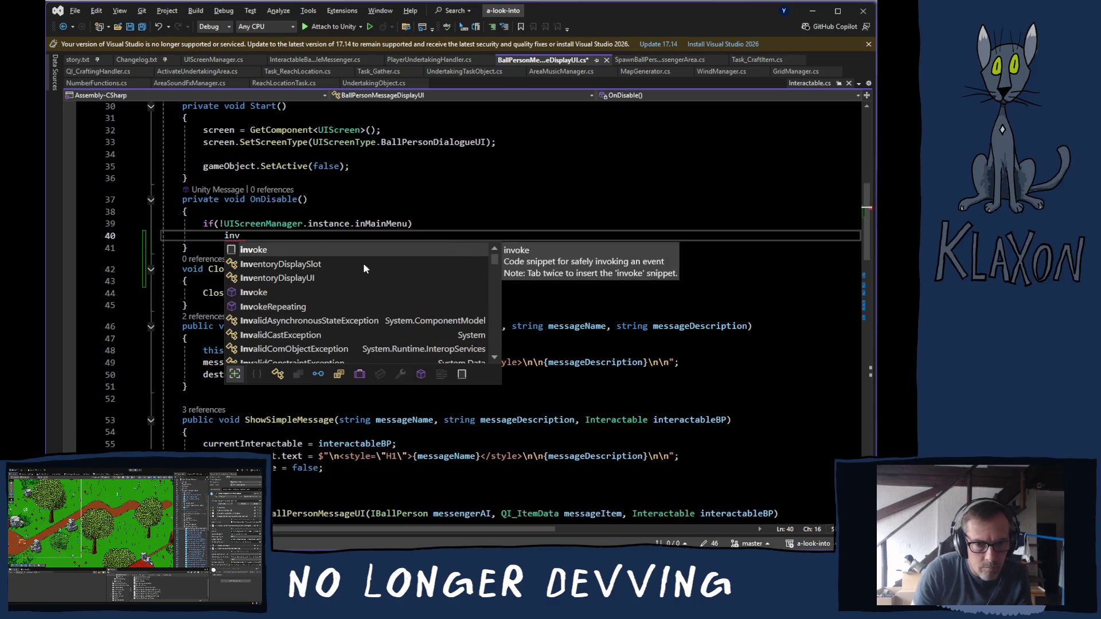
key("Down")
key("Down")
key("Tab")
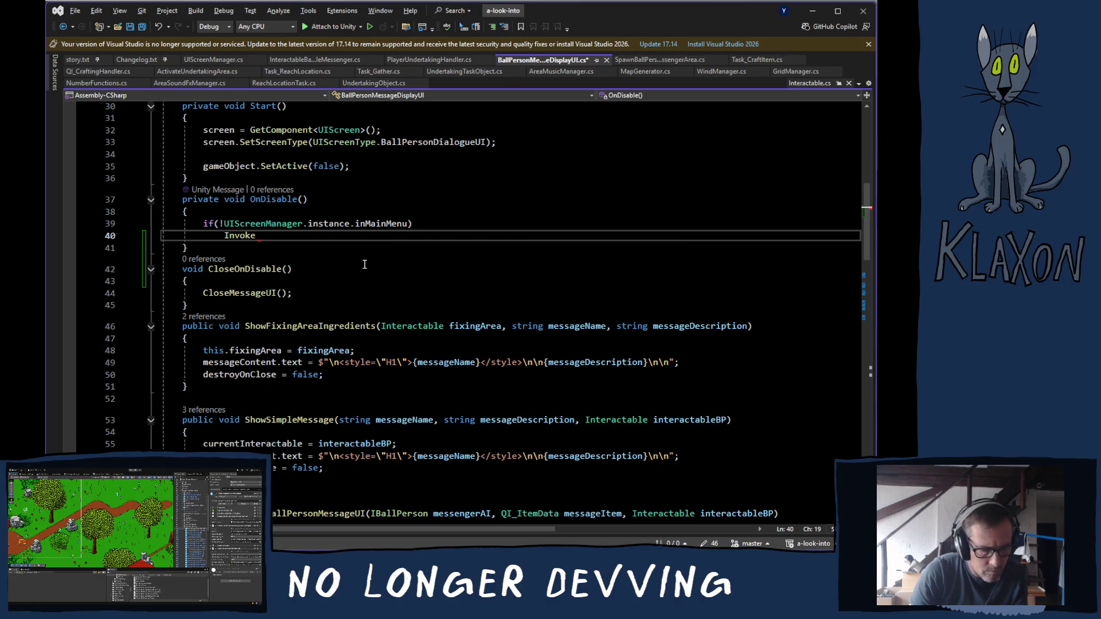
type("(")
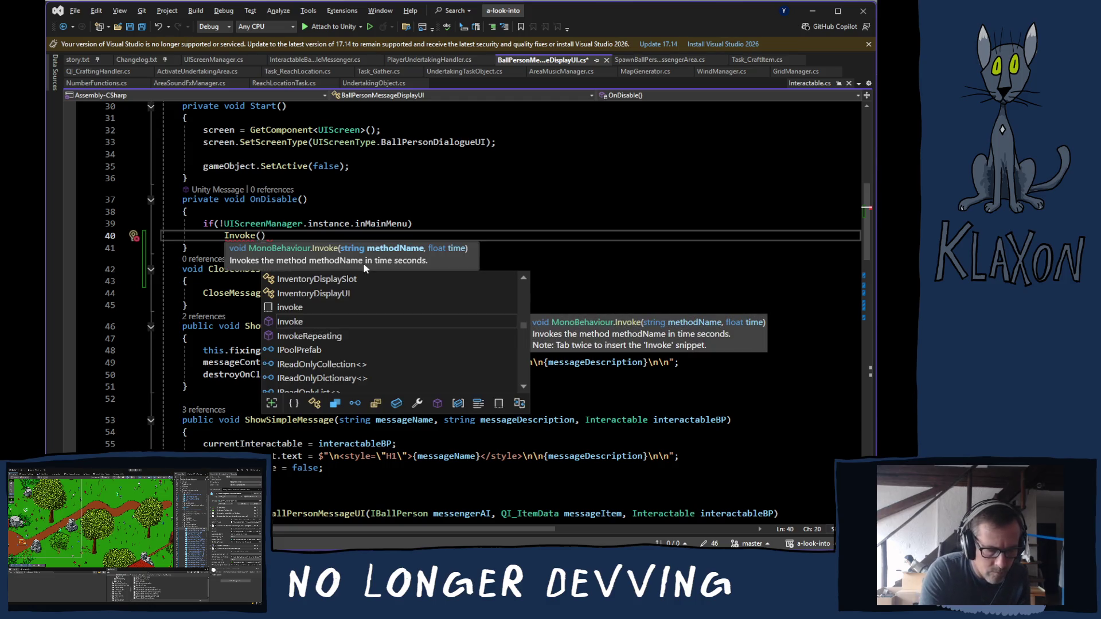
type("\"")
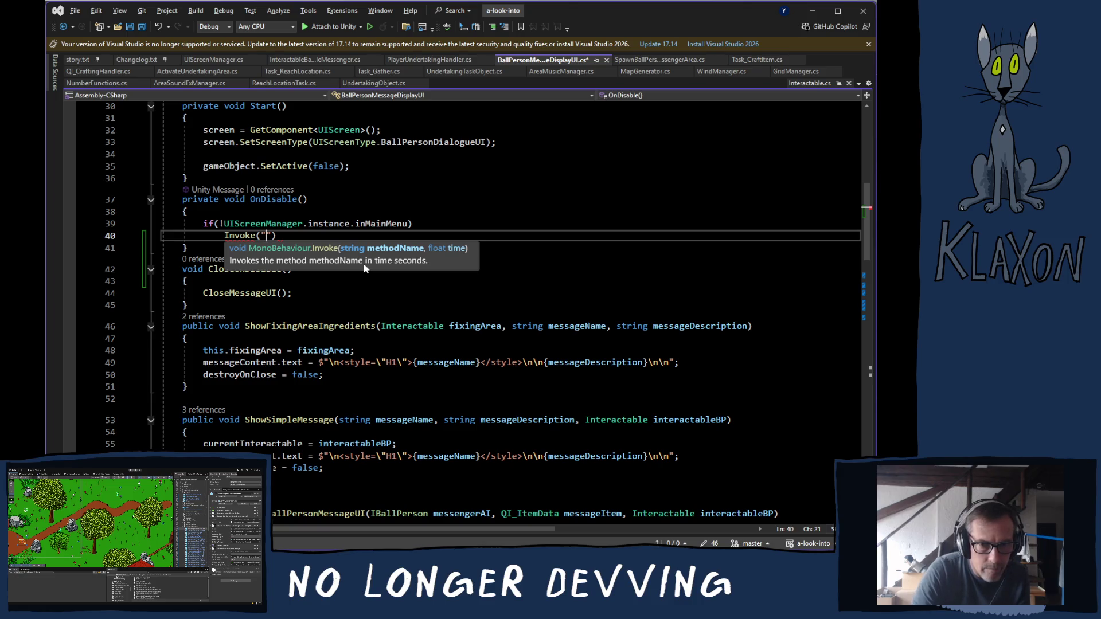
key("Down")
key("Down")
key("Down")
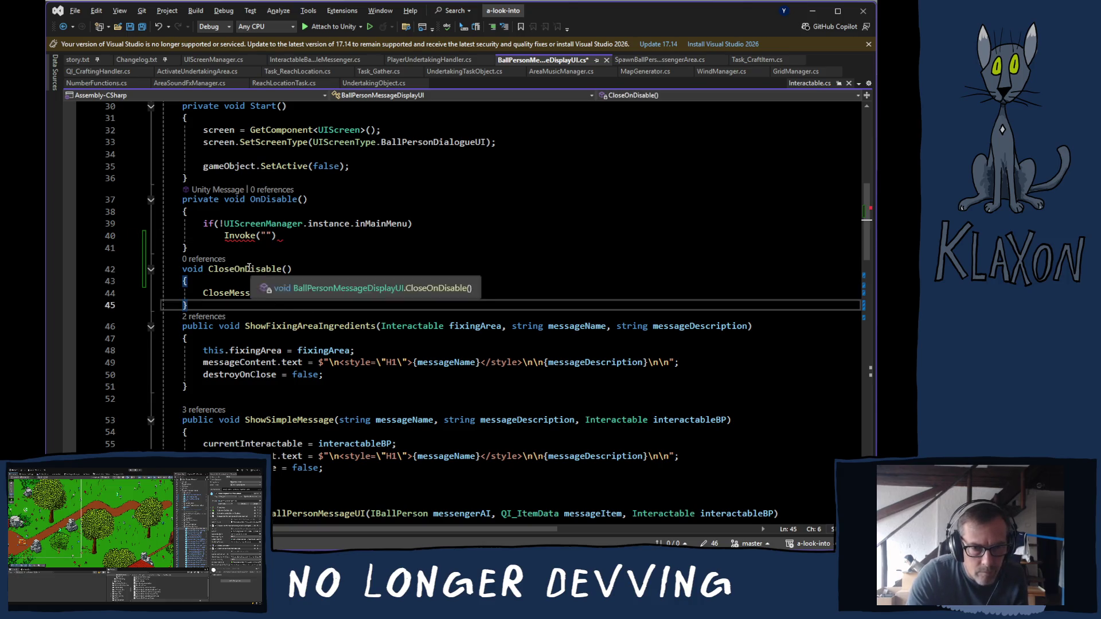
double_click(249, 268)
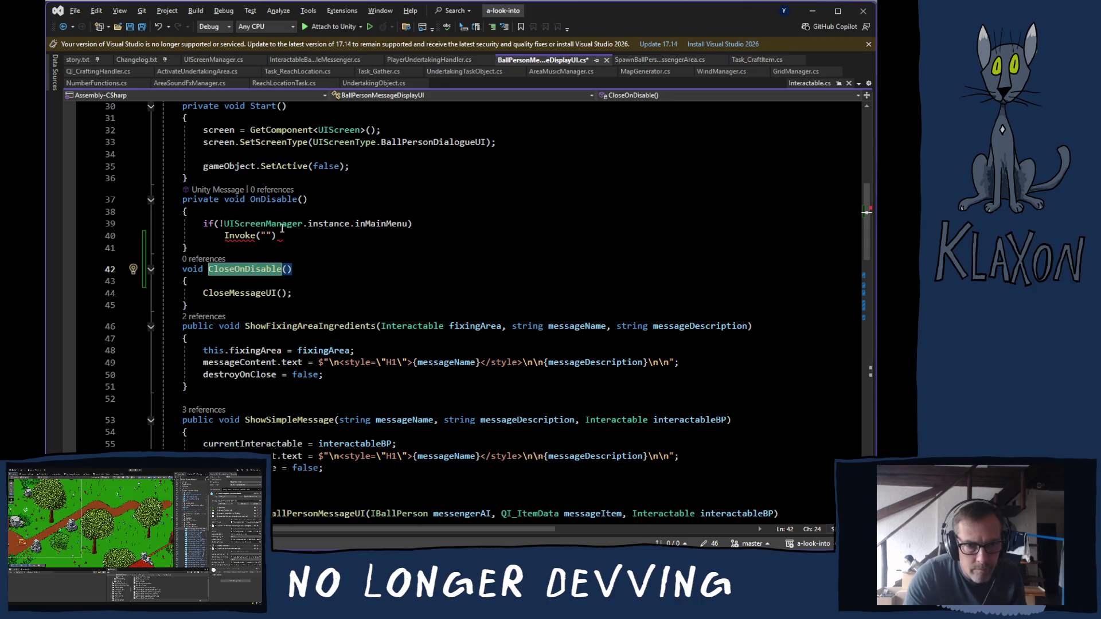
key("ctrl+c")
left_click(266, 235)
key("ctrl+v")
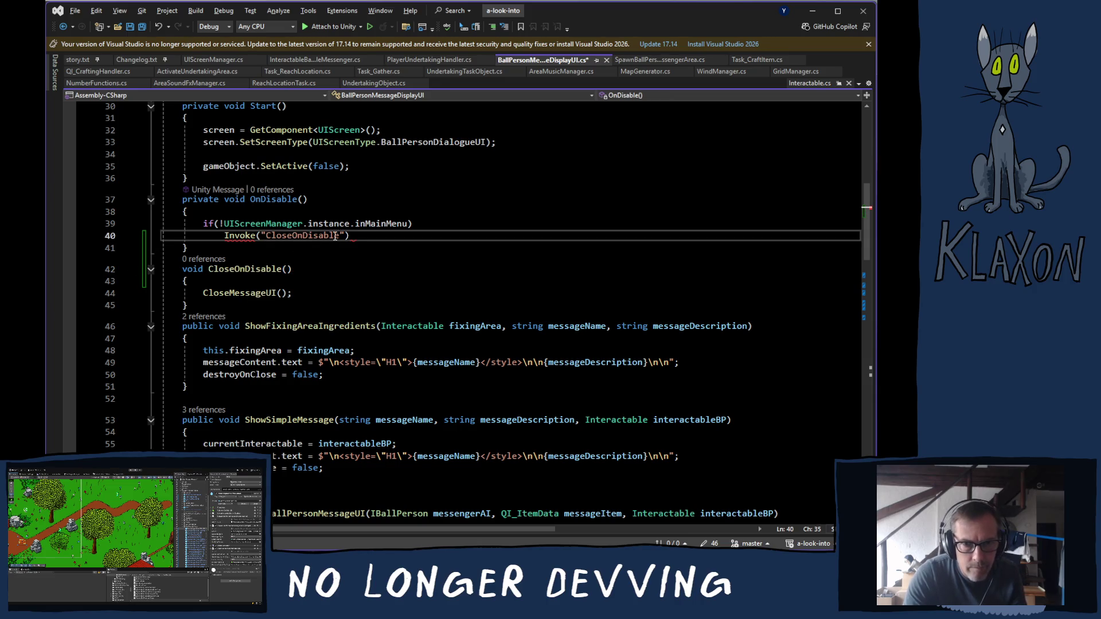
key("Right")
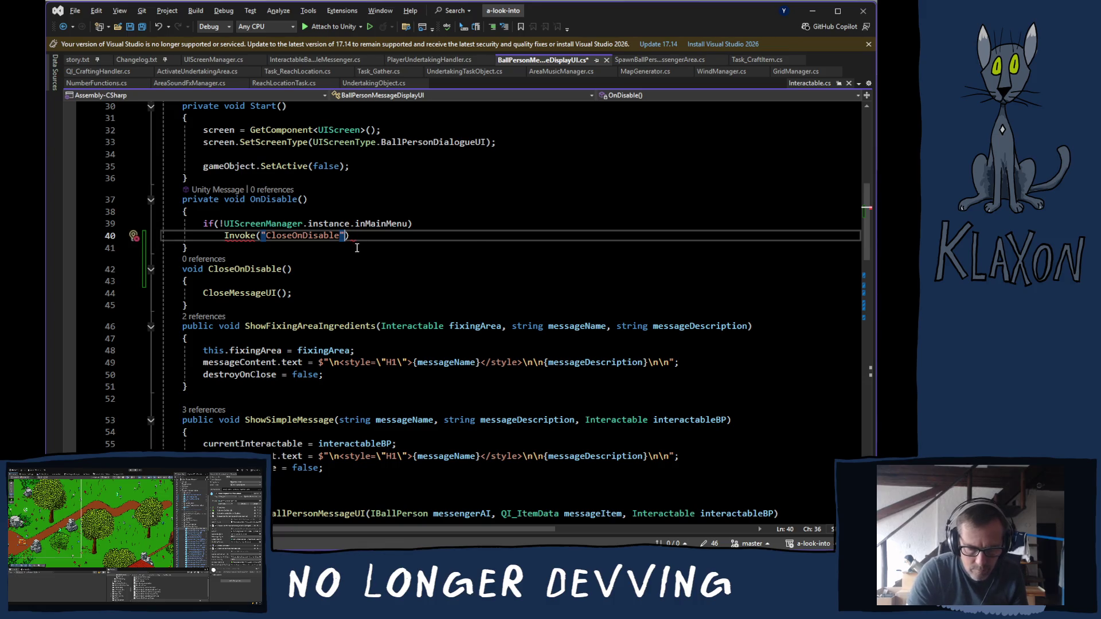
type(", 0.2f")
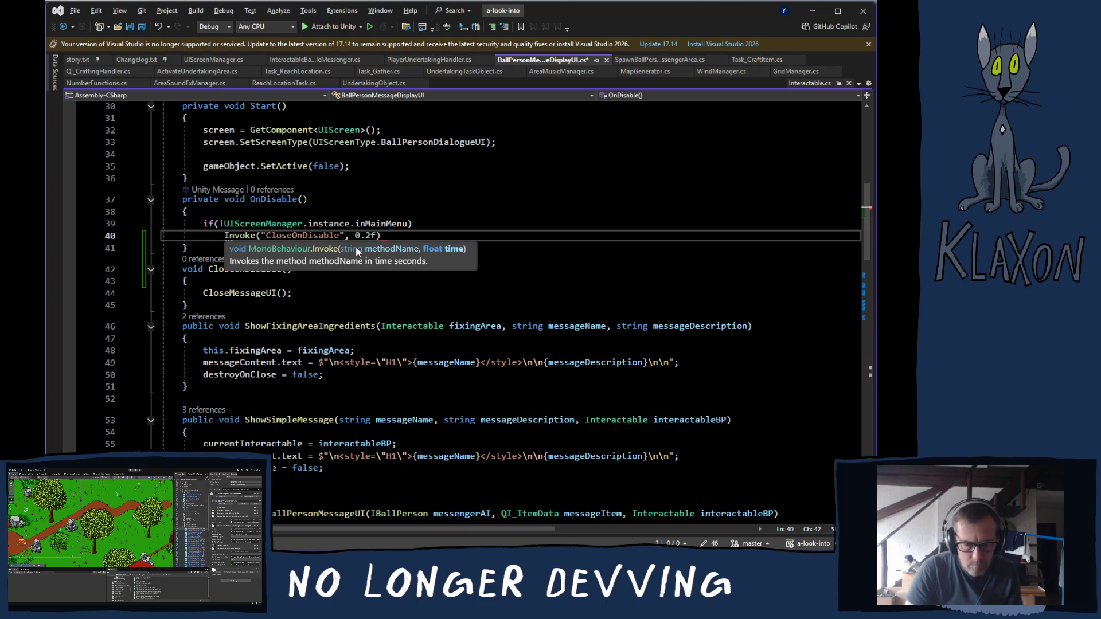
type(");")
Save BallPersonMessageDisplayUI.cs and switch back to the Unity editor.
key("ctrl+s")
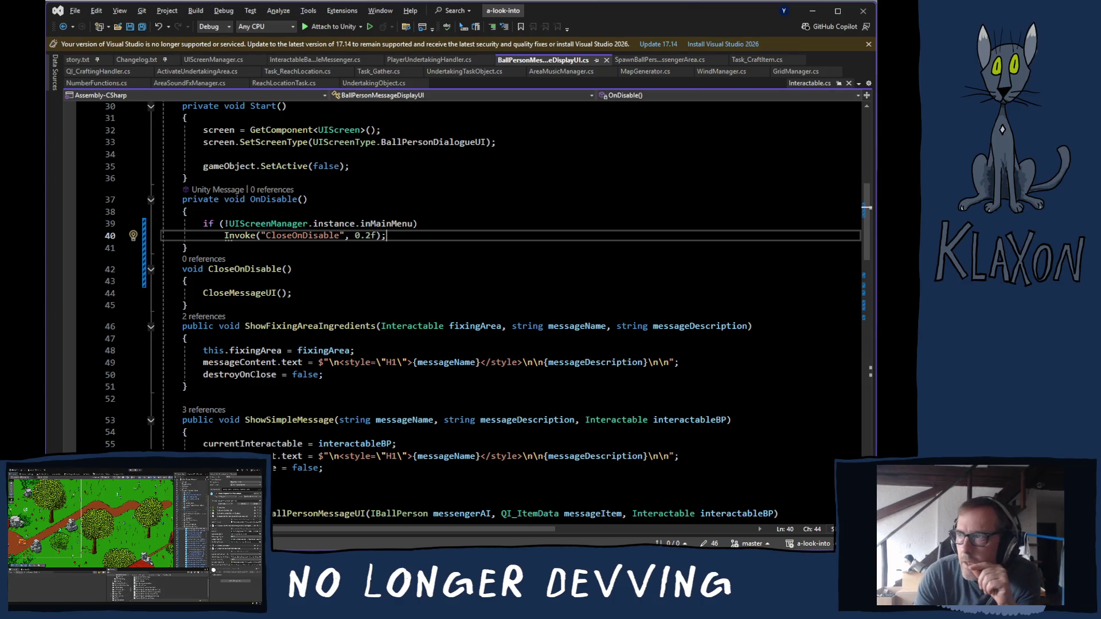
key("alt+Tab")
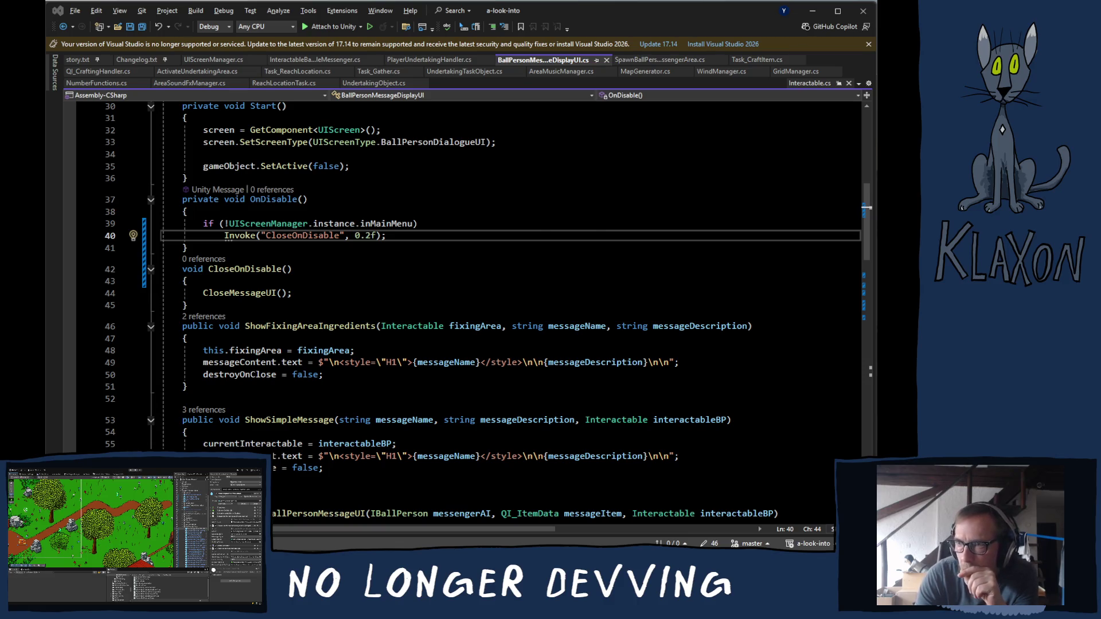
key("alt+Tab")
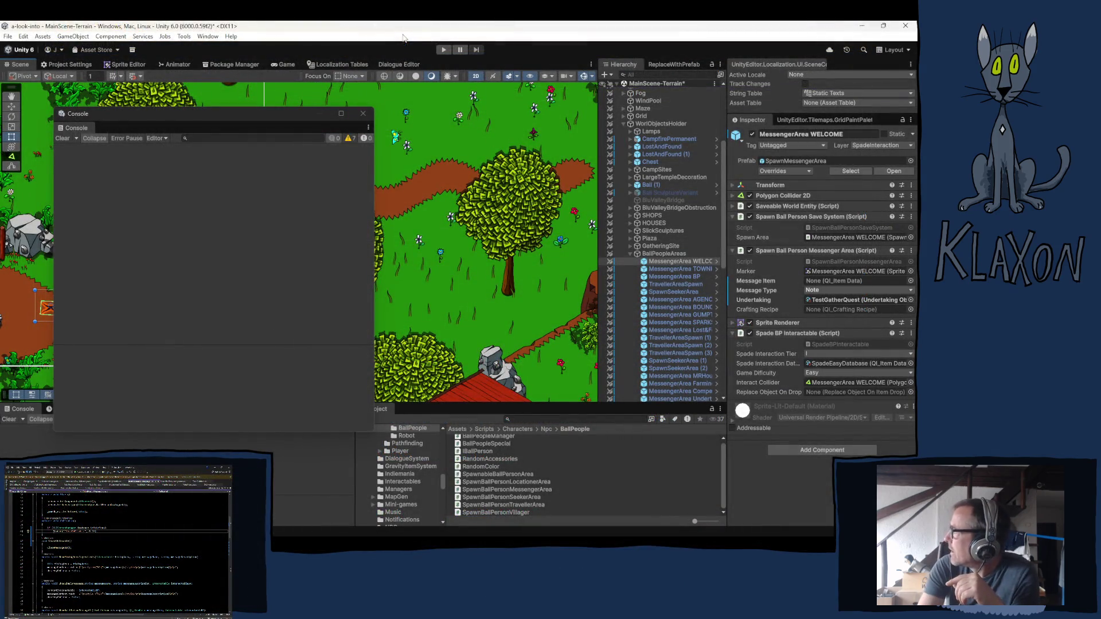
Close the Console, save the scene, and start a New Game in Play mode with a chosen character.
left_click(363, 113)
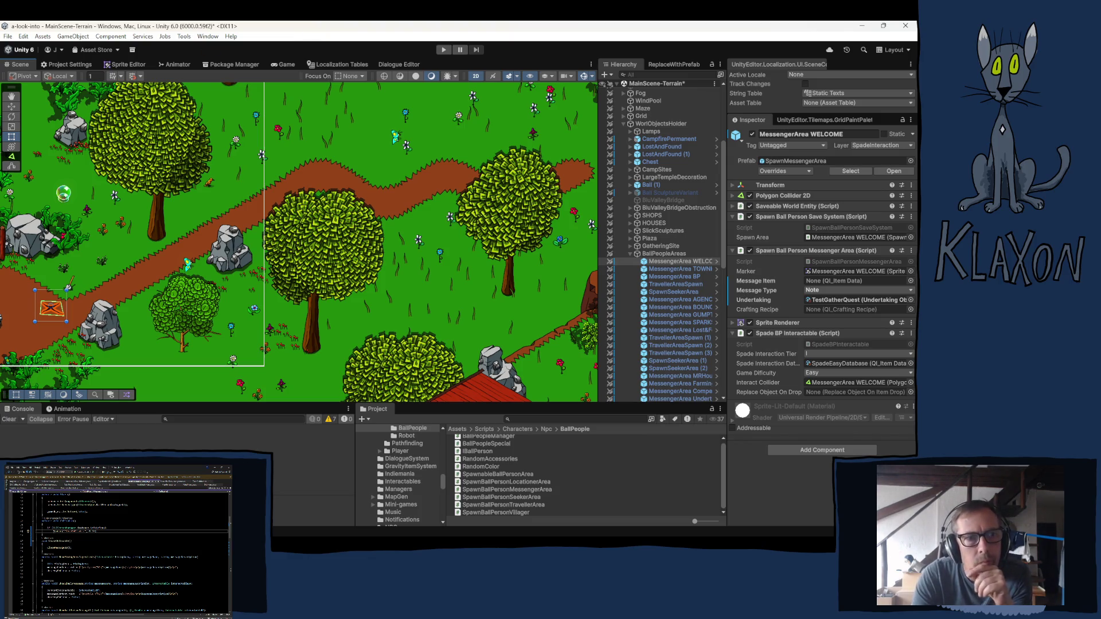
key("ctrl+s")
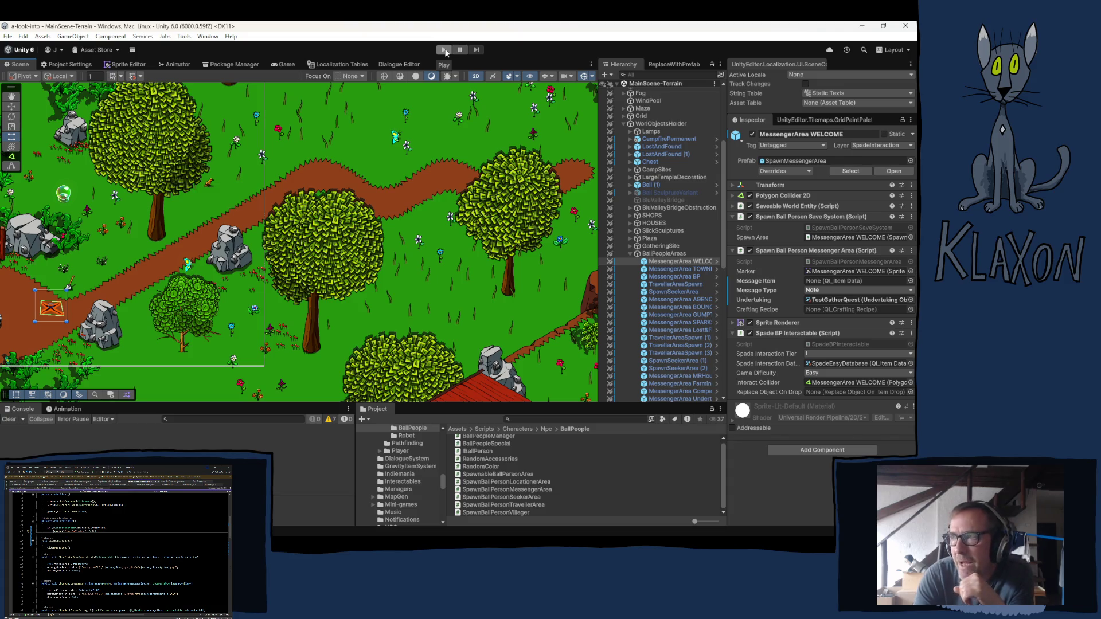
left_click(441, 53)
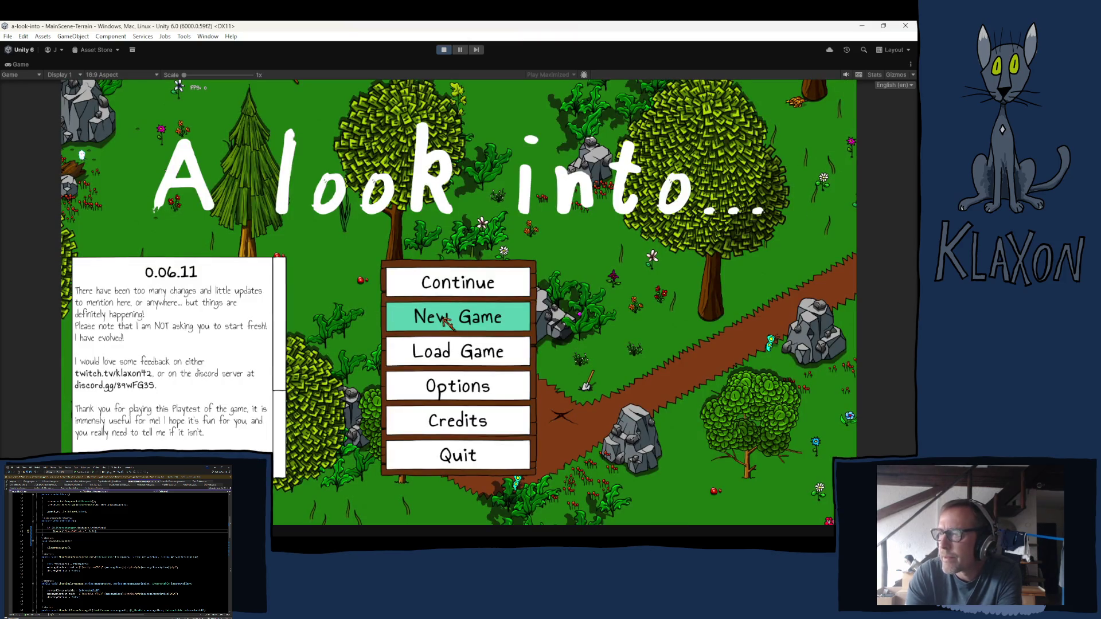
left_click(450, 316)
left_click(430, 370)
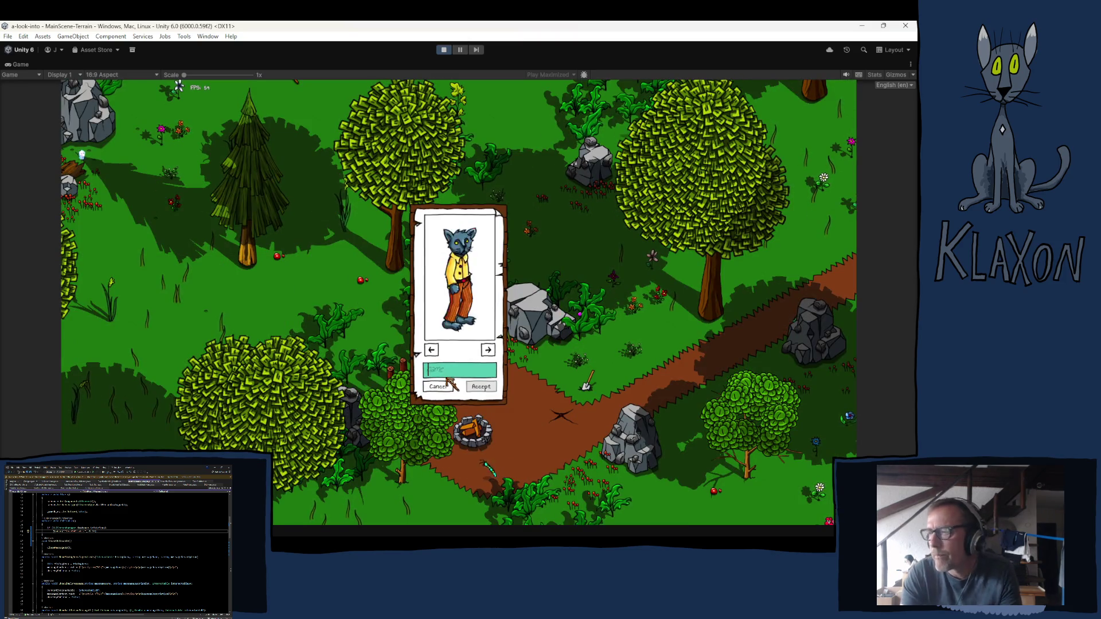
left_click(480, 386)
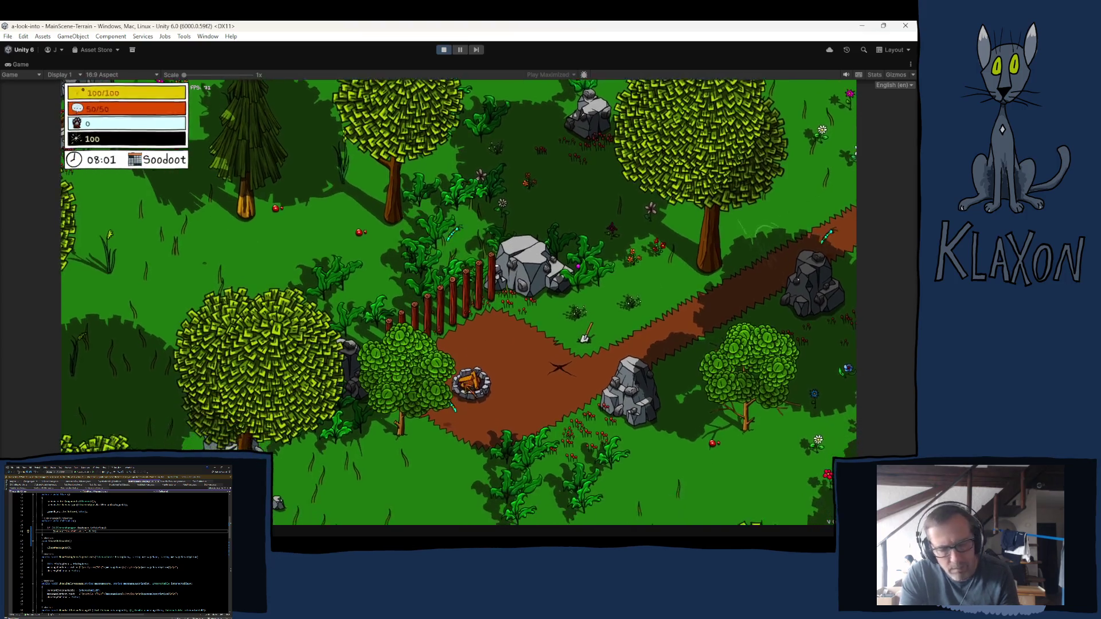
Pick up the Stone Spade, dig up soil and Copper, read the message, and open the inventory.
key("d")
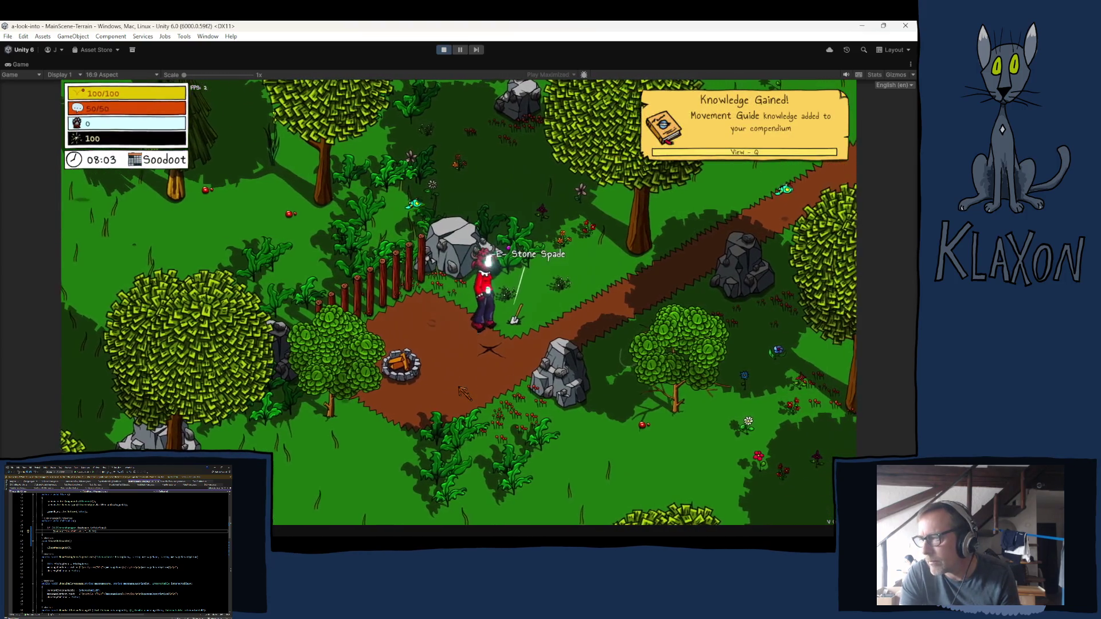
key("w")
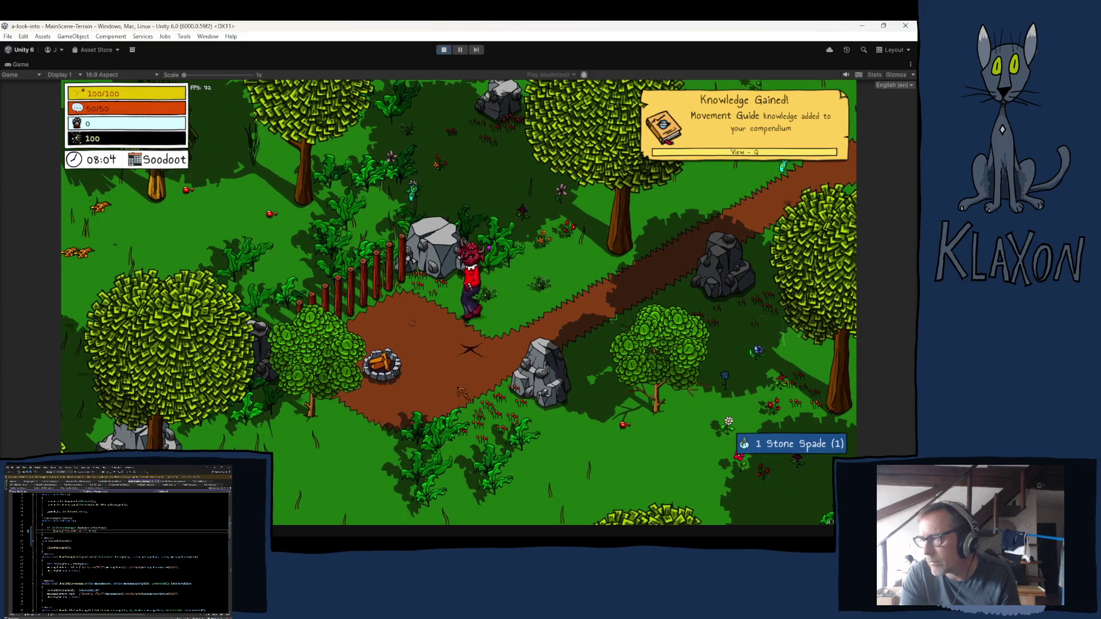
key("a")
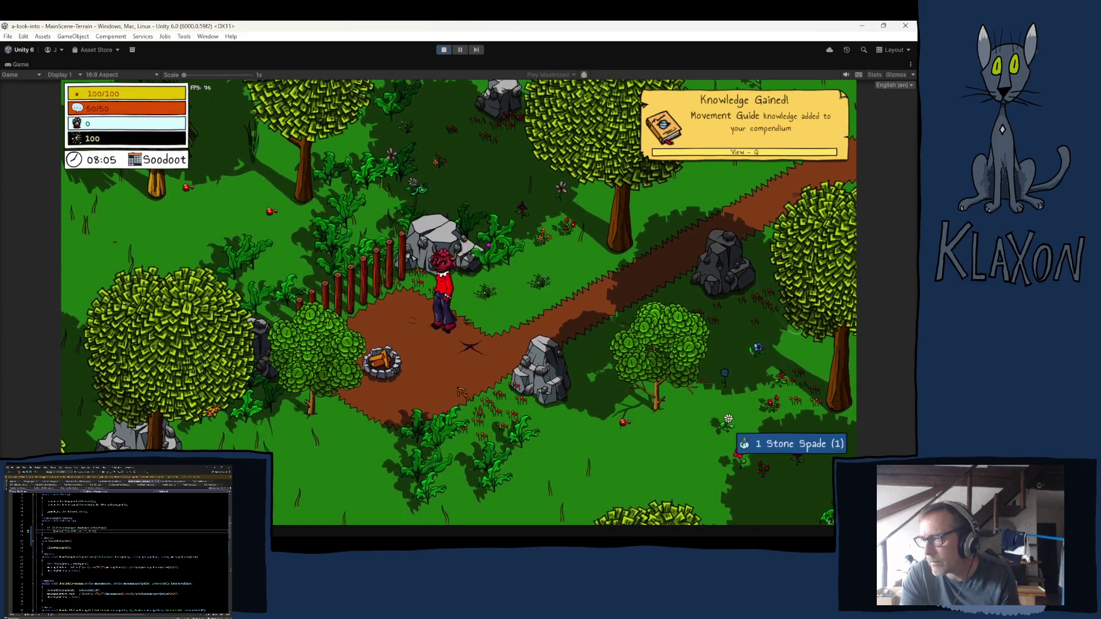
key("Tab")
key("Tab")
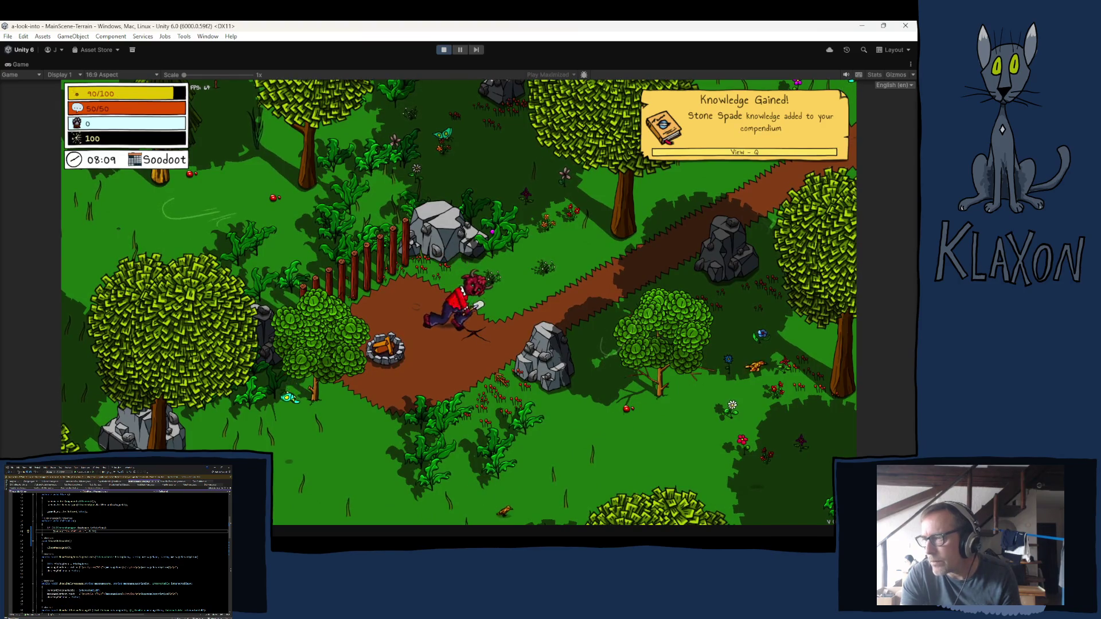
left_click(492, 383)
left_click(492, 383)
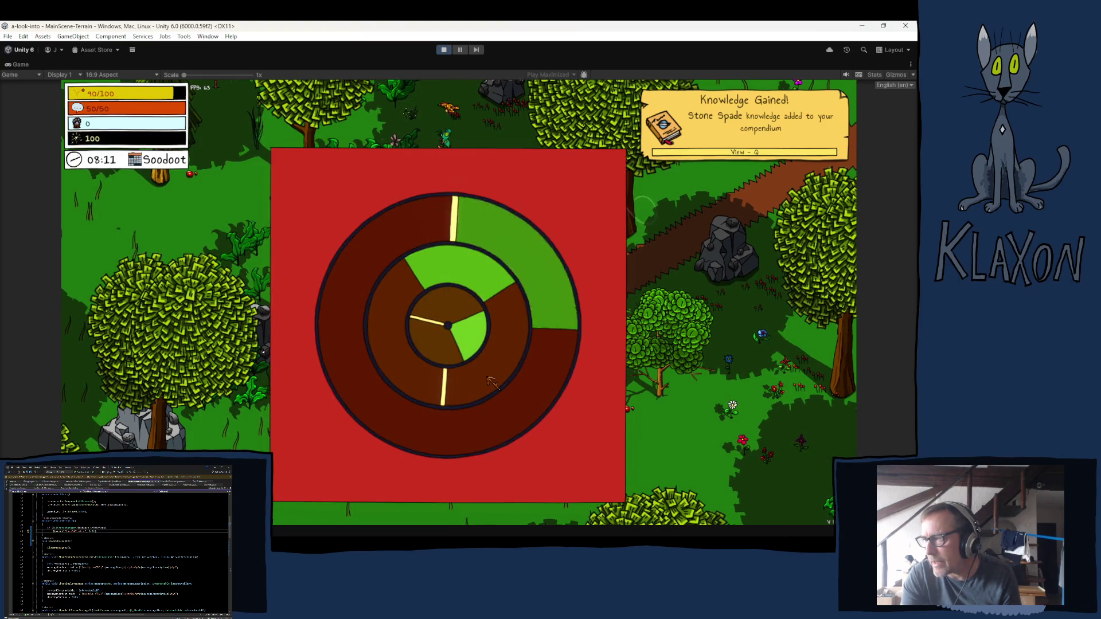
left_click(492, 383)
left_click(492, 383)
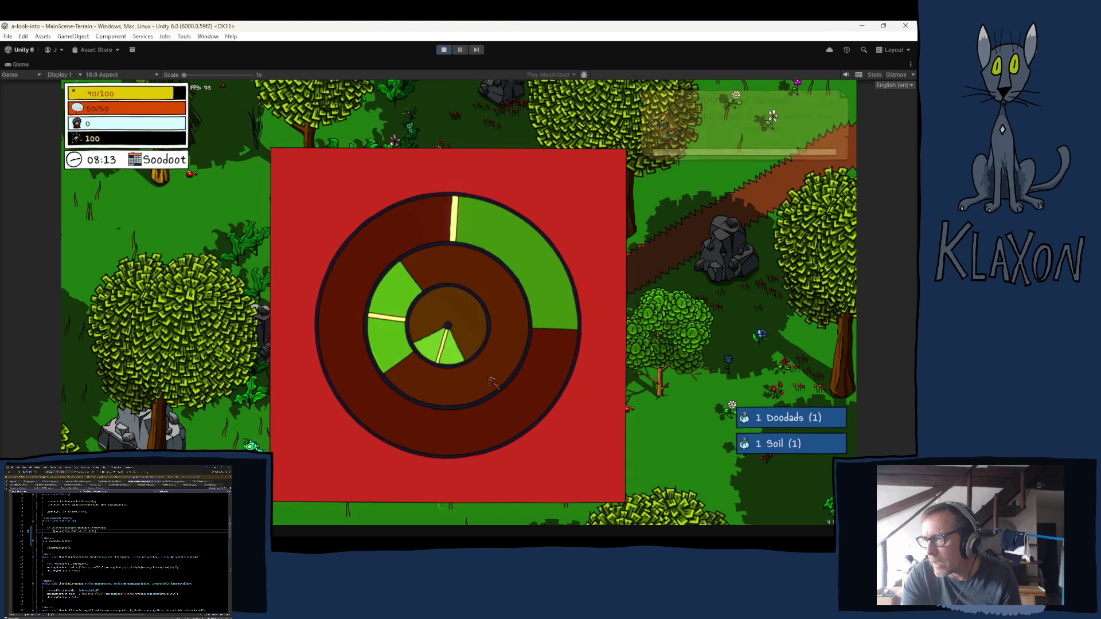
left_click(492, 382)
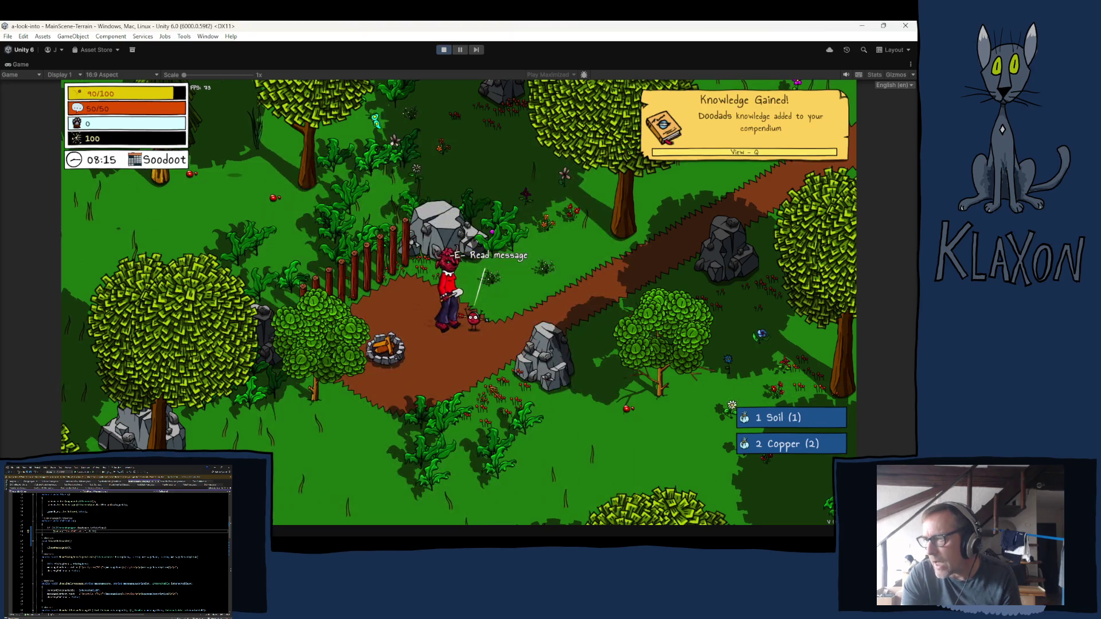
key("e")
left_click(516, 393)
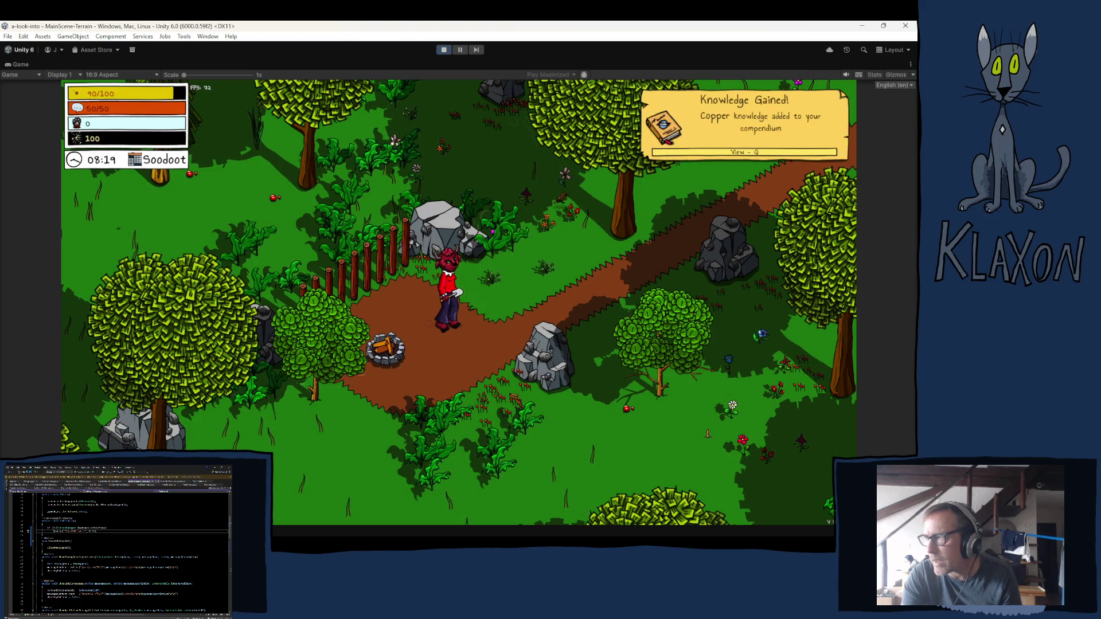
key("Tab")
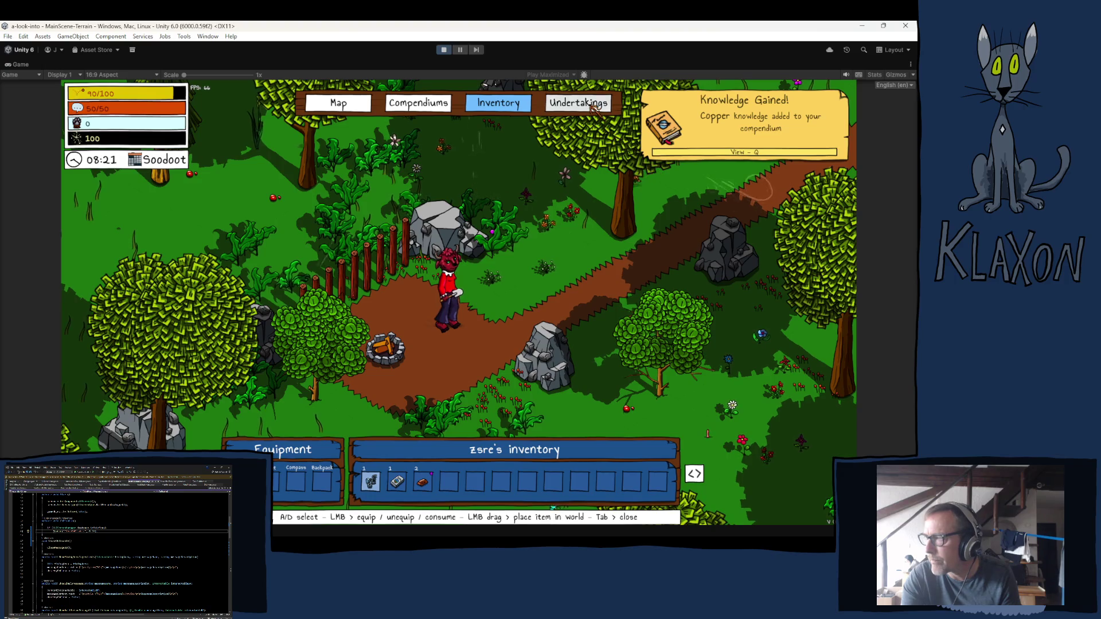
Check the undertakings list, win the ring minigame for 2 Clay and Clay knowledge, then exit Play mode.
left_click(577, 102)
key("Tab")
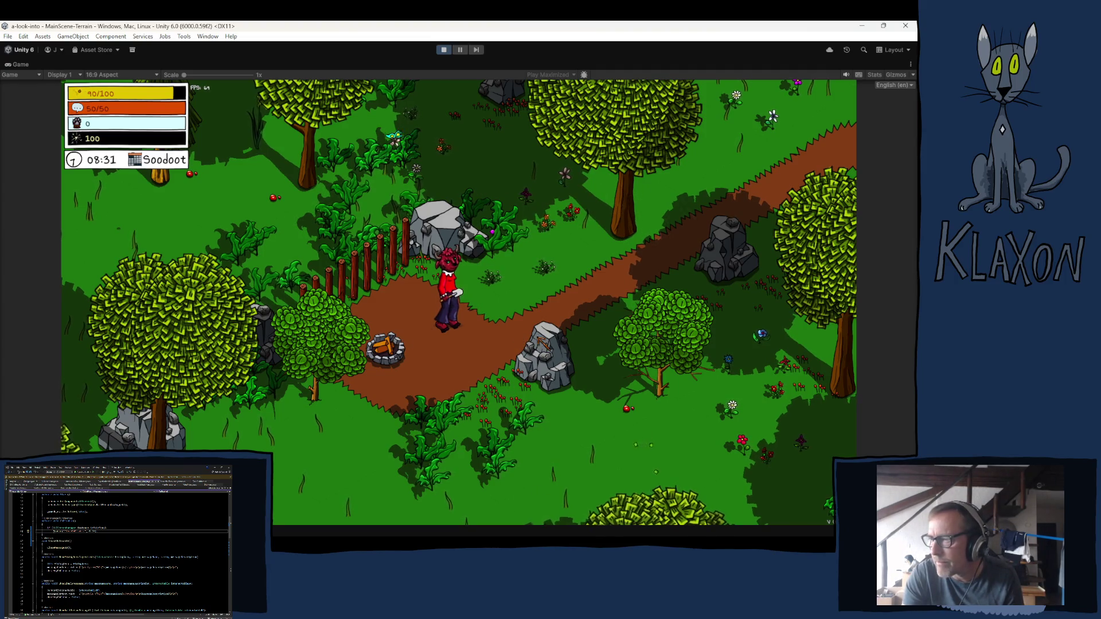
key("a")
key("a")
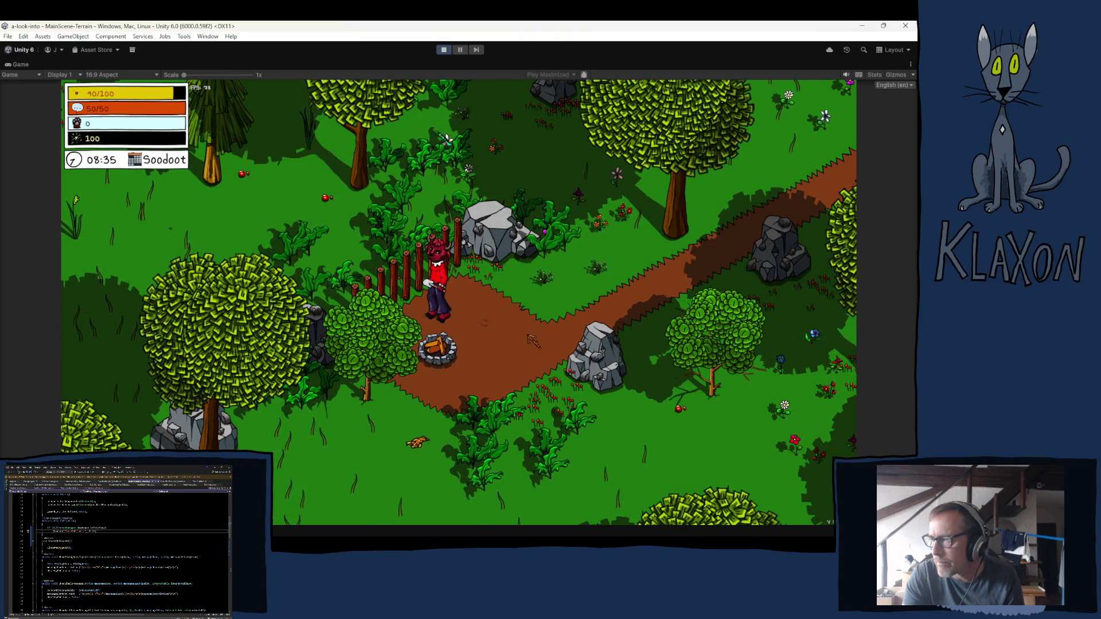
key("d")
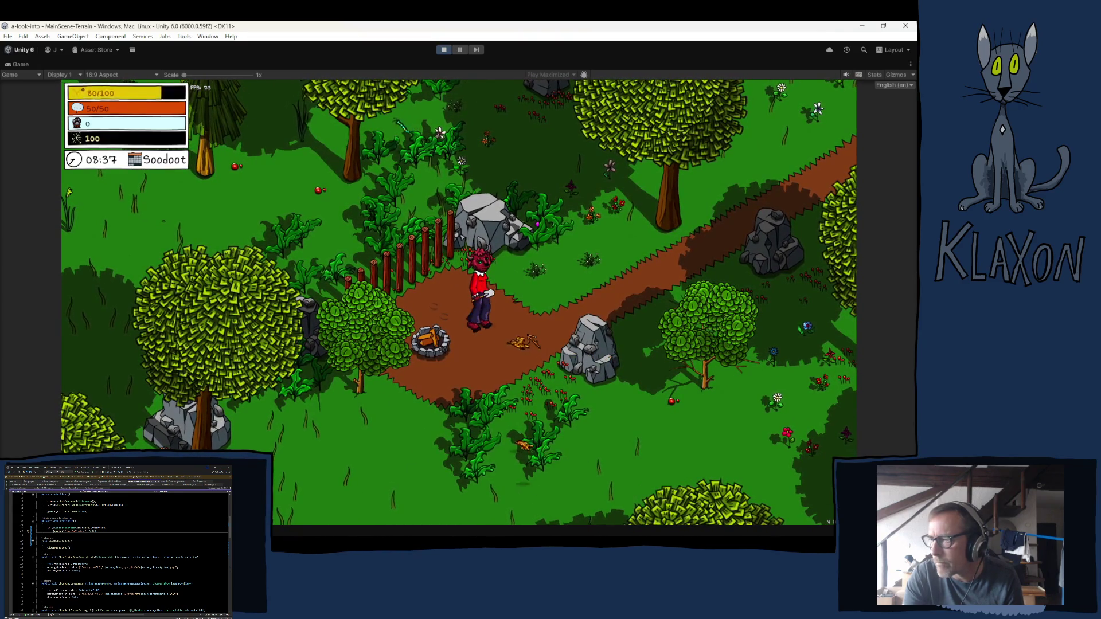
key("e")
key("e")
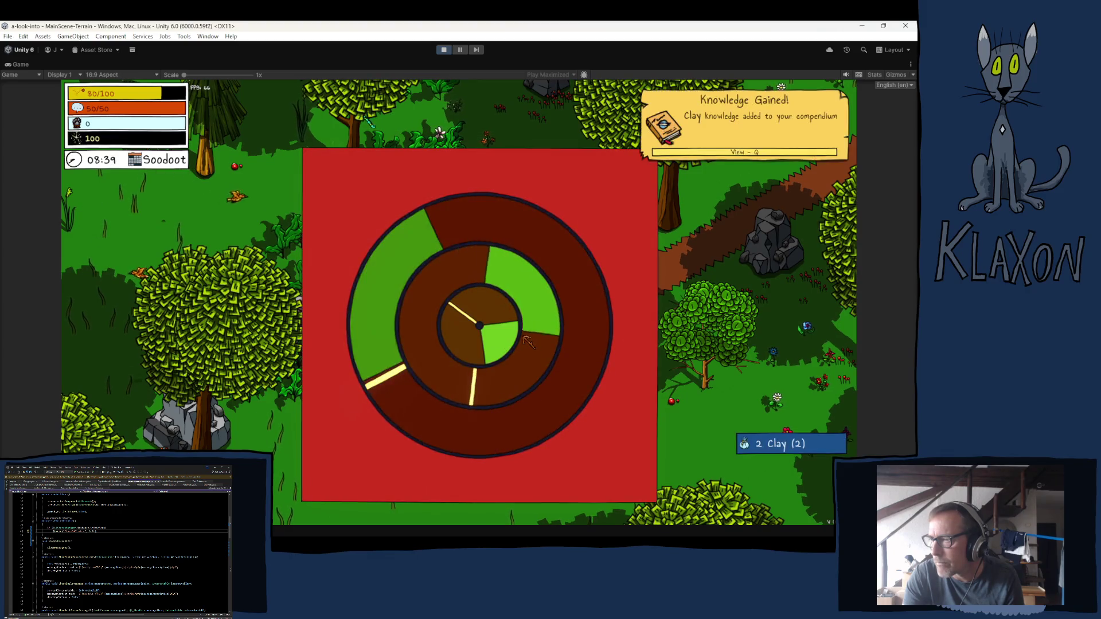
key("e")
key("e")
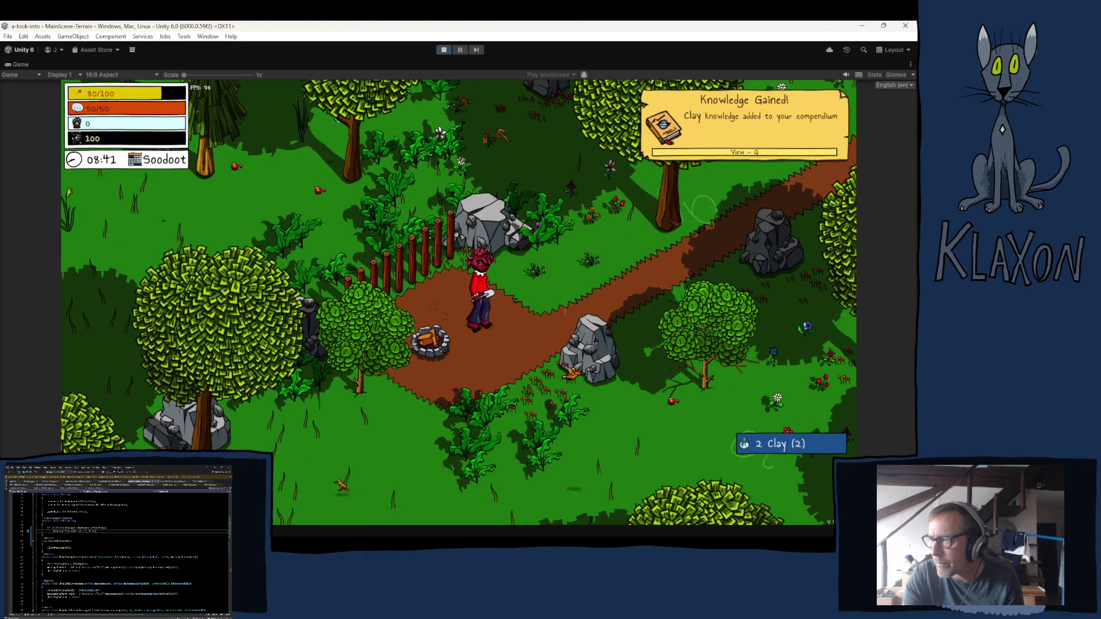
key("ctrl+p")
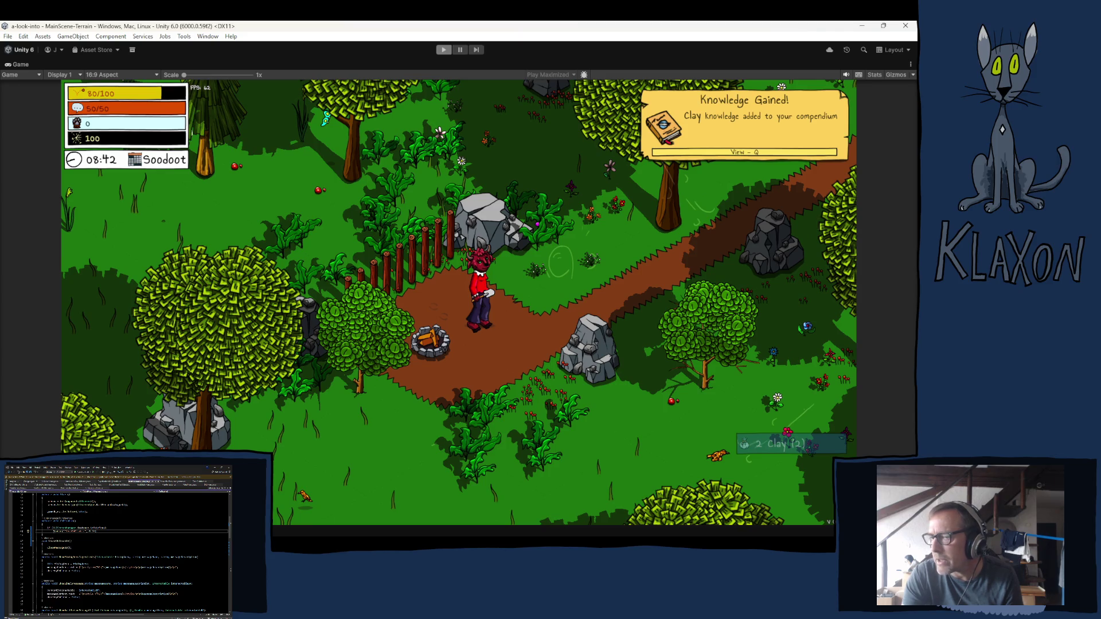
In PlayerUndertakingHandler.cs, delete the "what now?" Debug.Log line and its brace, re-indent Enqueue, and save.
key("ctrl+p")
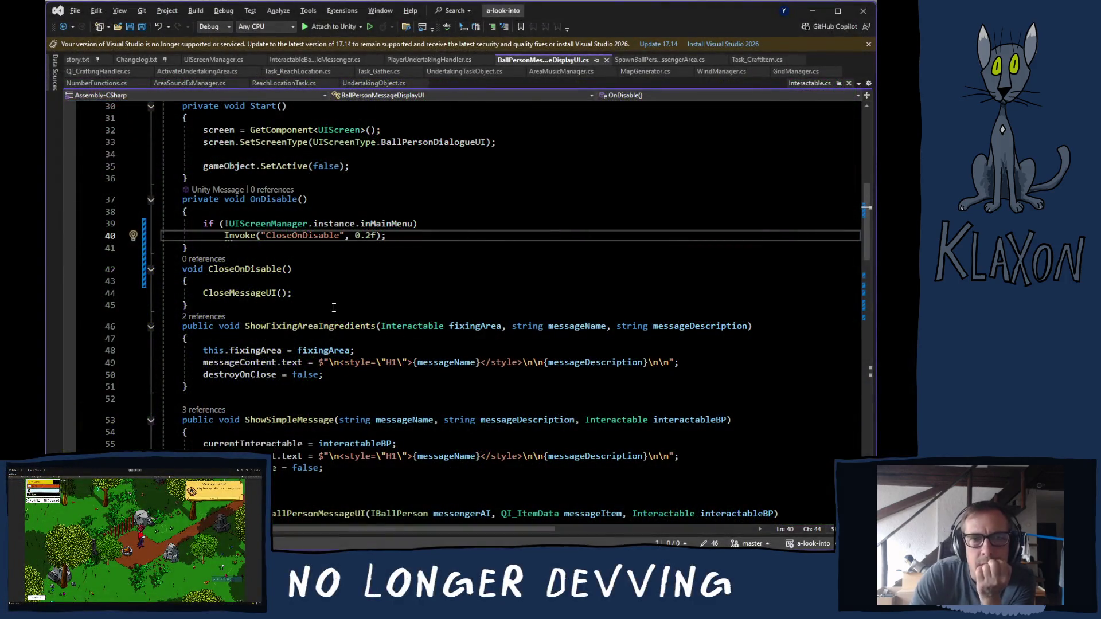
scroll(351, 290, "down", 10)
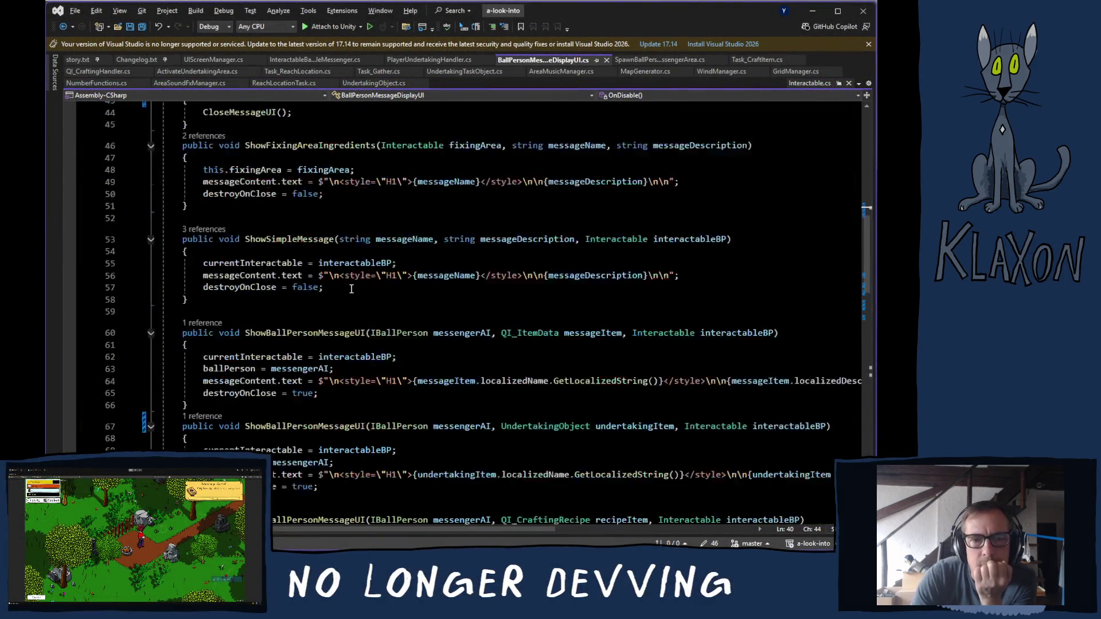
scroll(352, 289, "down", 11)
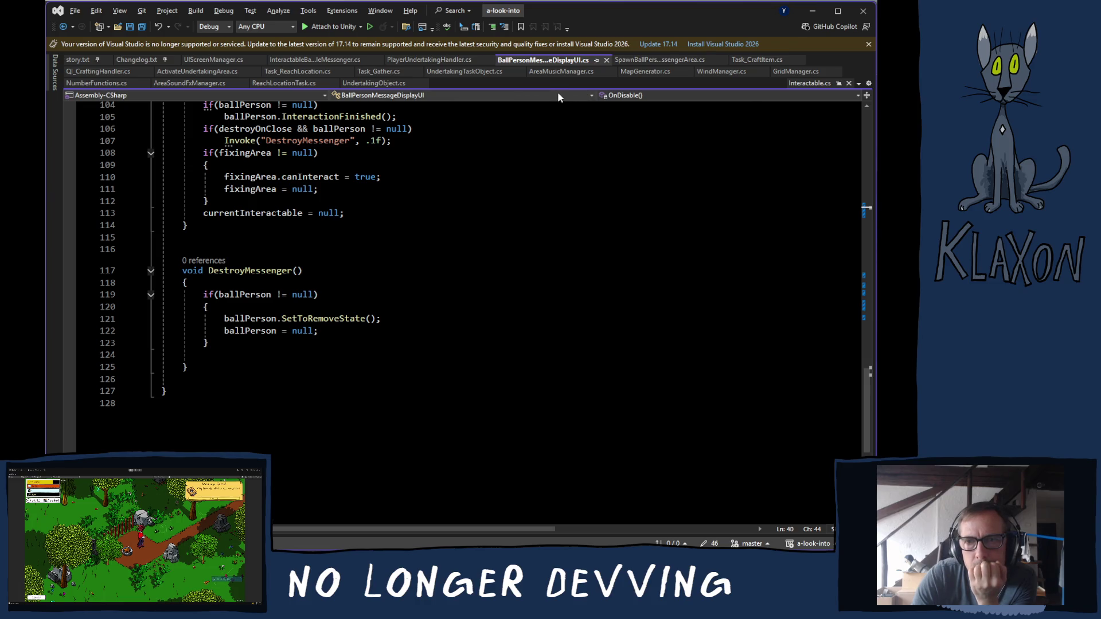
left_click(429, 59)
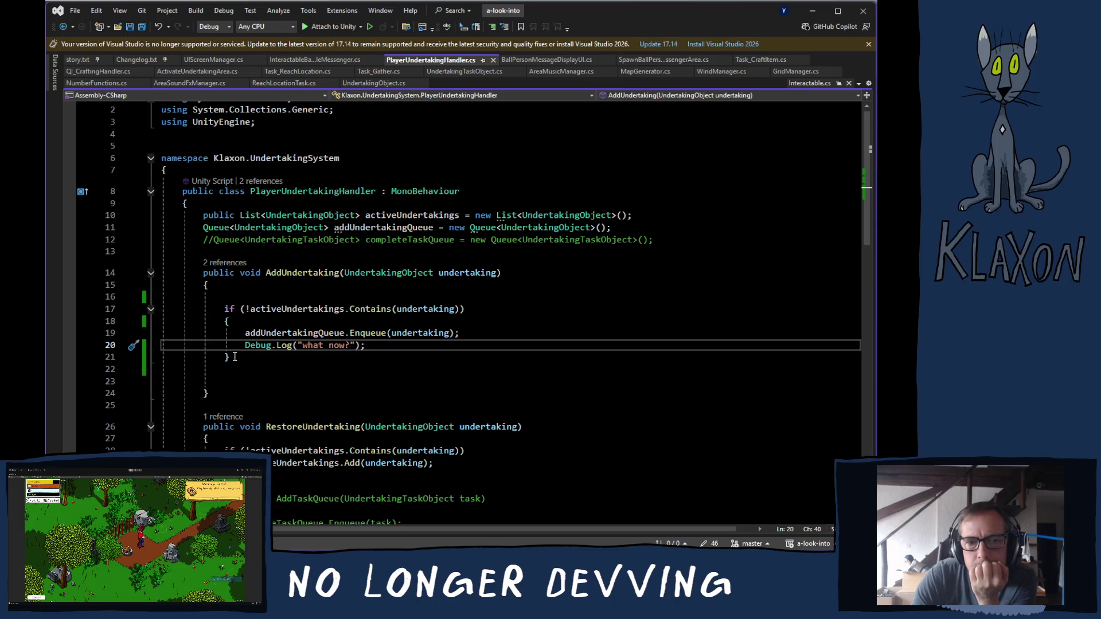
left_click_drag(234, 357, 255, 346)
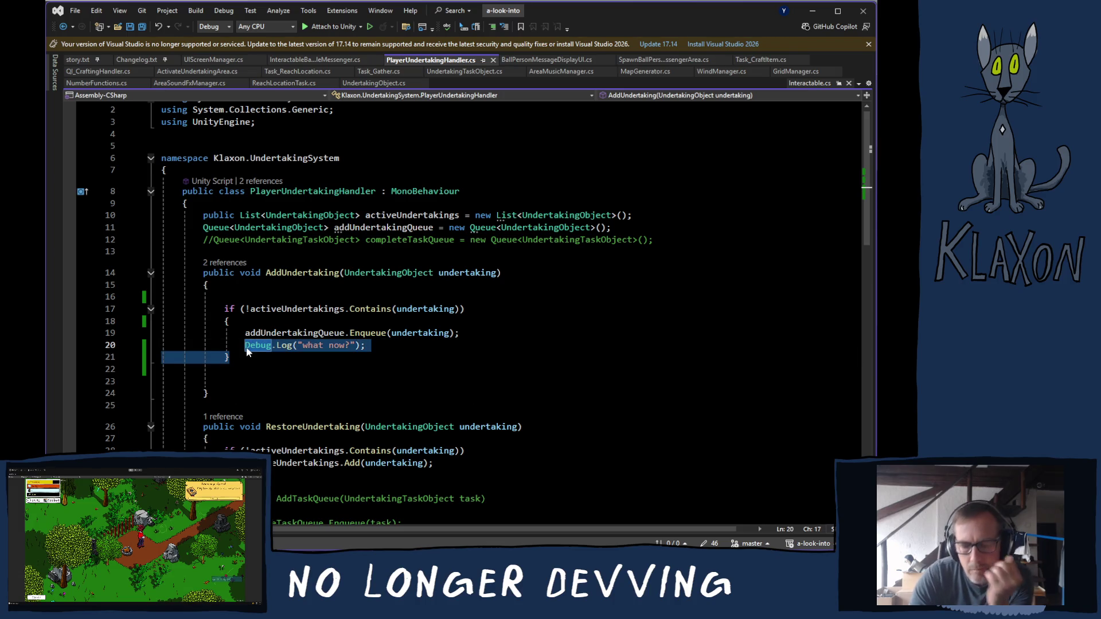
key("Delete")
left_click(230, 323)
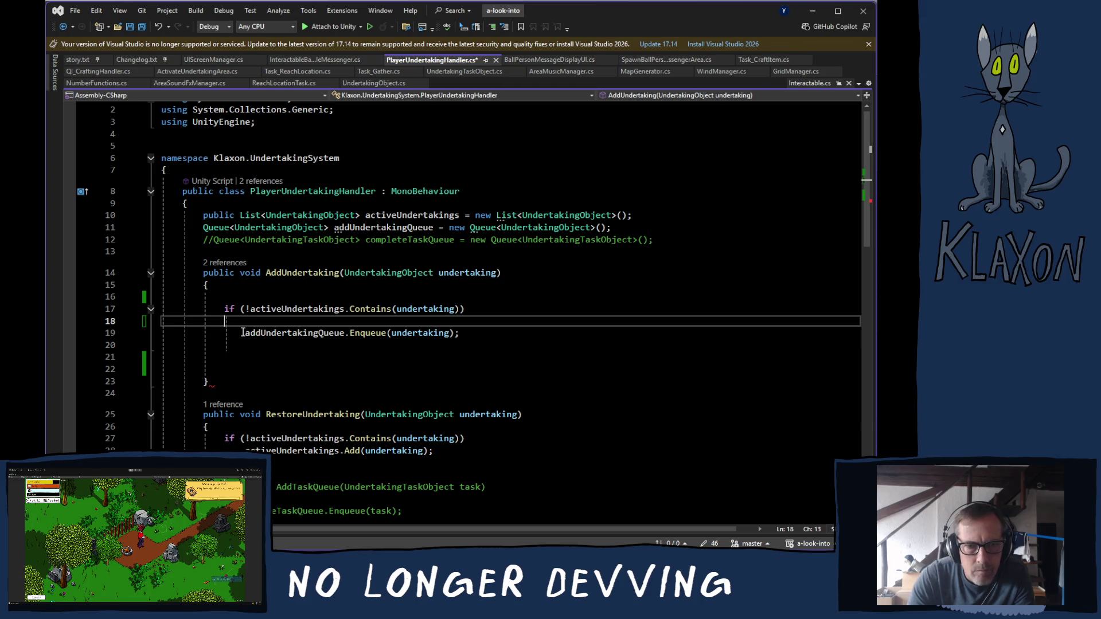
key("ctrl+Delete")
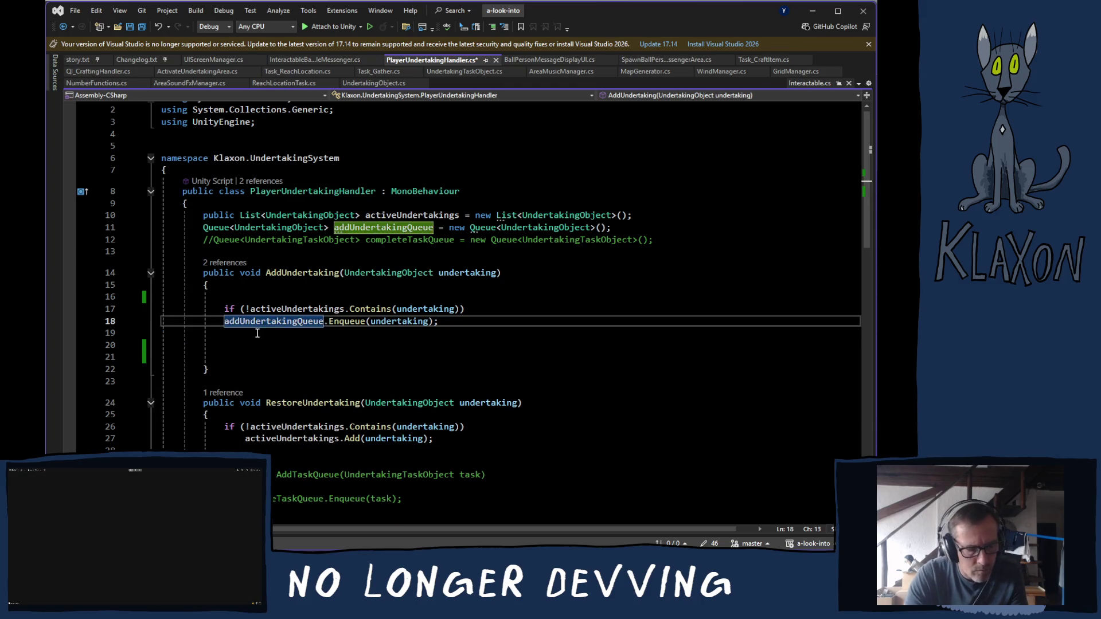
key("Tab")
key("ctrl+s")
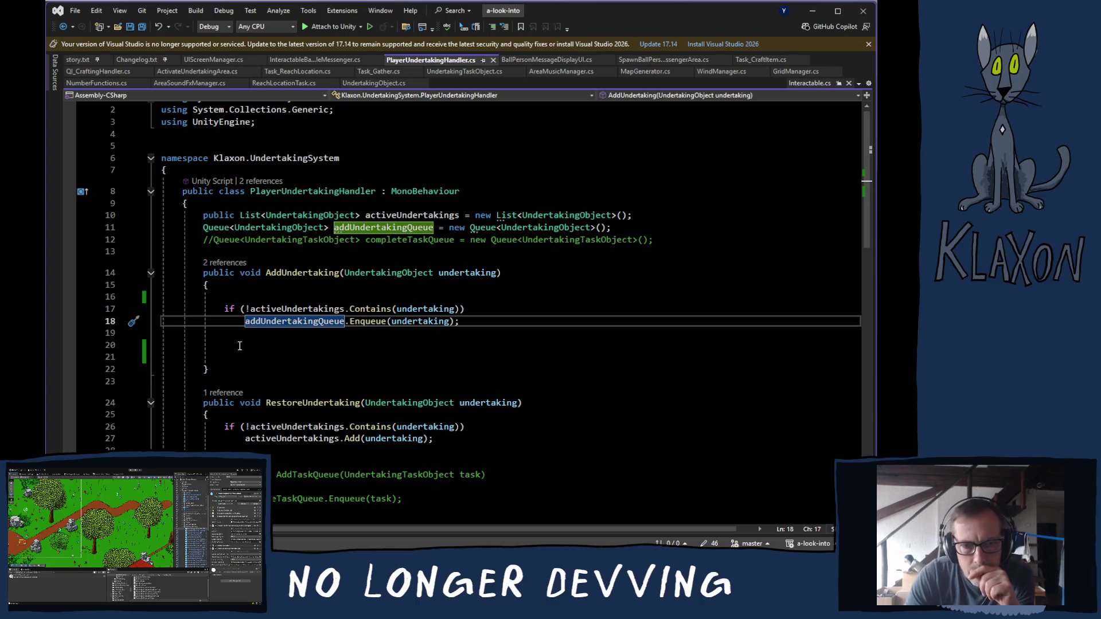
Remove the stray blank lines before the if and after the Enqueue call, and save again.
left_click(155, 302)
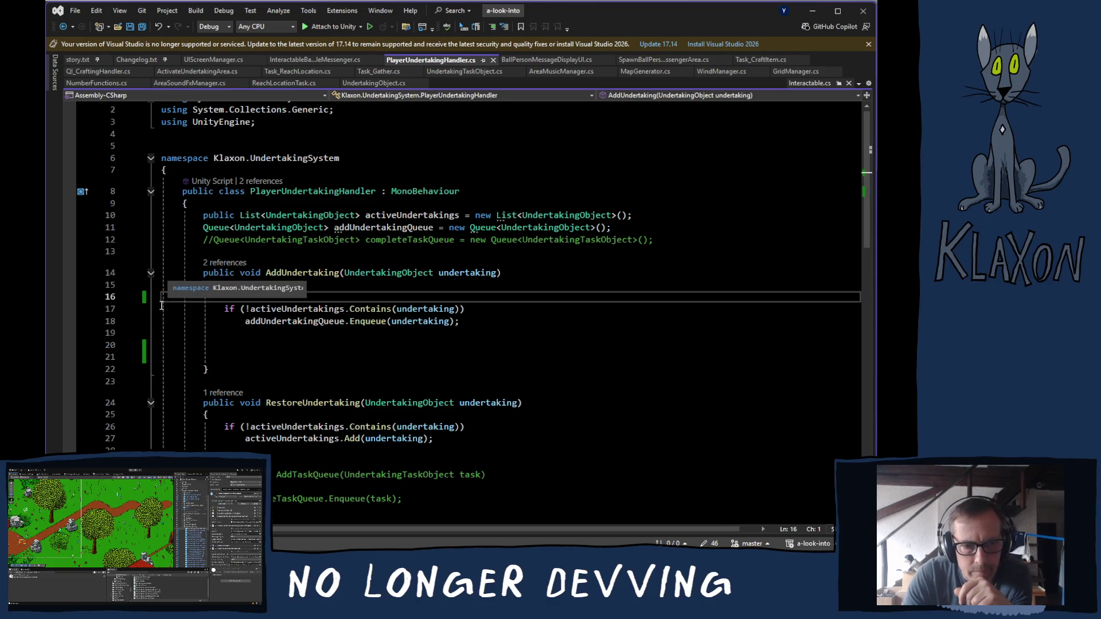
key("shift+Down")
key("BackSpace")
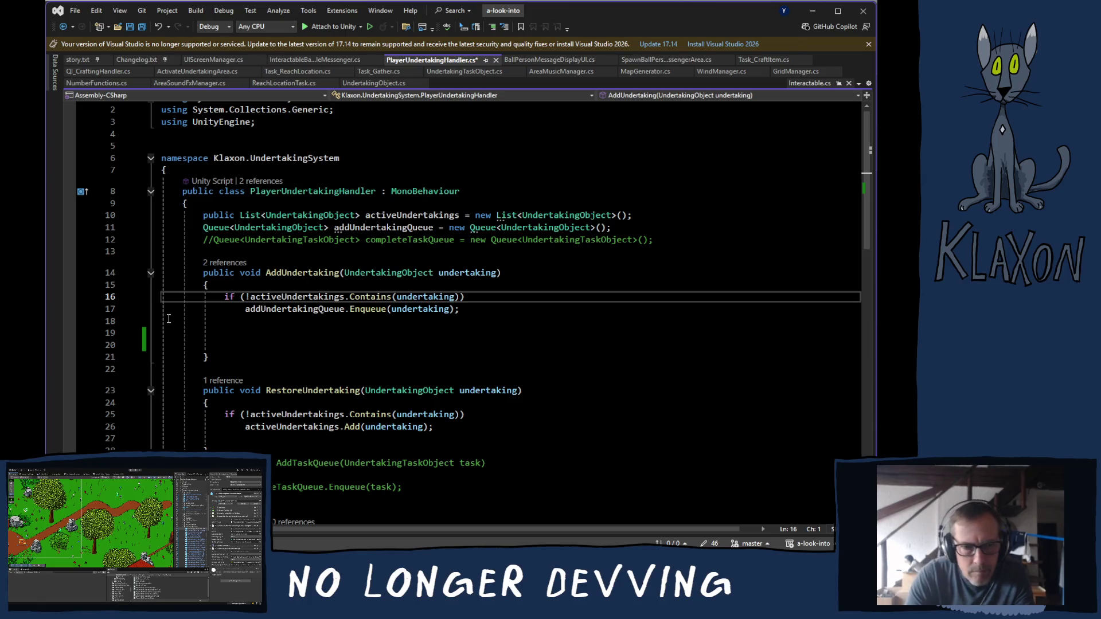
left_click(162, 314)
left_click(154, 332)
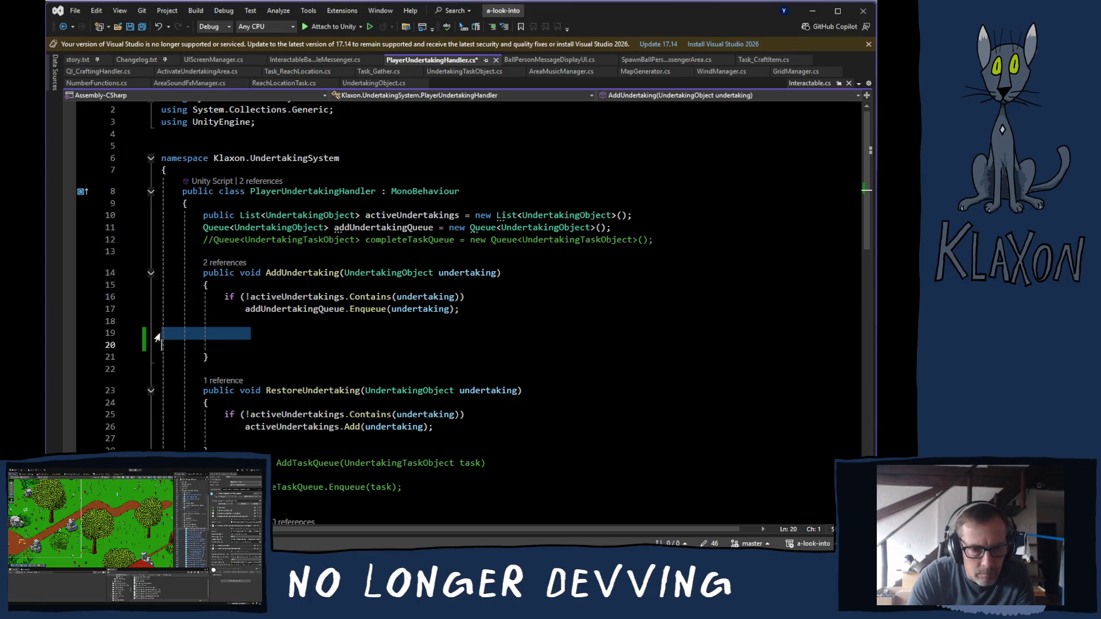
left_click_drag(152, 323, 157, 353)
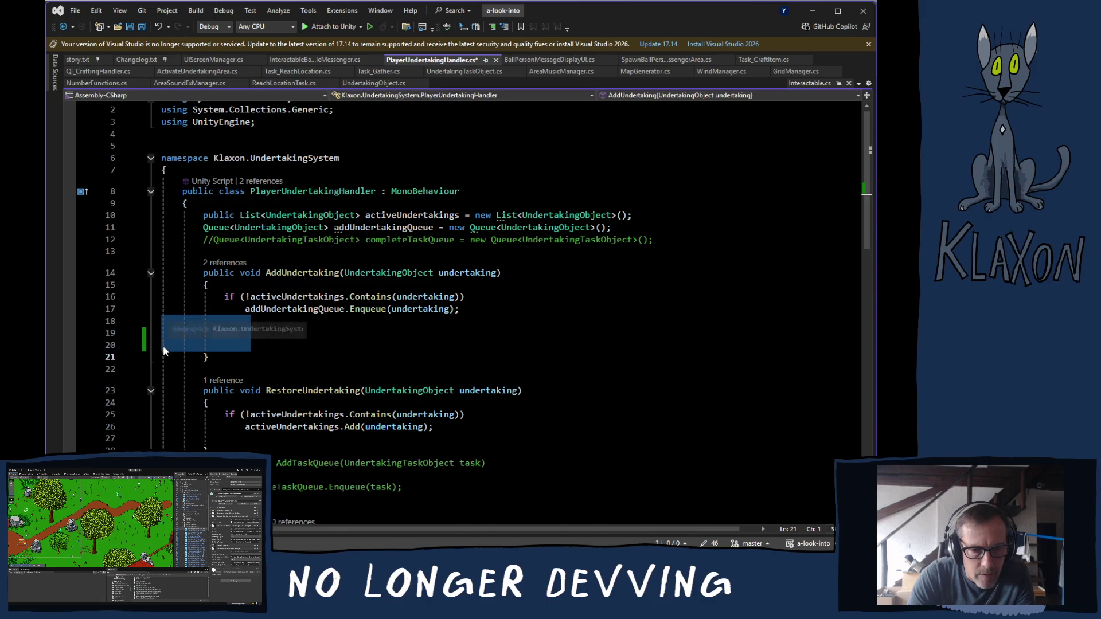
key("BackSpace")
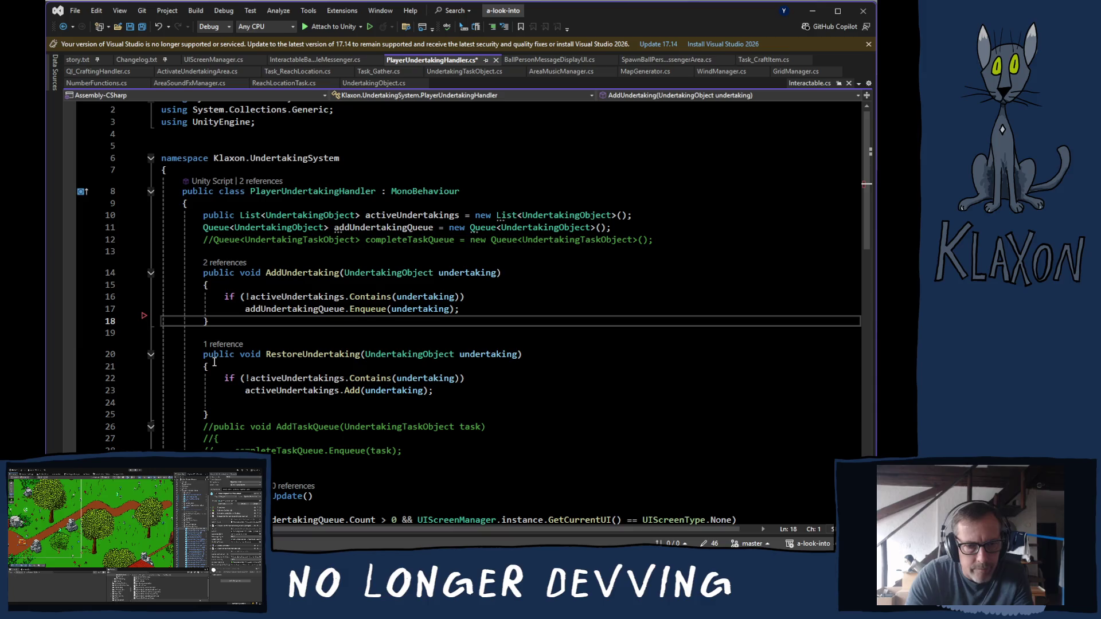
key("ctrl+s")
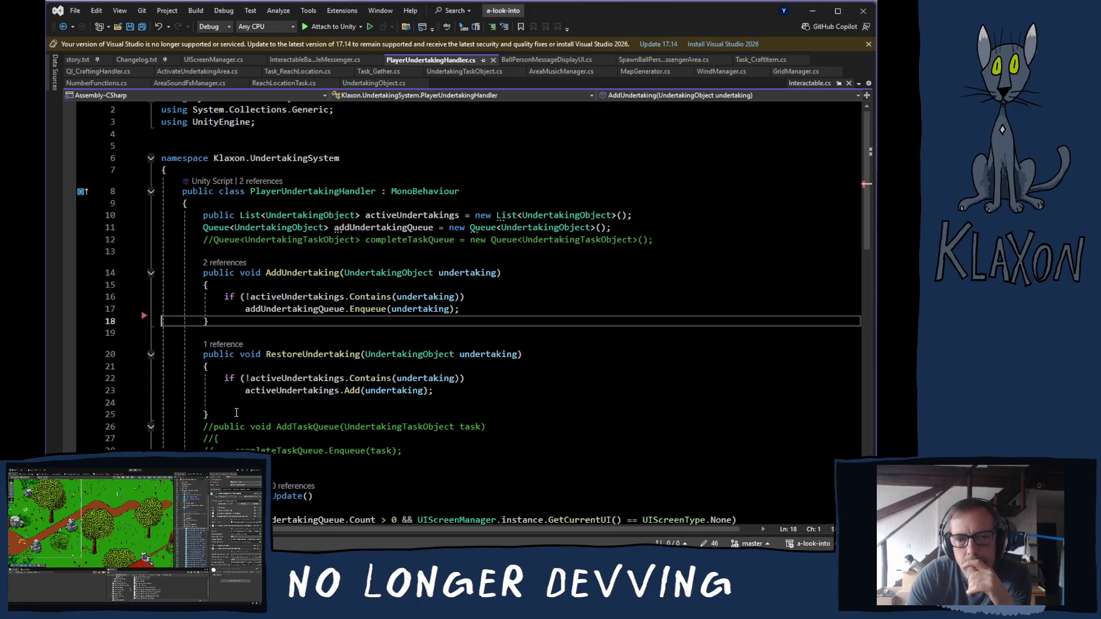
scroll(334, 366, "down", 12)
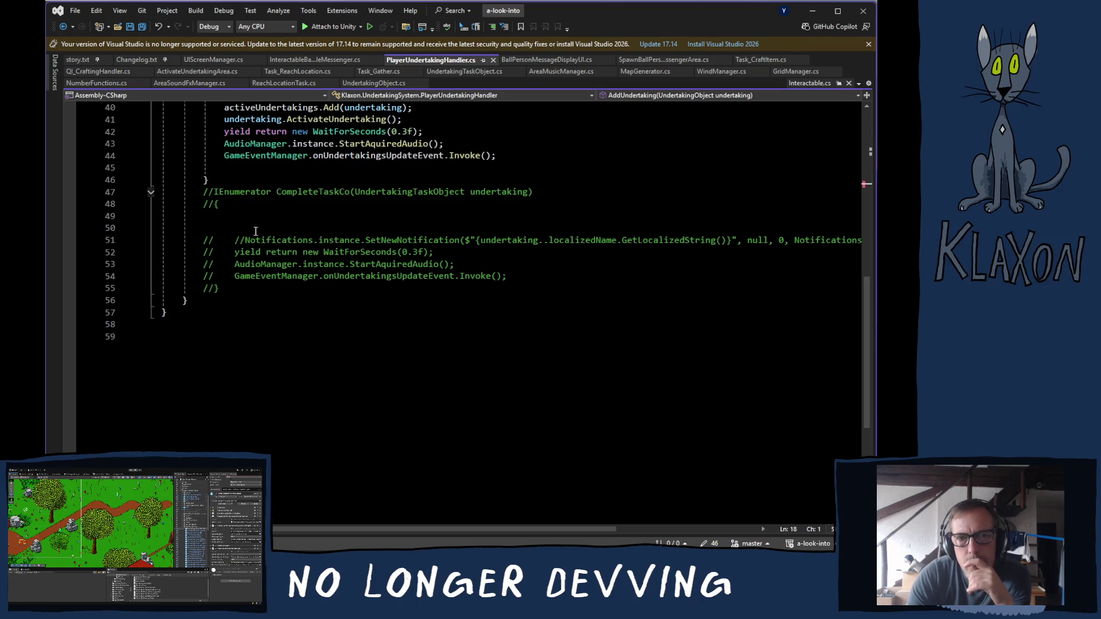
Delete the commented-out CompleteTaskCo block (lines 47–55), AddTaskQueue (26–29) and completeTaskQueue line 12, then save.
mouse_move(205, 194)
left_mouse_down()
mouse_move(235, 218)
mouse_move(272, 295)
left_mouse_up()
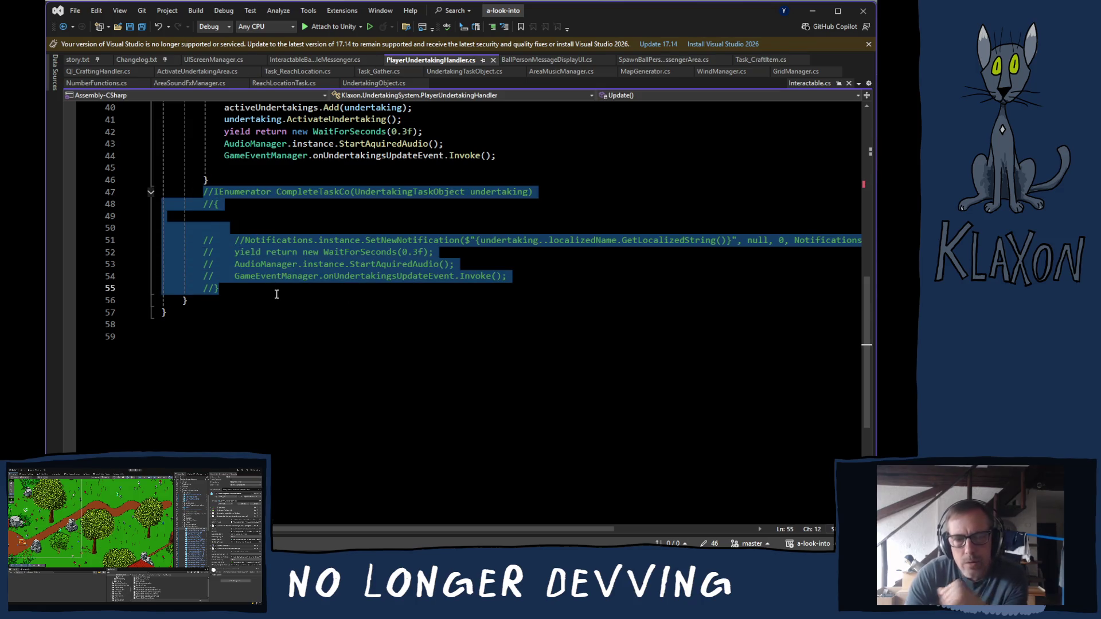
key("Delete")
scroll(265, 285, "up", 7)
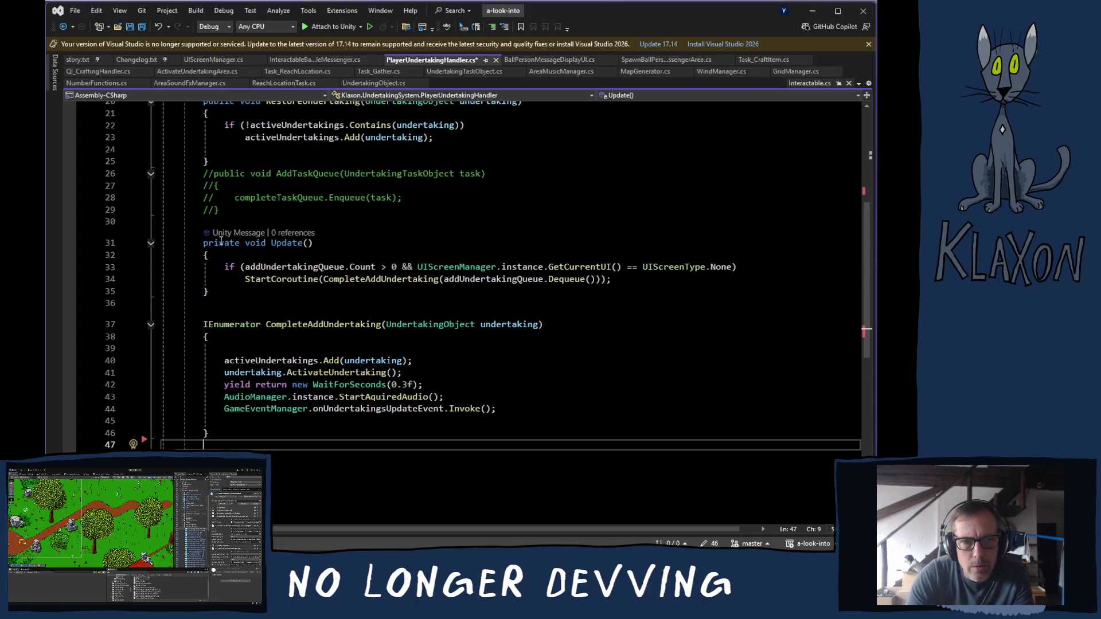
left_click_drag(203, 181, 220, 211)
key("Delete")
scroll(248, 228, "up", 4)
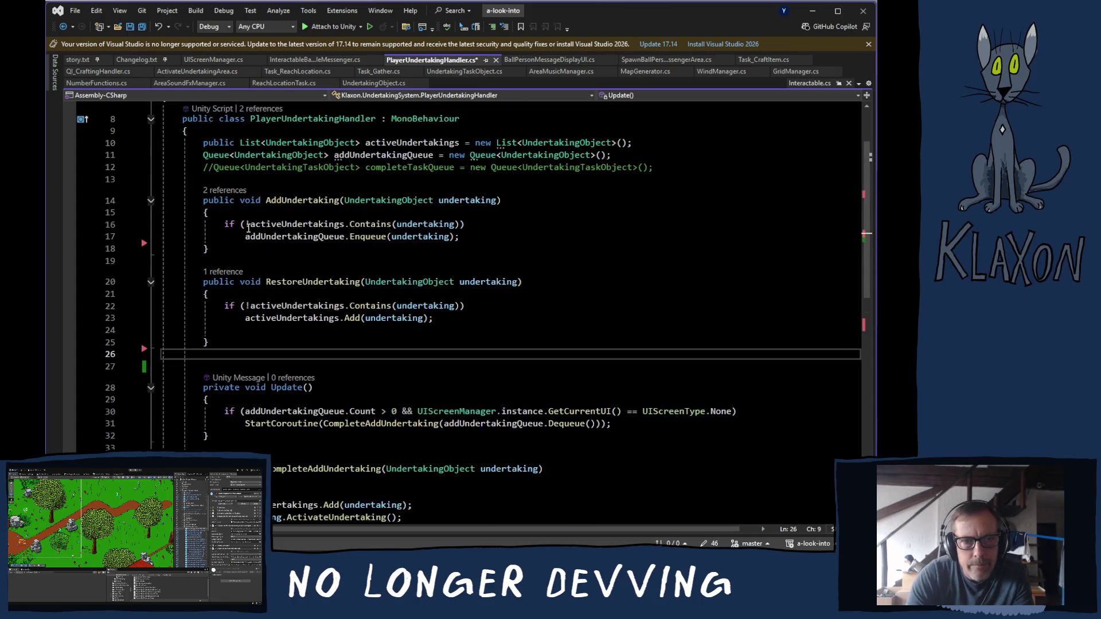
left_click(163, 169)
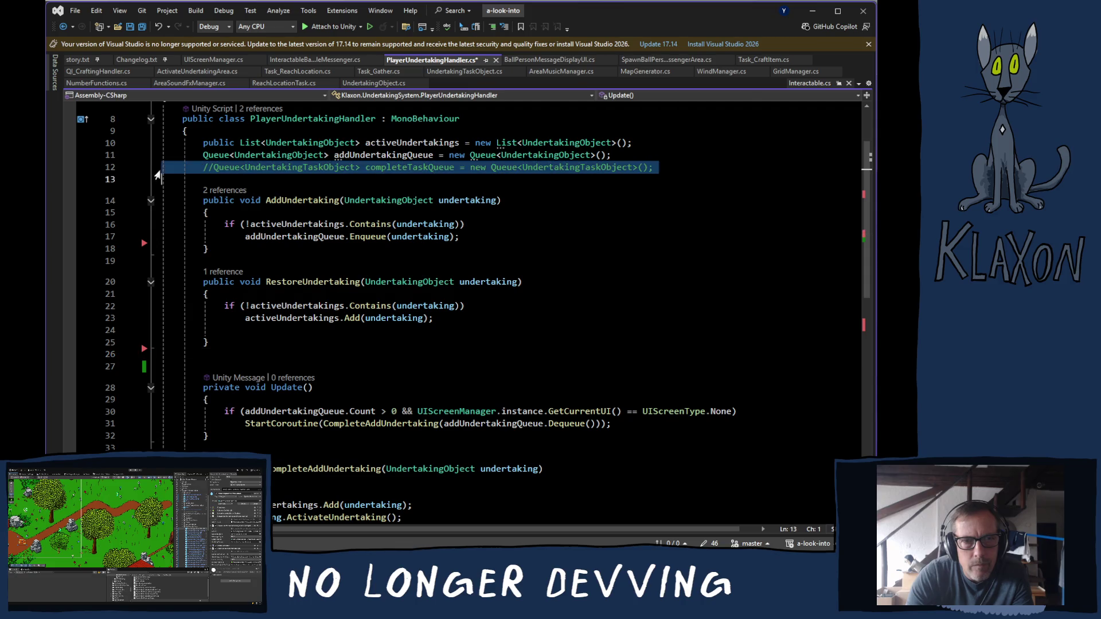
key("Delete")
key("ctrl+s")
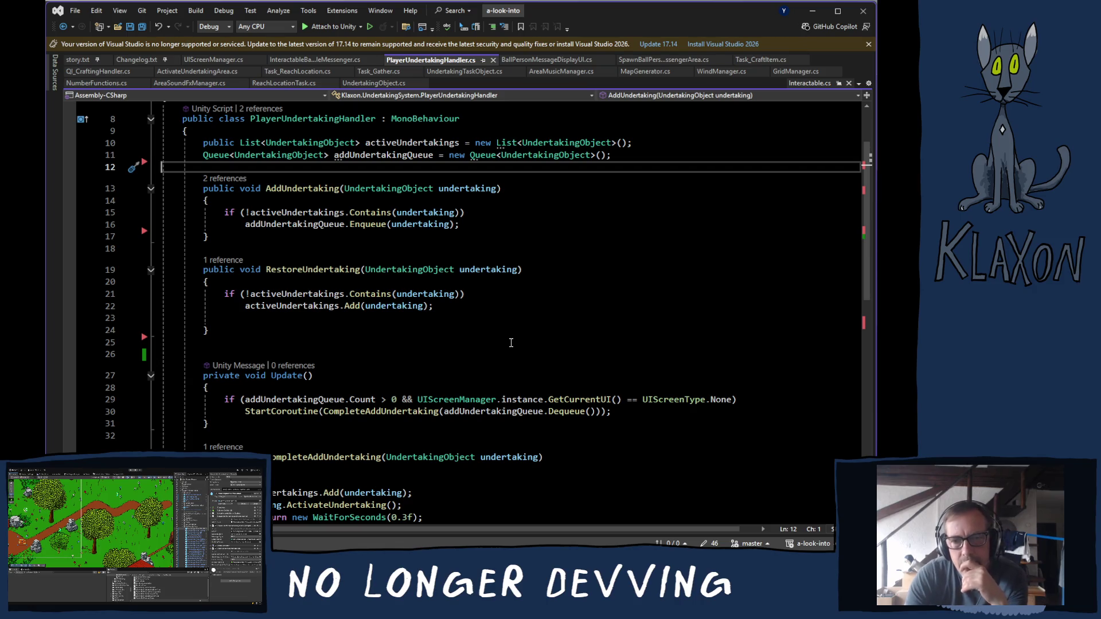
Scroll to Update() and read the Quick Info for UIScreenManager.instance in PlayerUndertakingHandler.
scroll(510, 313, "down", 2)
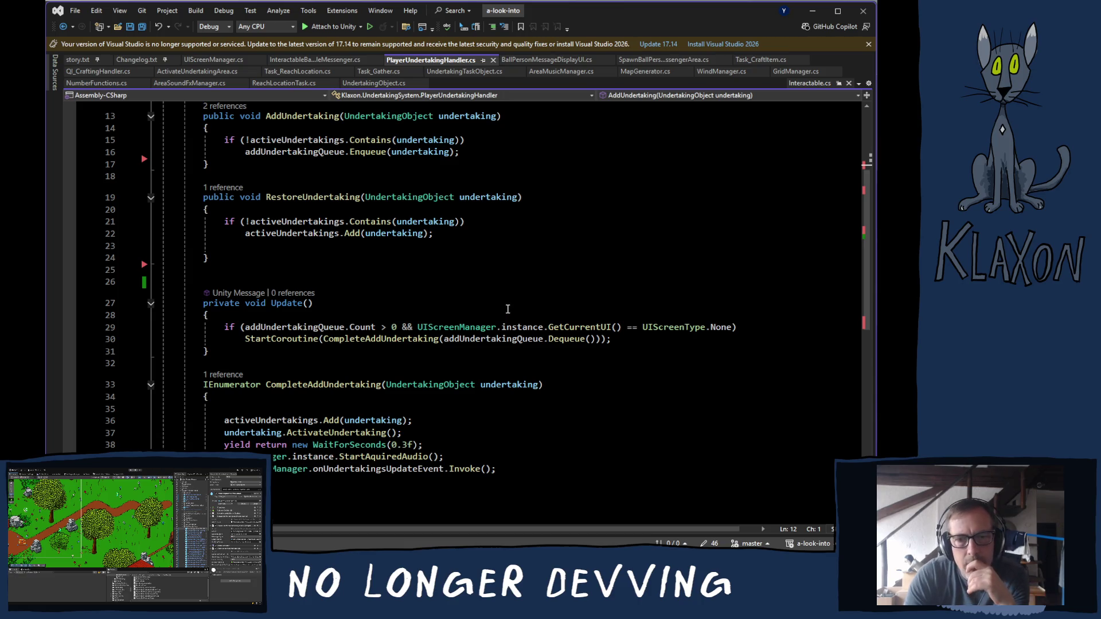
mouse_move(503, 327)
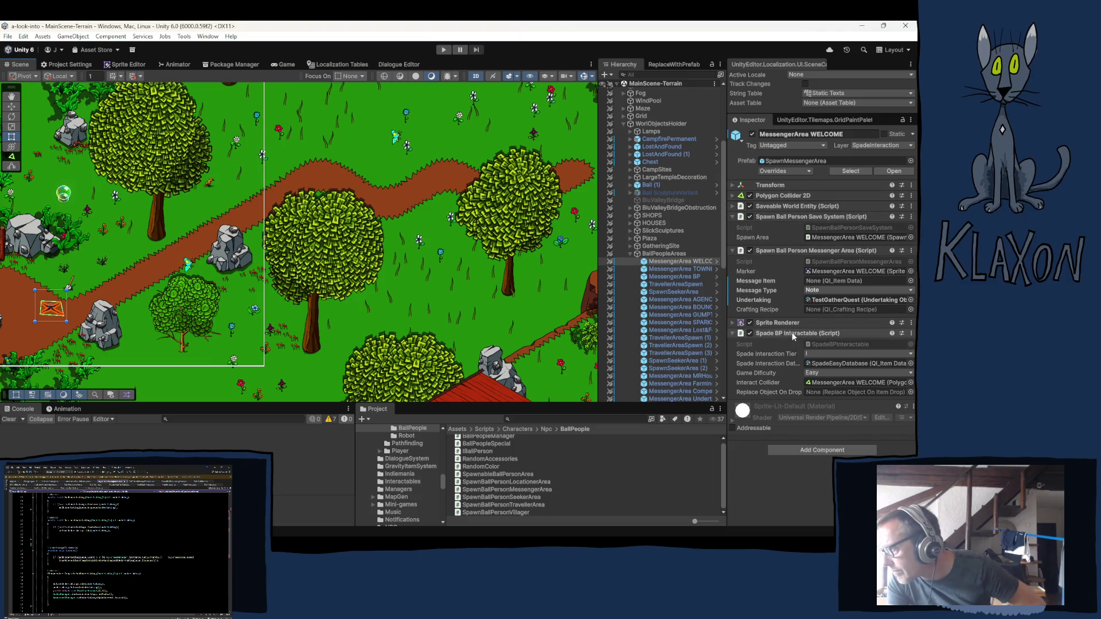
Open SpadeBPInteractable.cs from the Inspector and review the 5 references to EndSpadeInteraction.
double_click(828, 343)
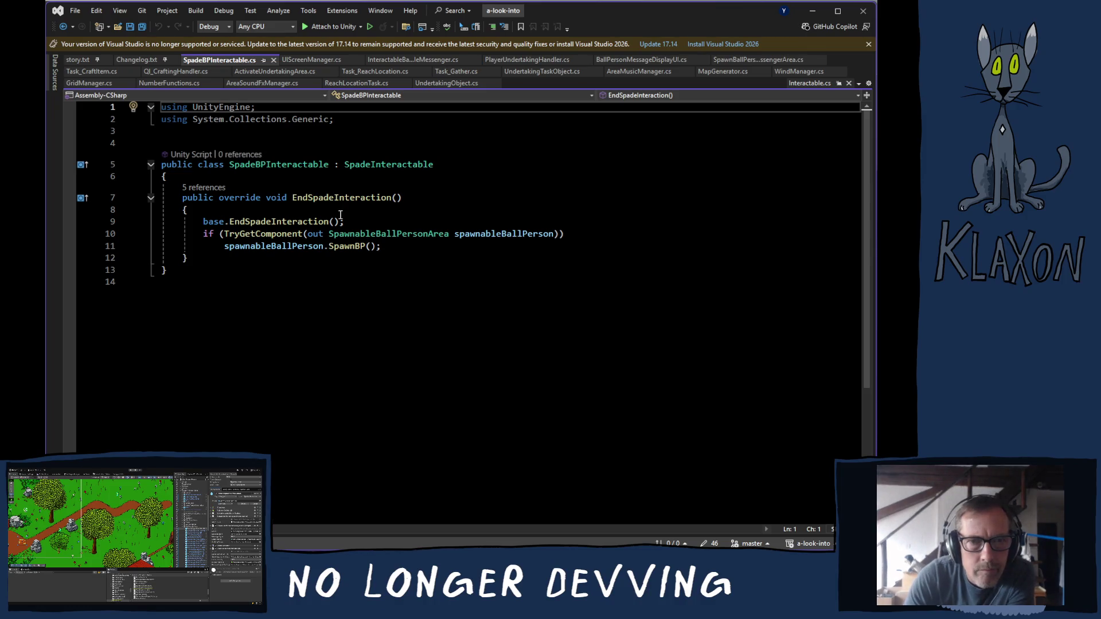
left_click(202, 189)
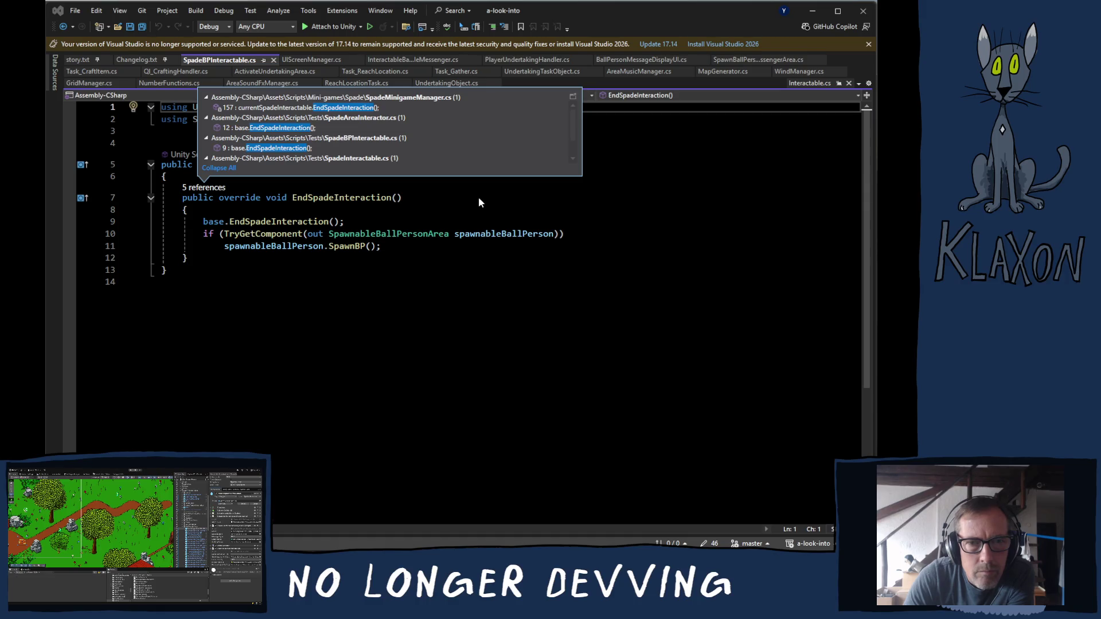
left_click(233, 290)
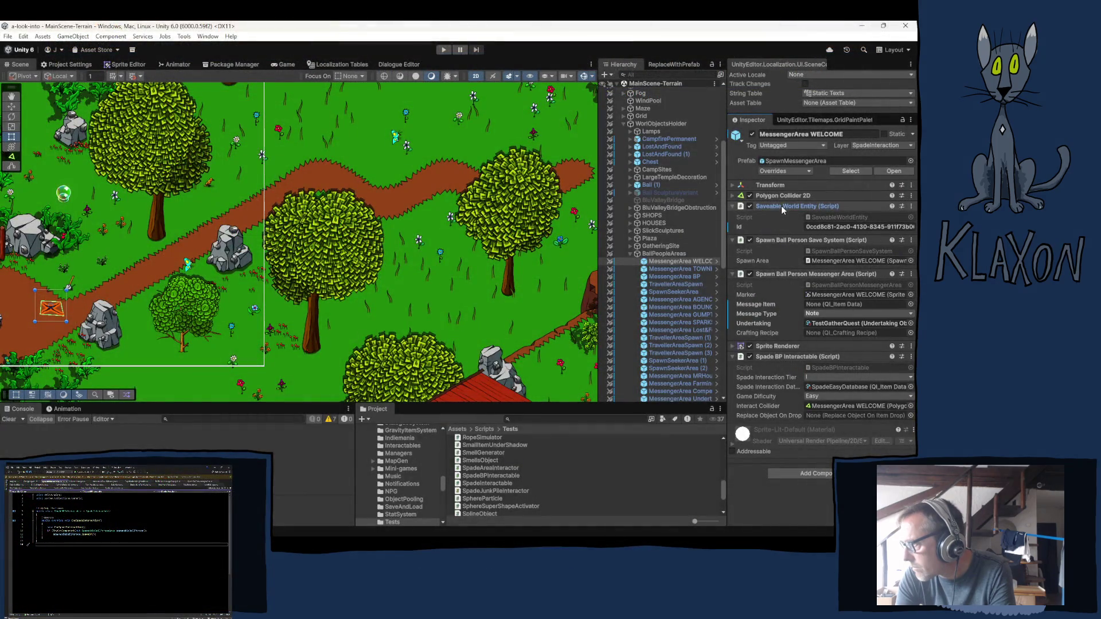
Collapse the Saveable World Entity component on MessengerArea WELCOME in the Inspector.
left_click(780, 205)
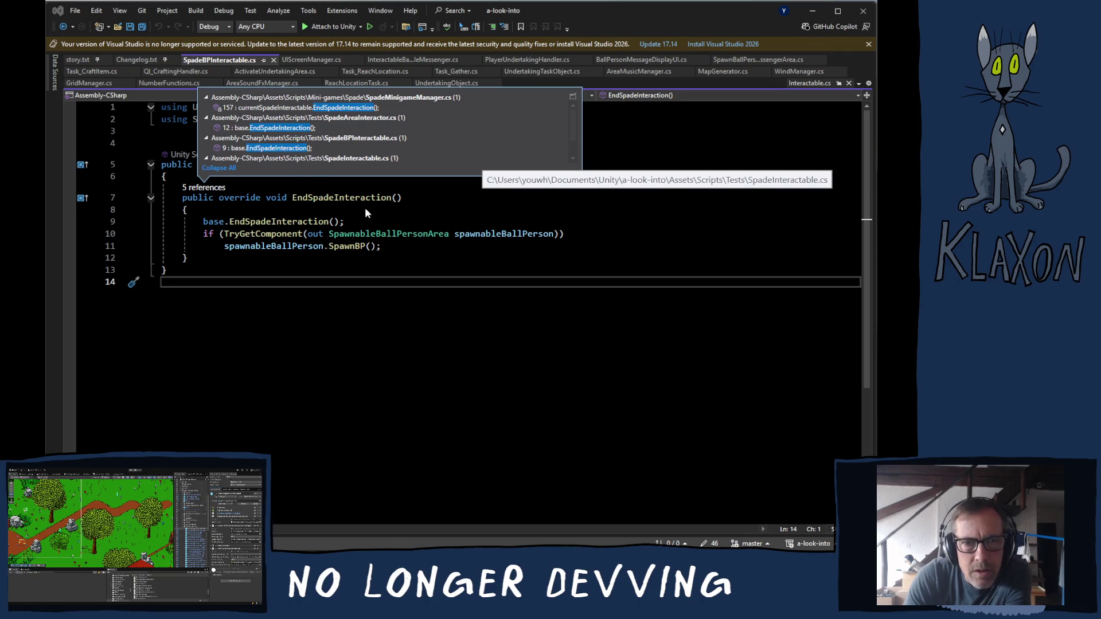
left_click(272, 128)
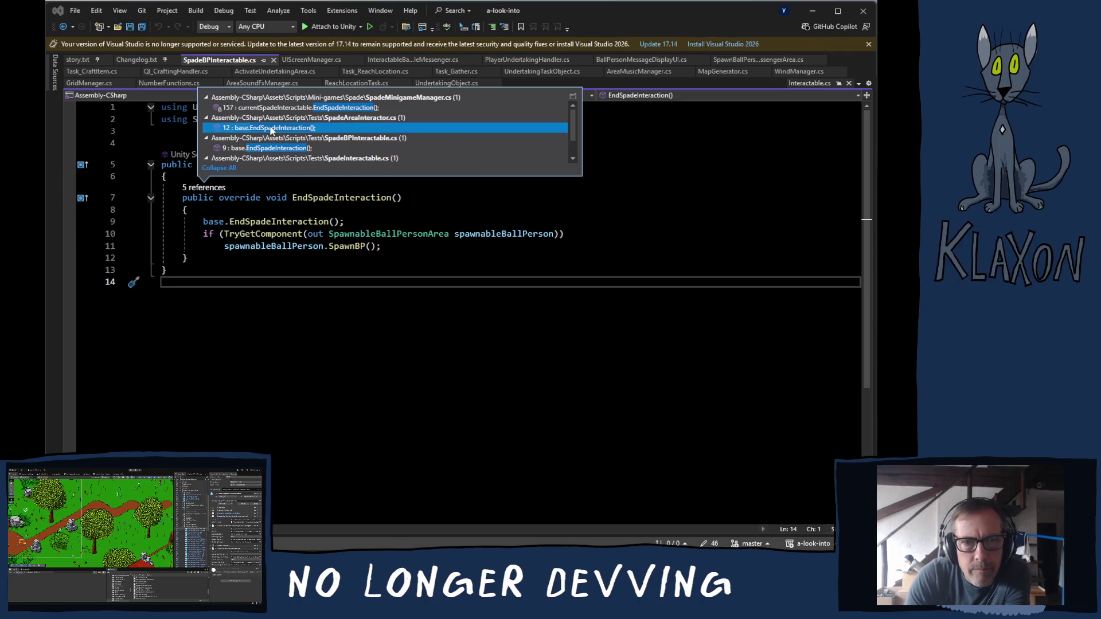
double_click(271, 128)
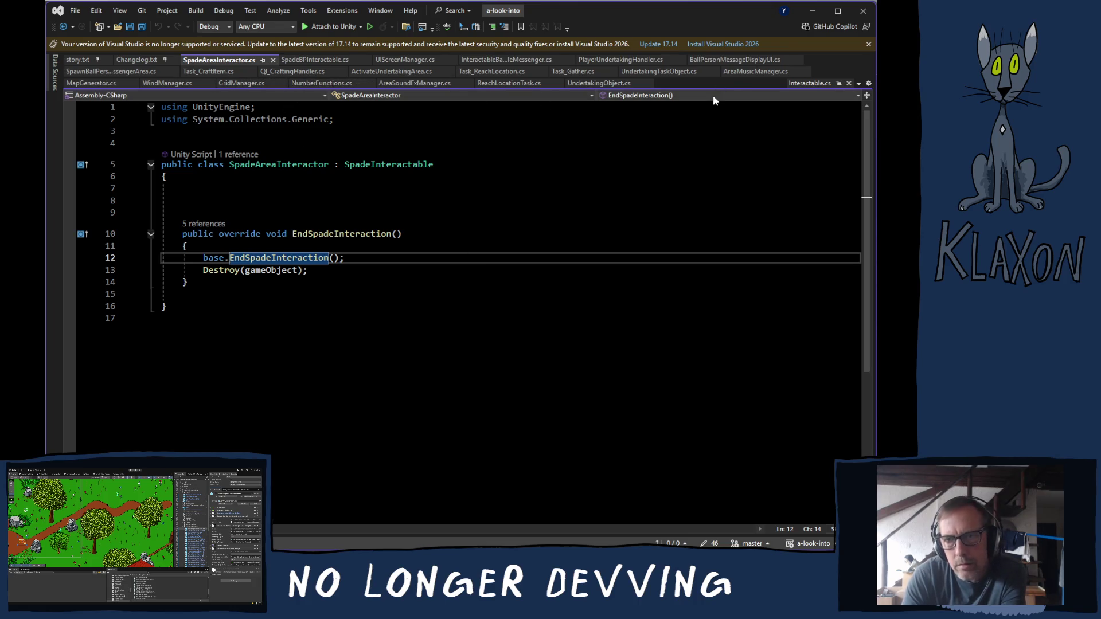
left_click(253, 259, "ctrl")
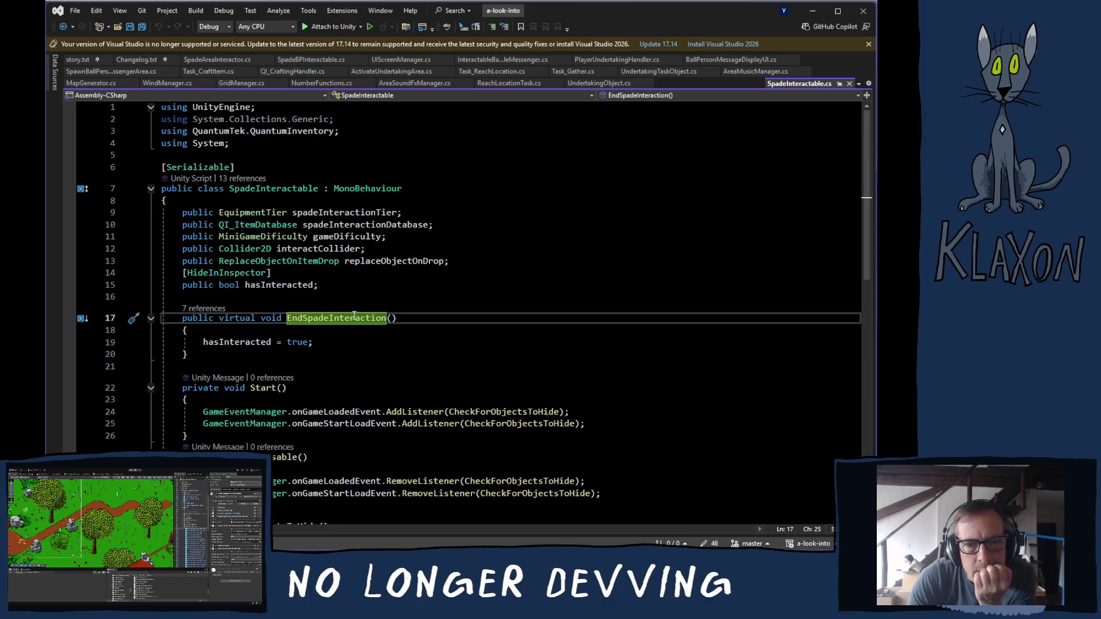
scroll(344, 321, "down", 3)
scroll(423, 372, "down", 1)
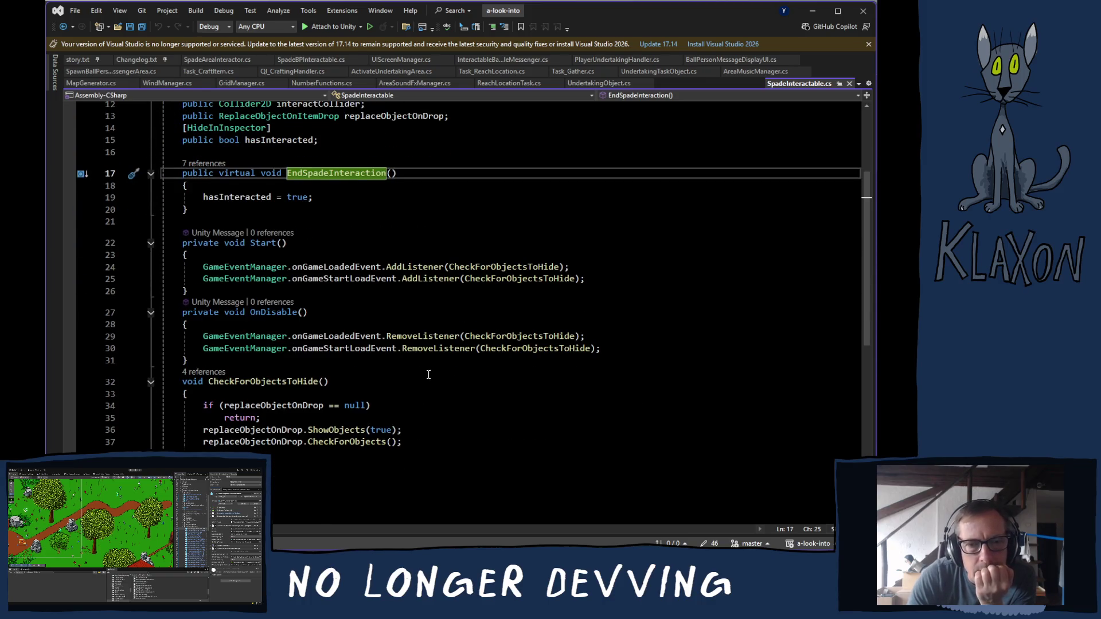
scroll(334, 264, "up", 2)
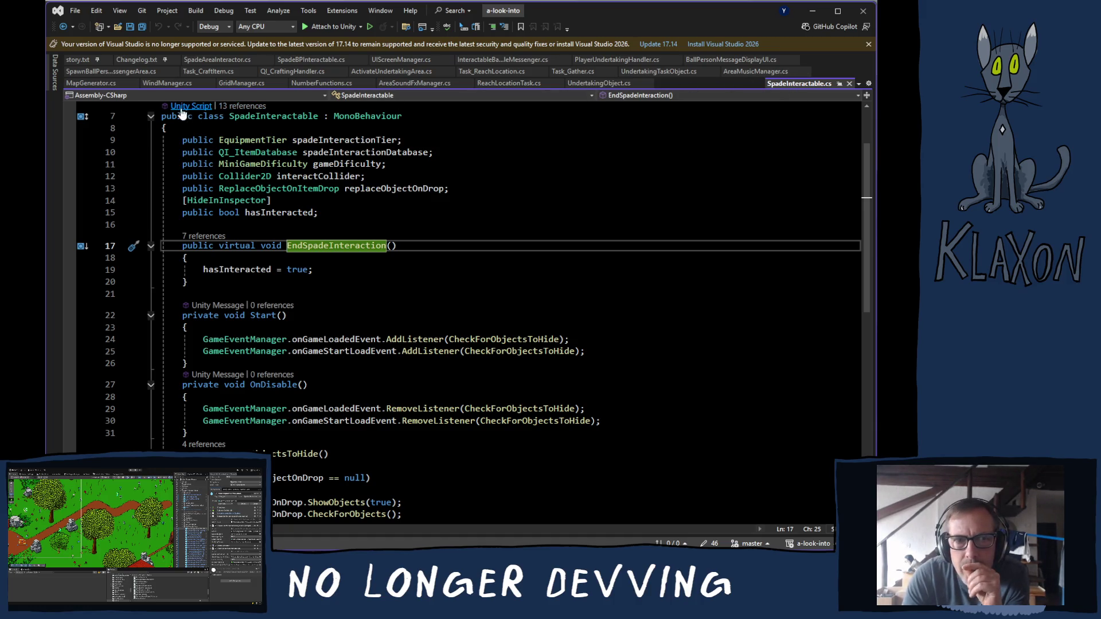
left_click(213, 61)
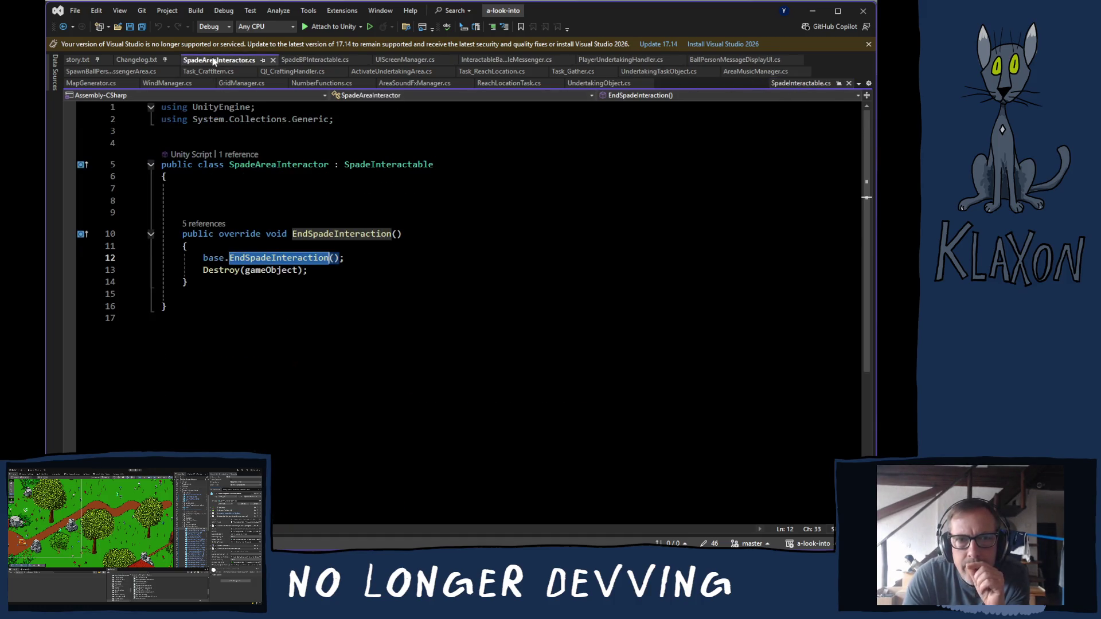
left_click(303, 61)
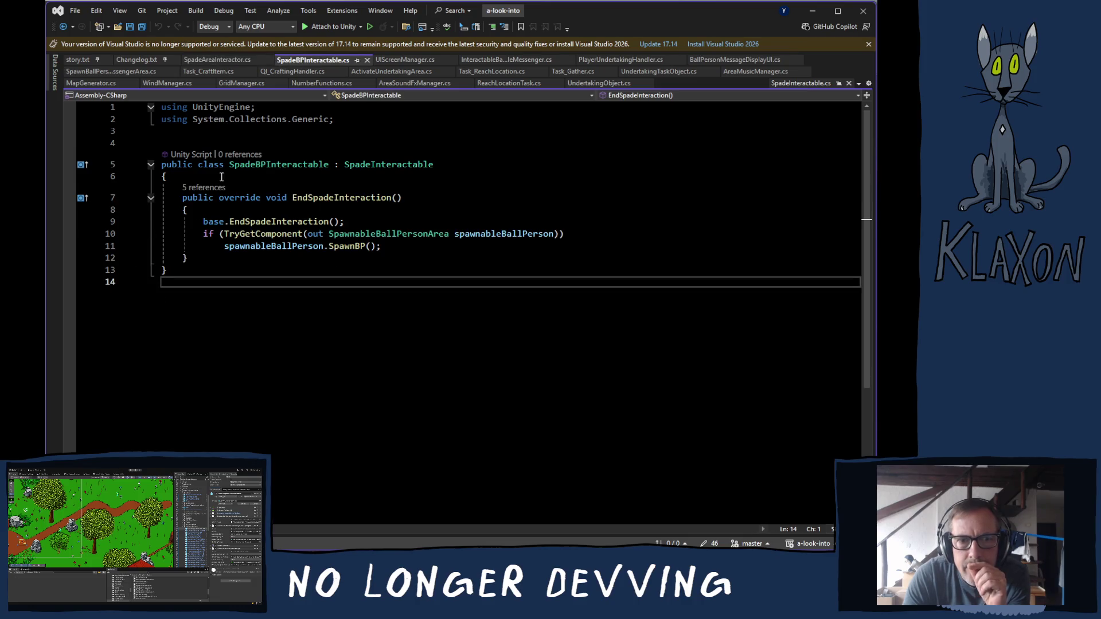
left_click(207, 188)
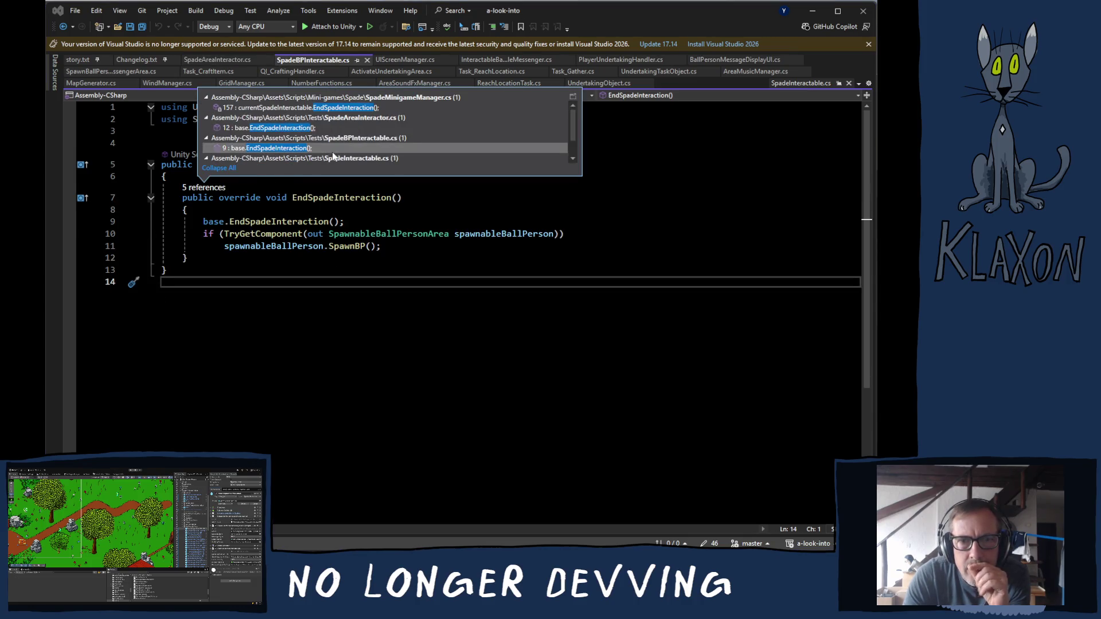
left_click(281, 108)
Open SpadeMinigameManager.cs at the line 157 call and read through CompleteCurrentStage and SetupMiniGame.
double_click(281, 108)
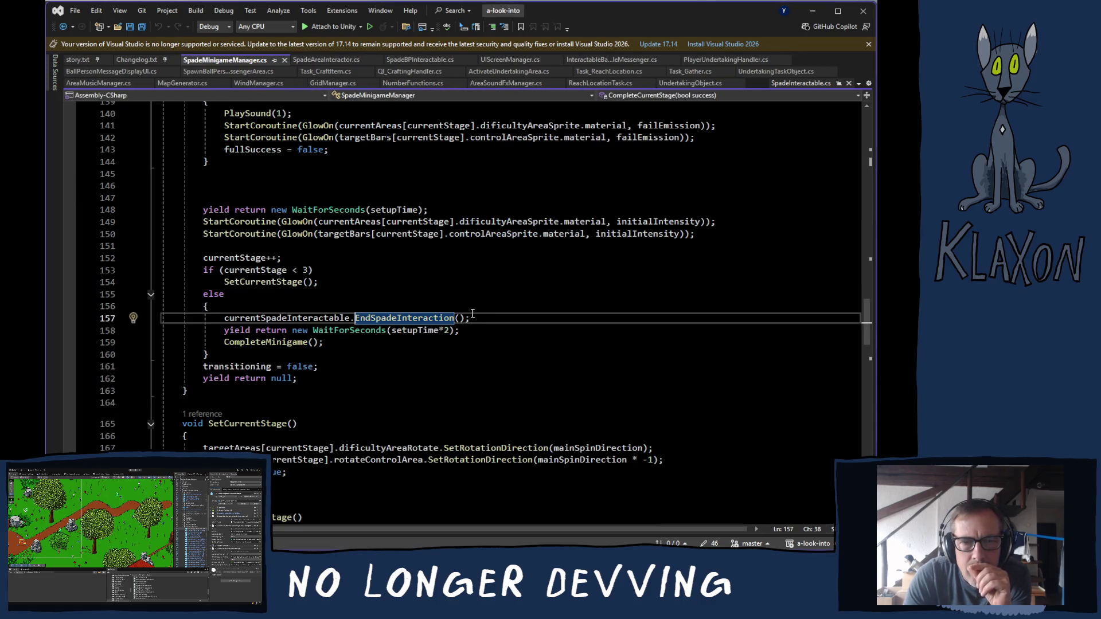
scroll(471, 313, "up", 7)
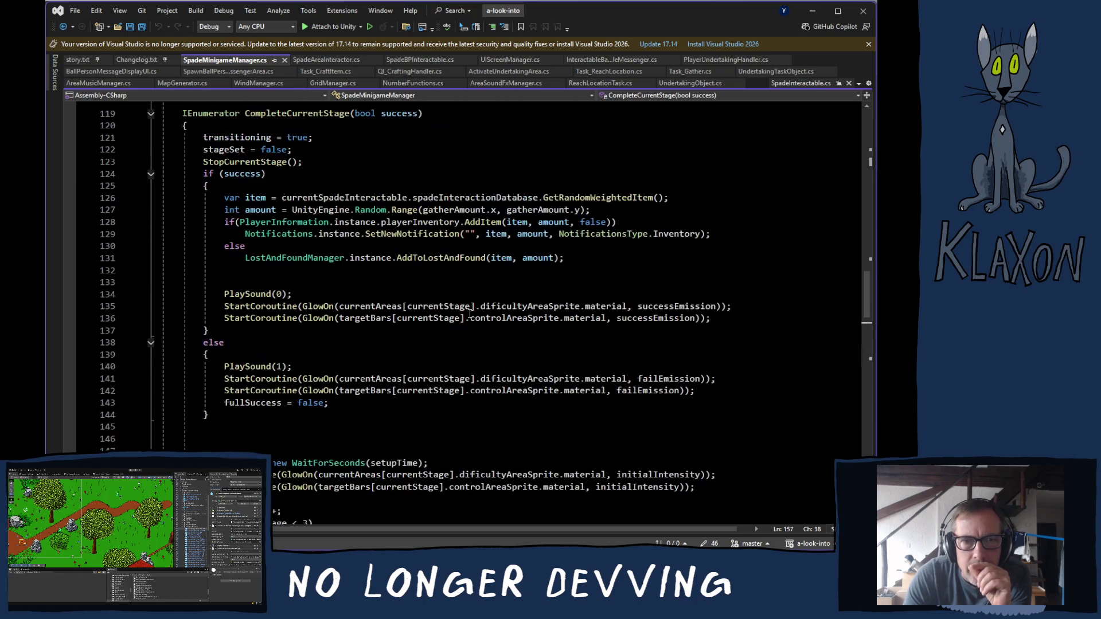
scroll(470, 312, "up", 1)
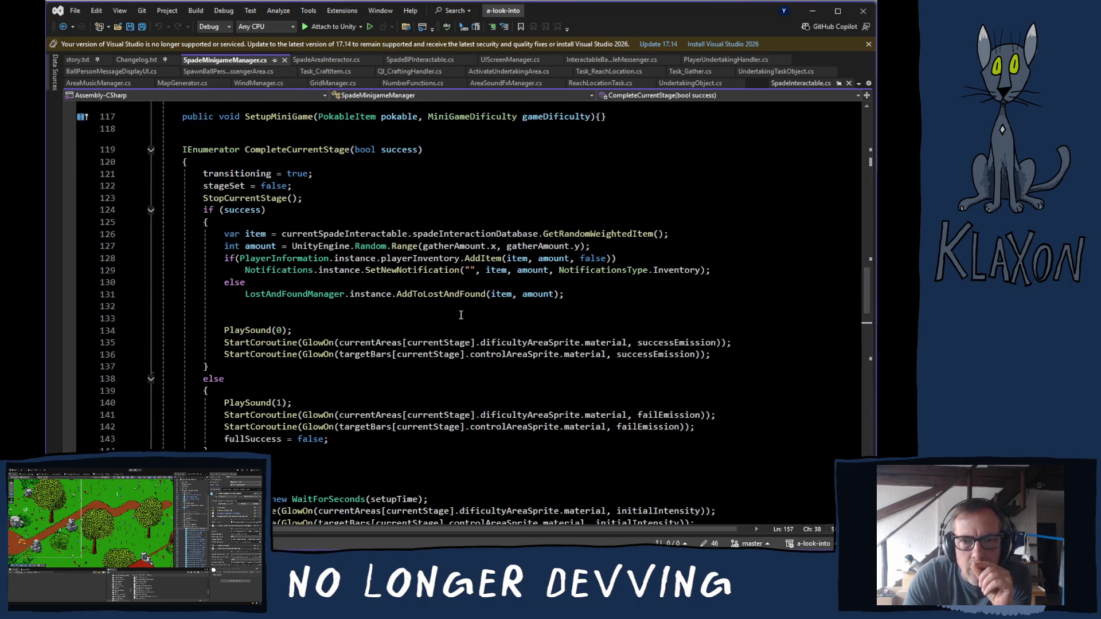
scroll(466, 314, "down", 4)
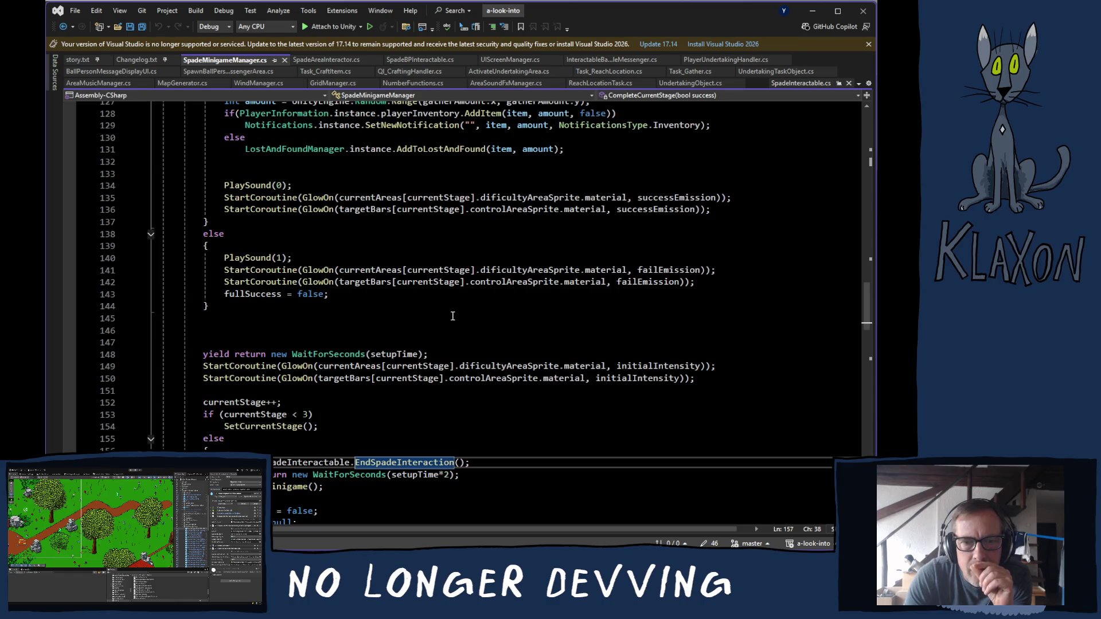
scroll(450, 316, "down", 1)
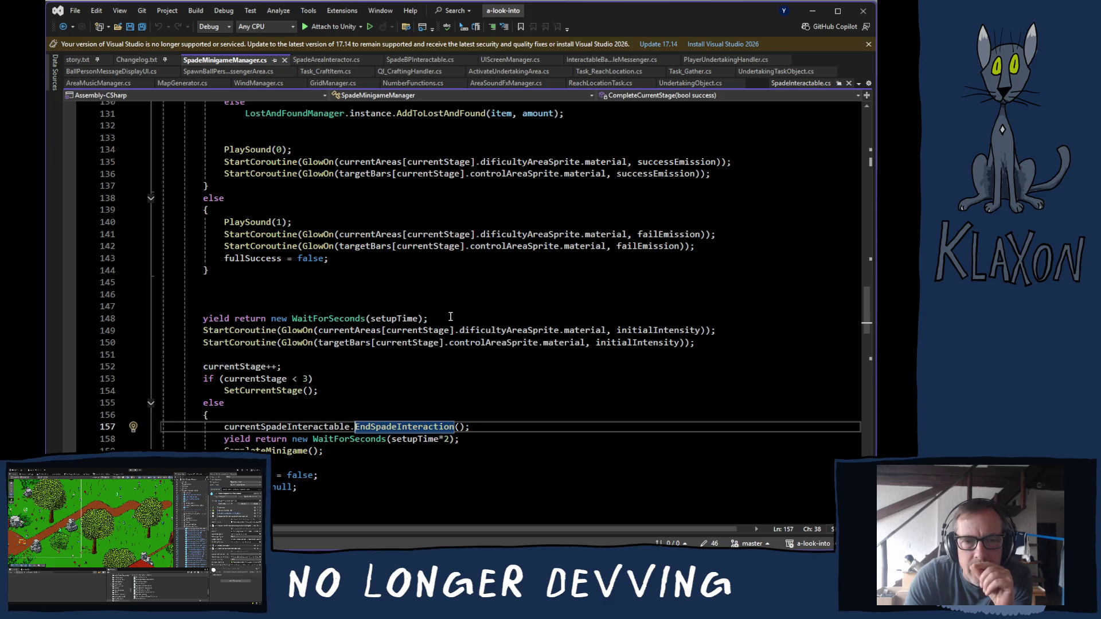
scroll(449, 315, "up", 8)
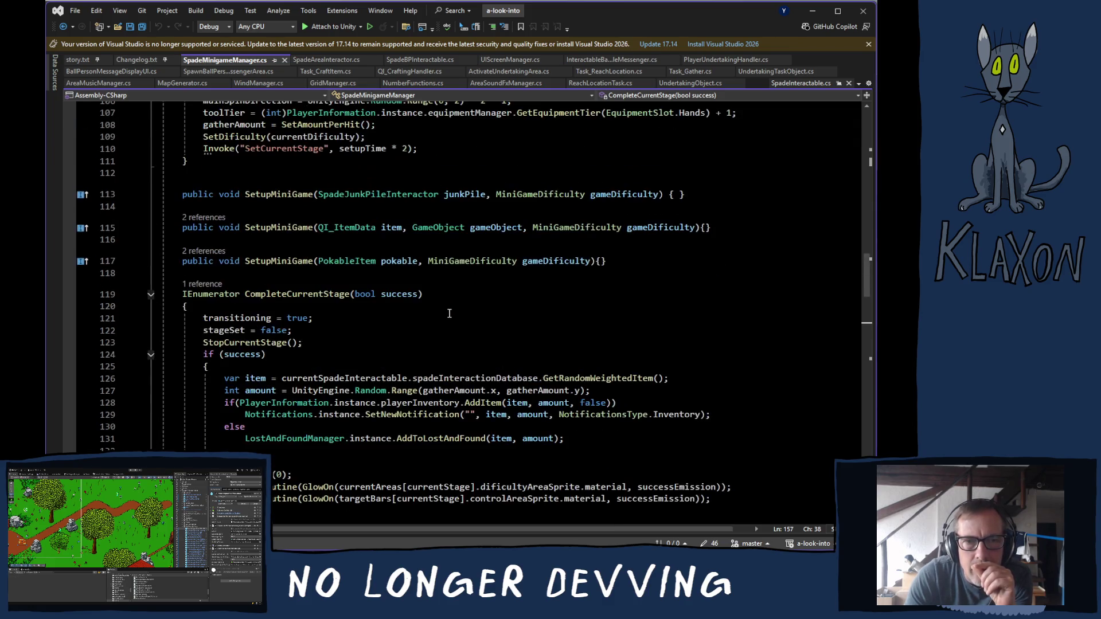
scroll(449, 313, "up", 6)
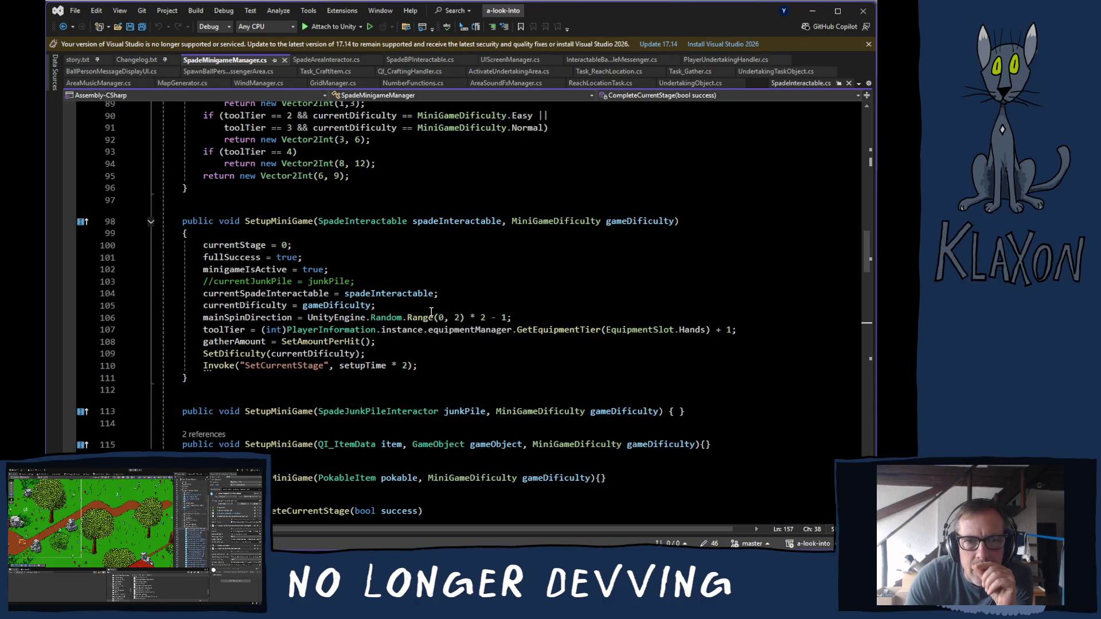
scroll(431, 311, "up", 5)
scroll(431, 312, "up", 10)
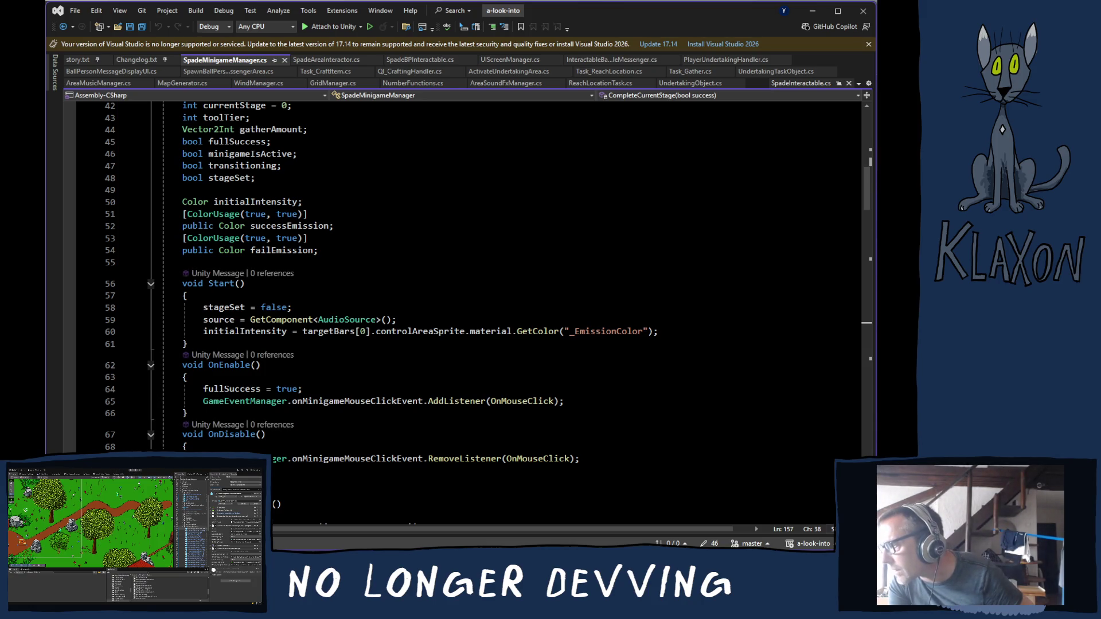
key("alt+Tab")
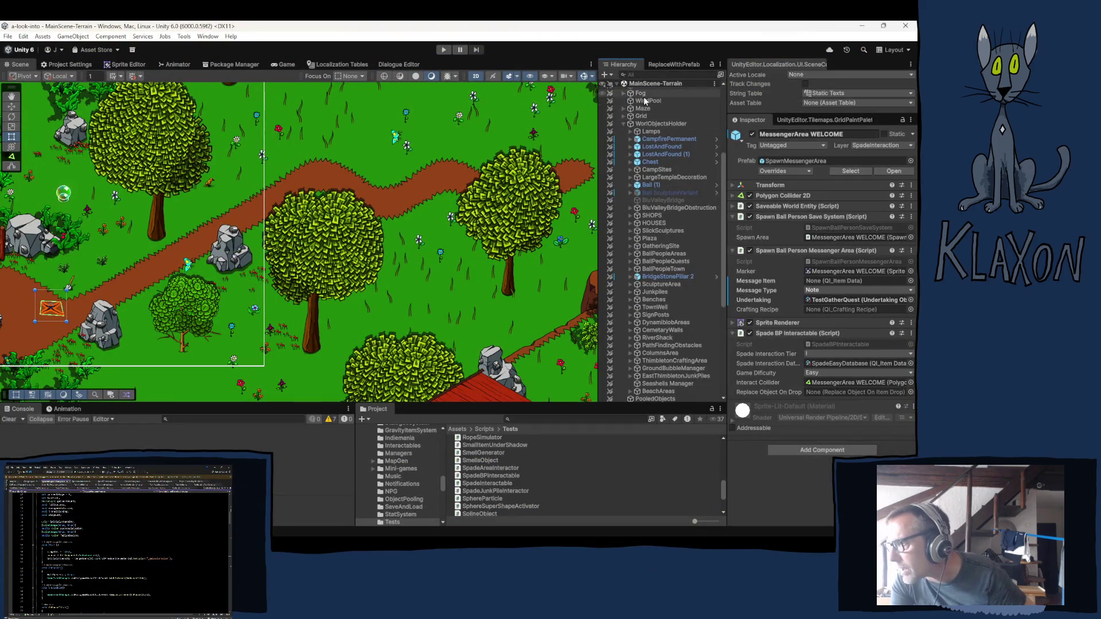
Select Player, then PlayerManager, and review components like Undertakings Save System and Player Undertaking Handler.
scroll(642, 114, "up", 3)
scroll(651, 125, "up", 2)
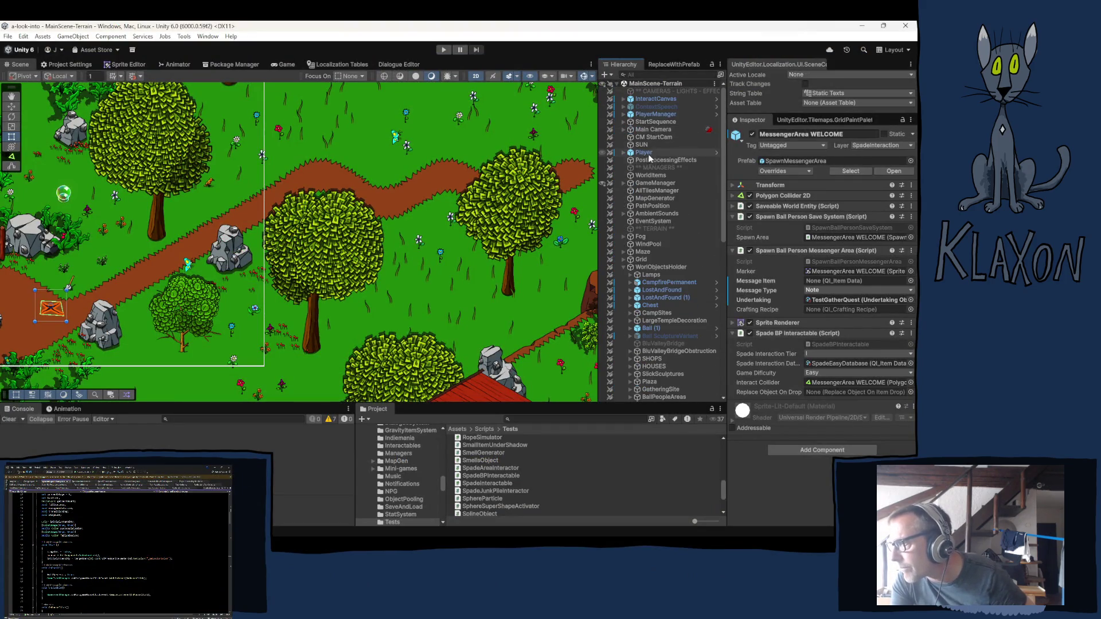
left_click(645, 152)
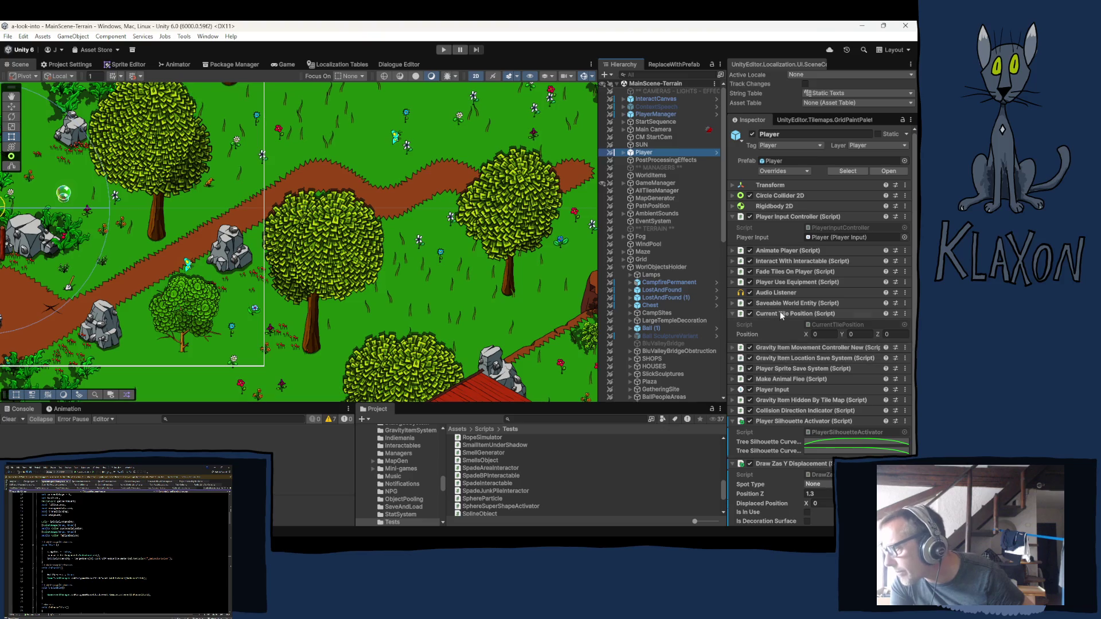
scroll(774, 356, "down", 2)
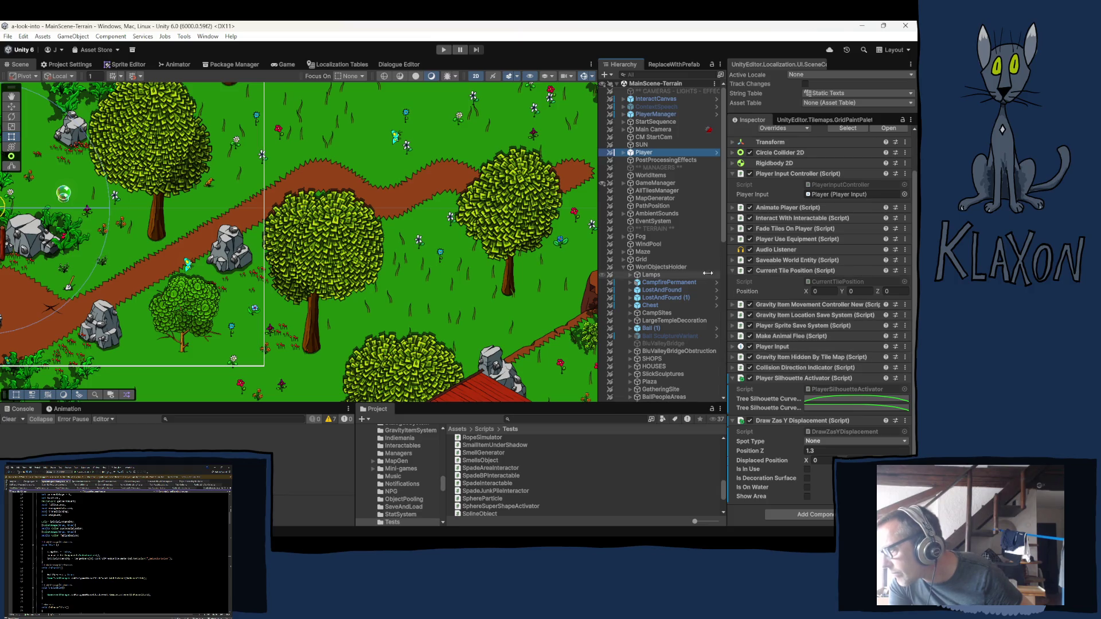
left_click(638, 115)
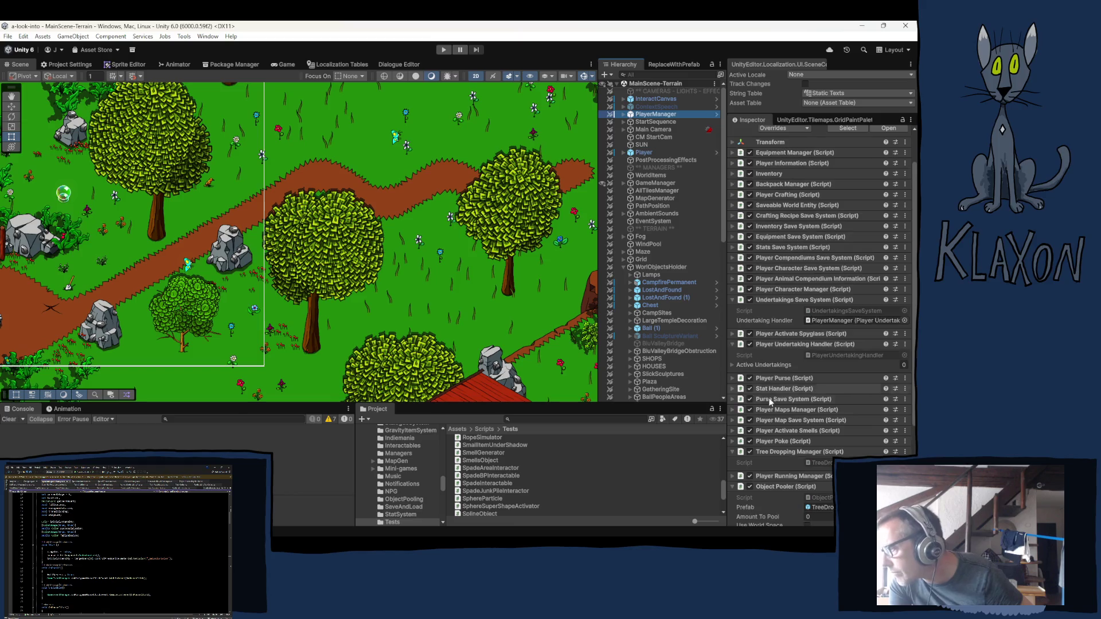
scroll(775, 414, "down", 2)
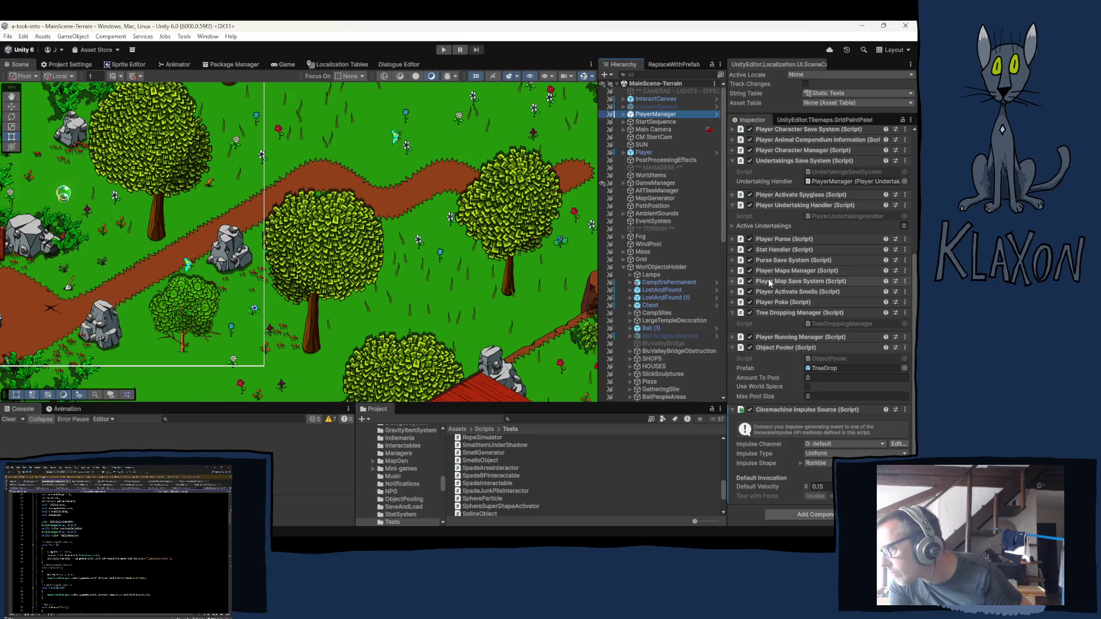
scroll(771, 278, "up", 2)
scroll(770, 284, "up", 2)
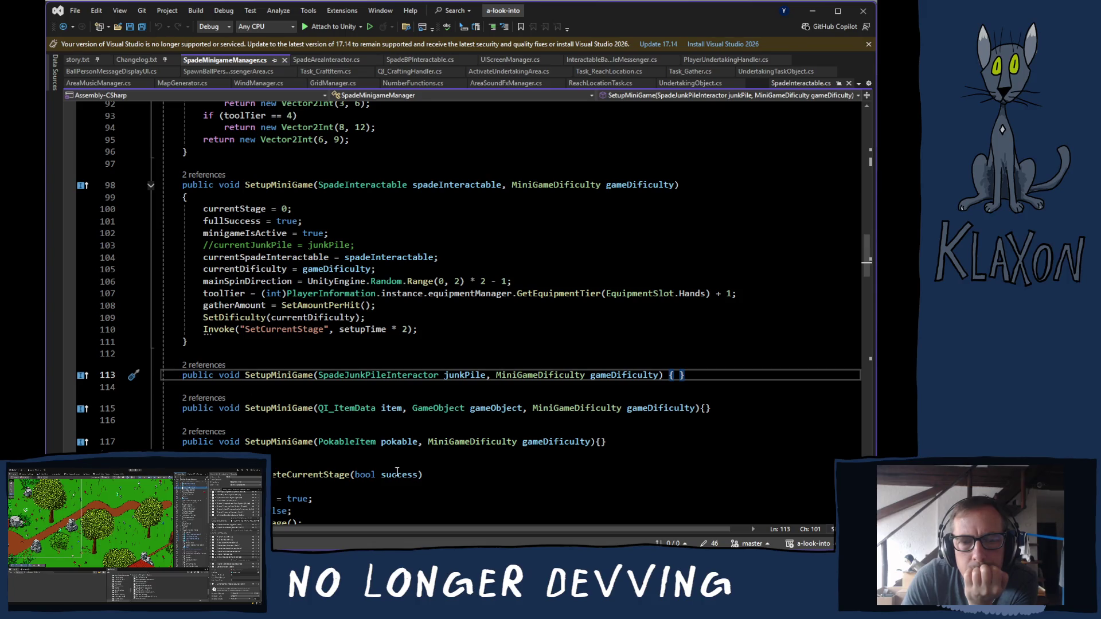
Open MiniGameManager.cs at the junk-pile SetupMiniGame call, then select MessengerArea WELCOME.
left_click(205, 365)
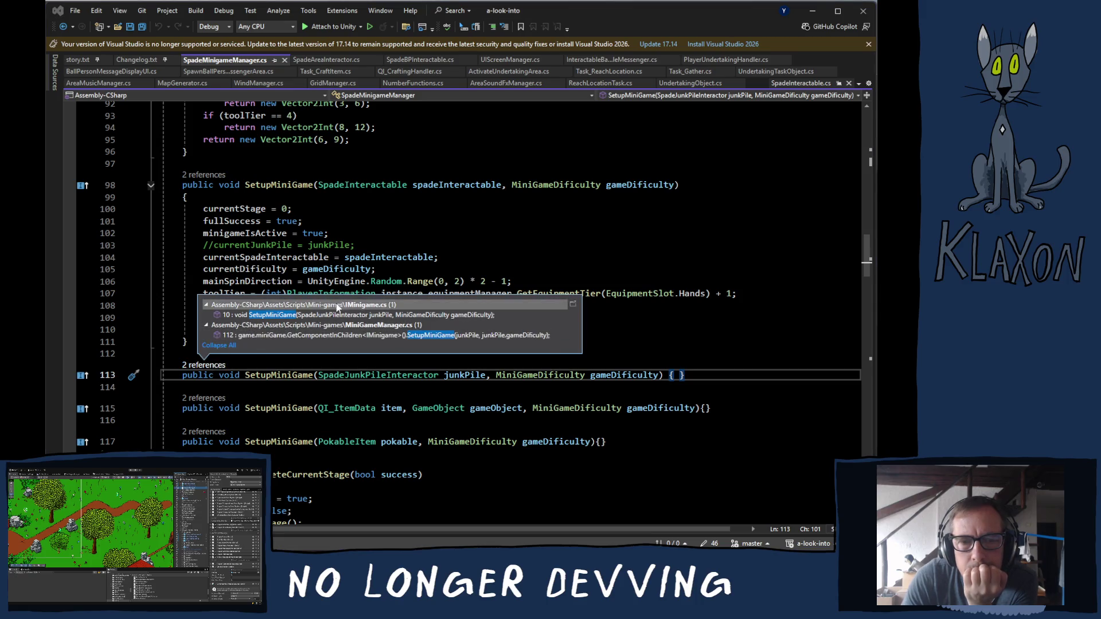
double_click(343, 335)
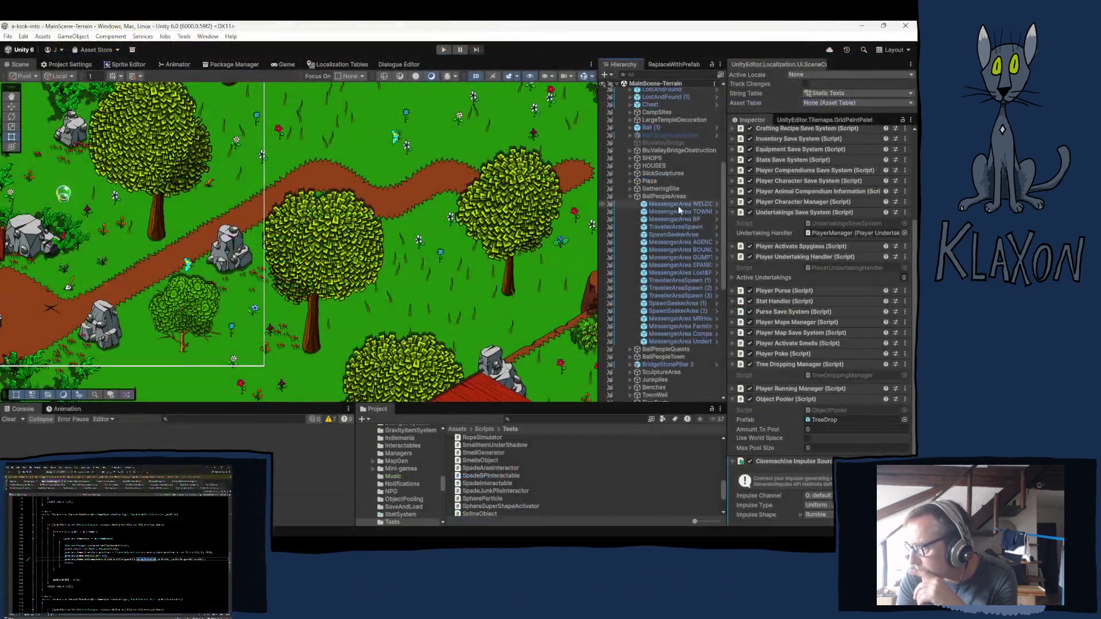
left_click(679, 206)
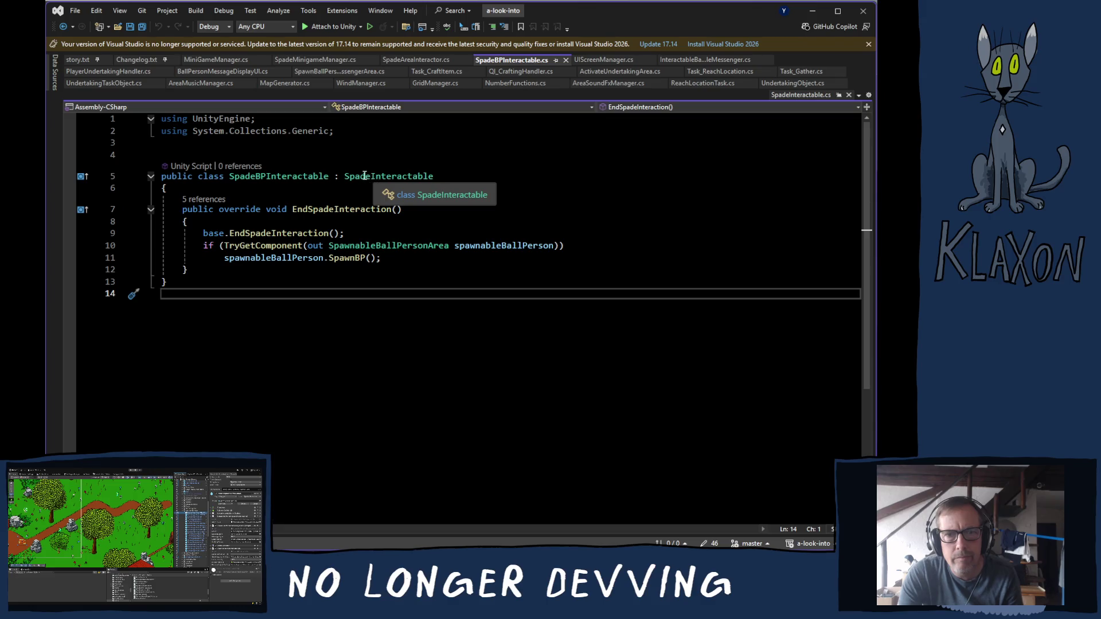
Read the SpadeInteractable base class definition and the MiniGameManager code.
left_click(365, 178, "ctrl")
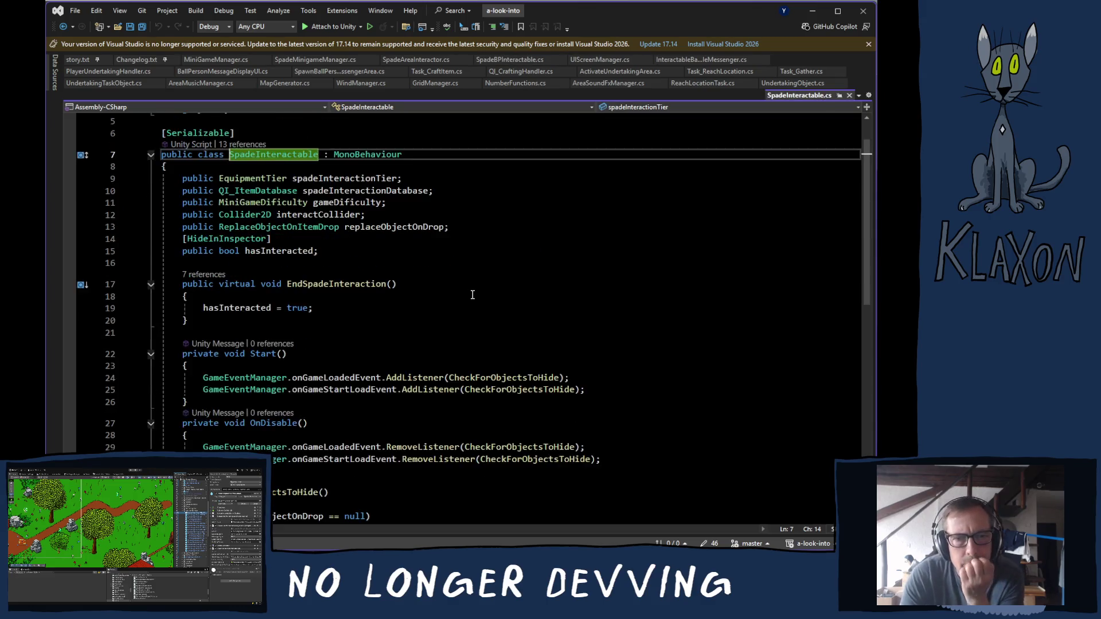
scroll(472, 294, "down", 4)
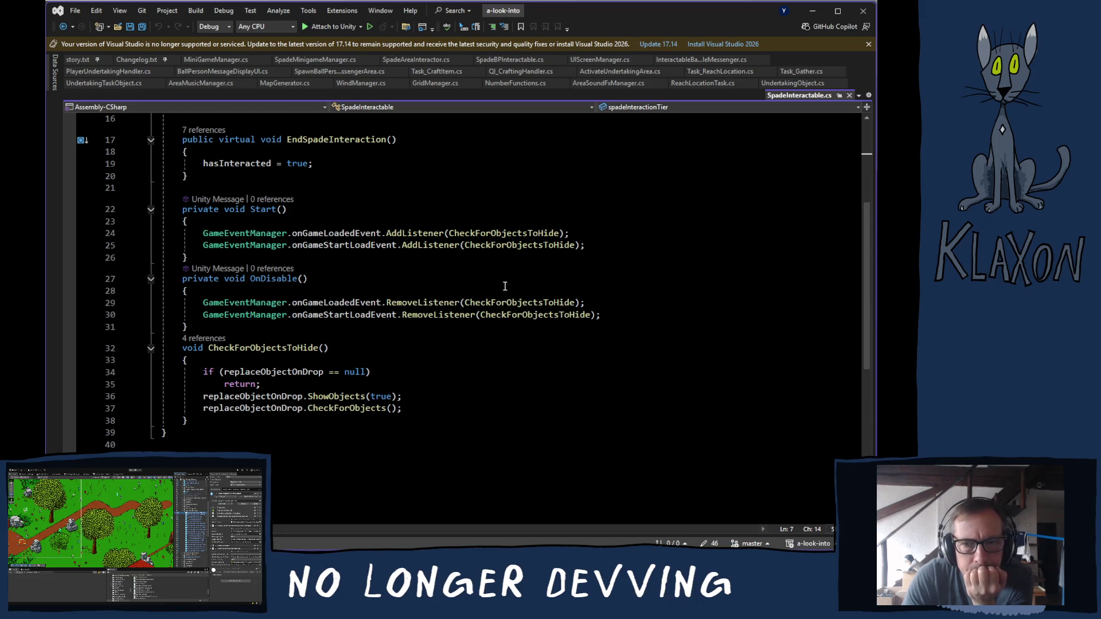
scroll(388, 272, "up", 2)
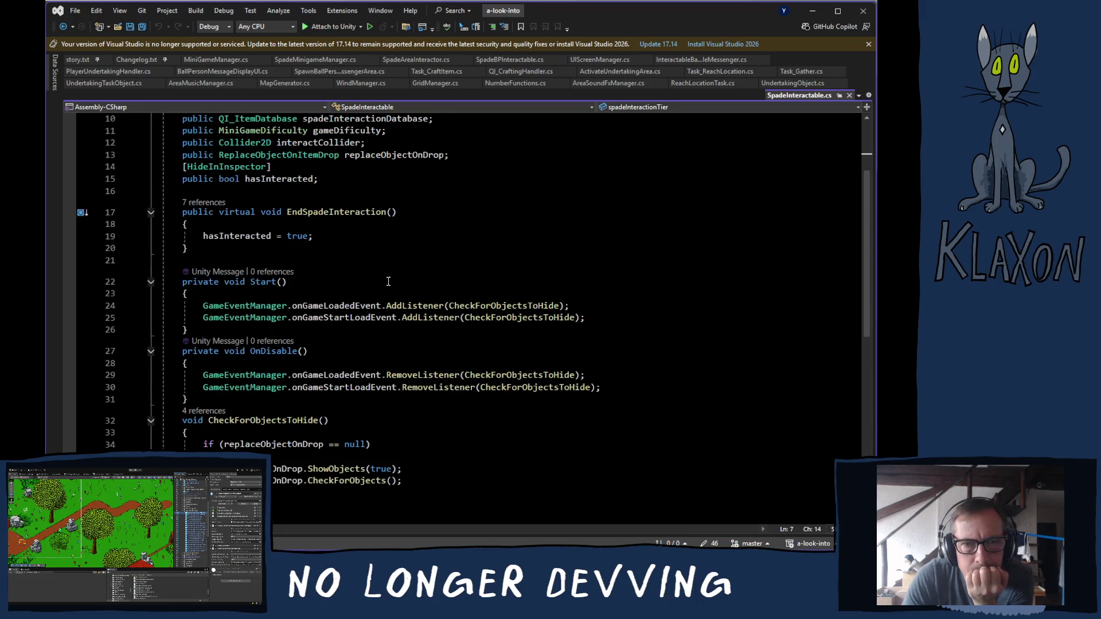
scroll(380, 283, "up", 2)
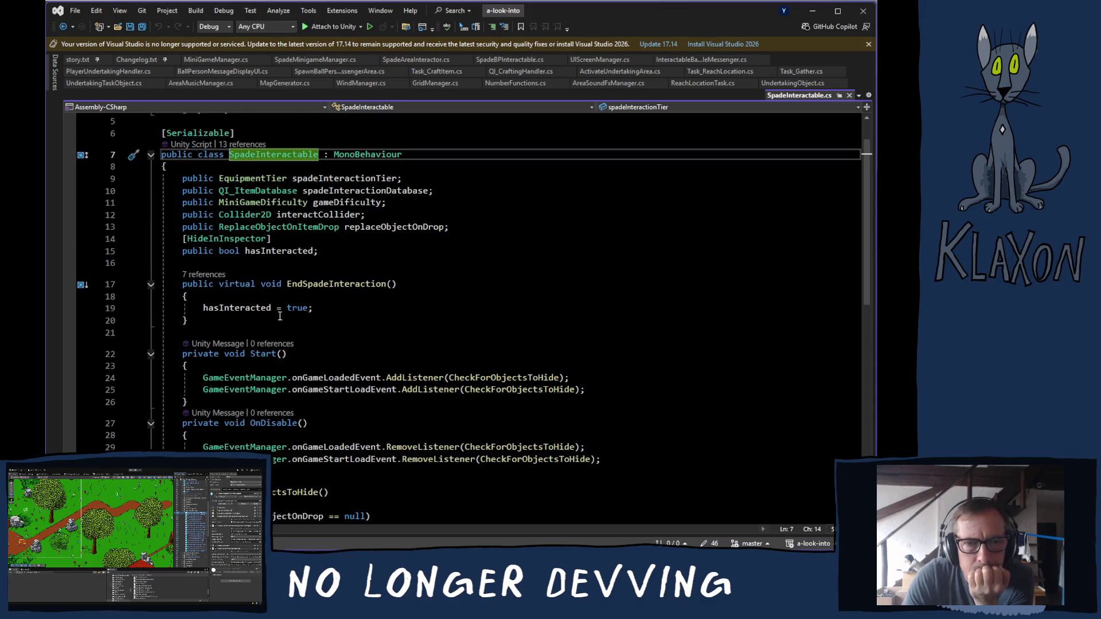
left_click(216, 60)
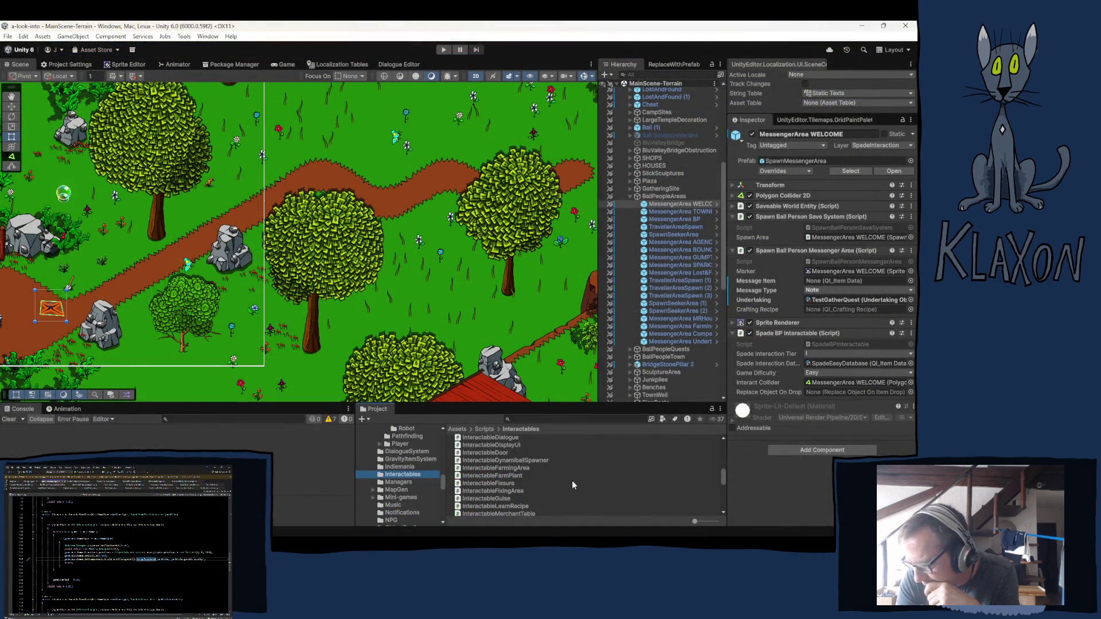
Collapse the Characters folder and open EquipmentSpade from Scripts/Interactables in Visual Studio.
scroll(571, 485, "down", 5)
scroll(569, 486, "down", 5)
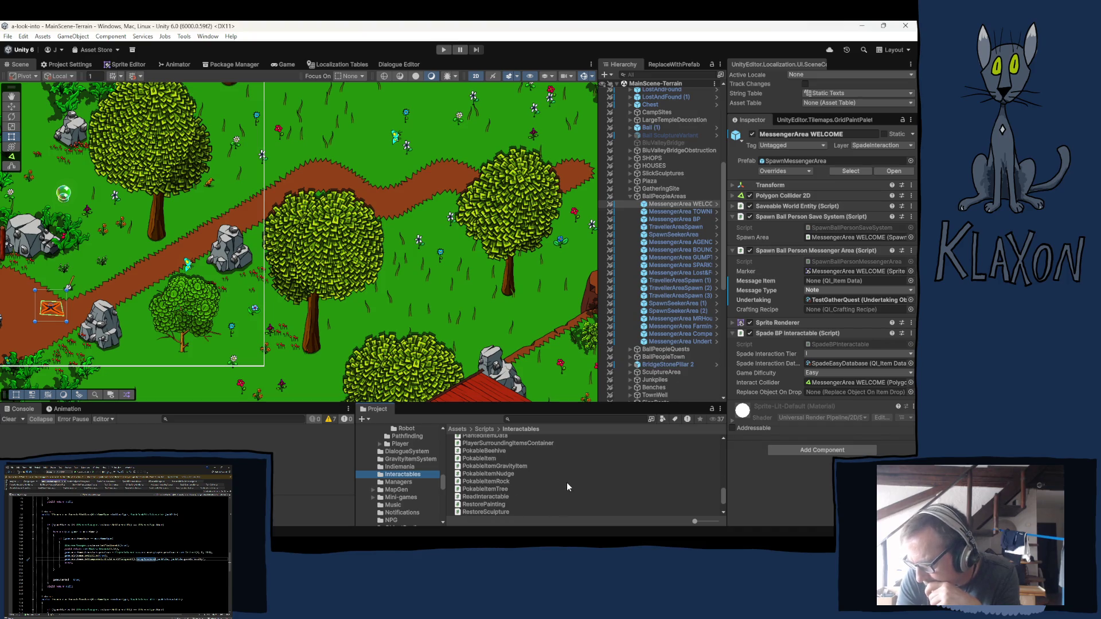
scroll(567, 485, "down", 3)
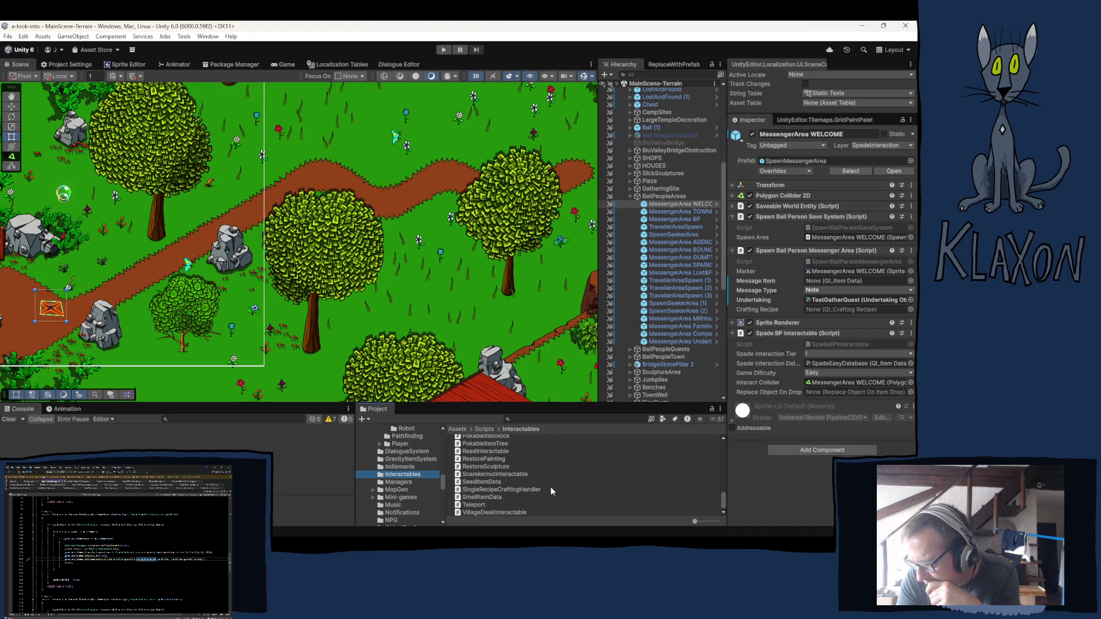
scroll(550, 484, "up", 6)
scroll(550, 481, "up", 5)
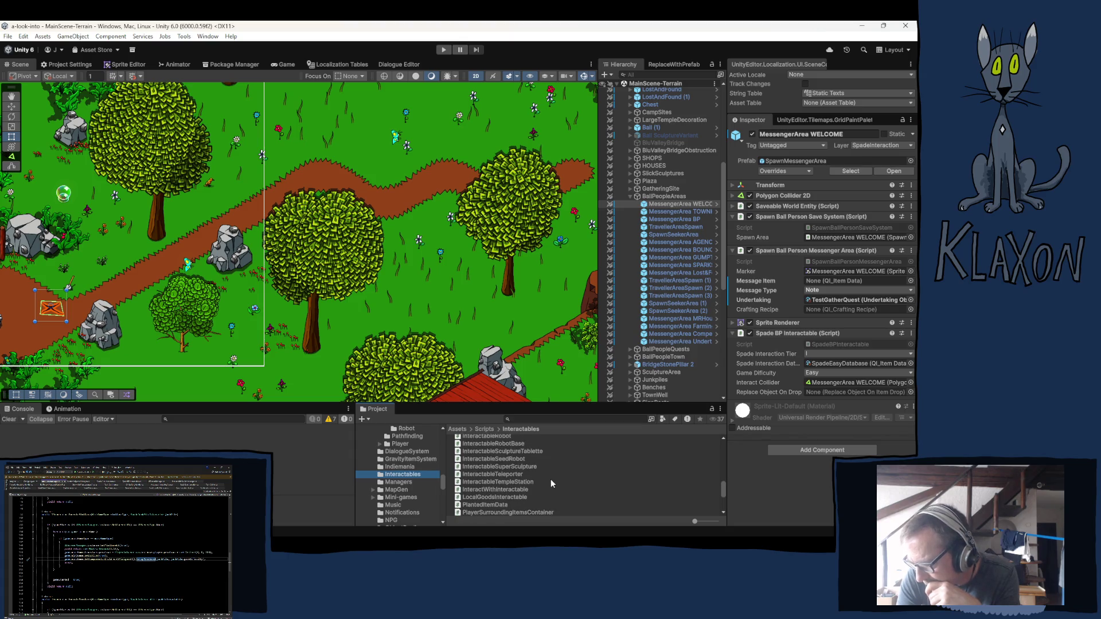
scroll(407, 463, "up", 6)
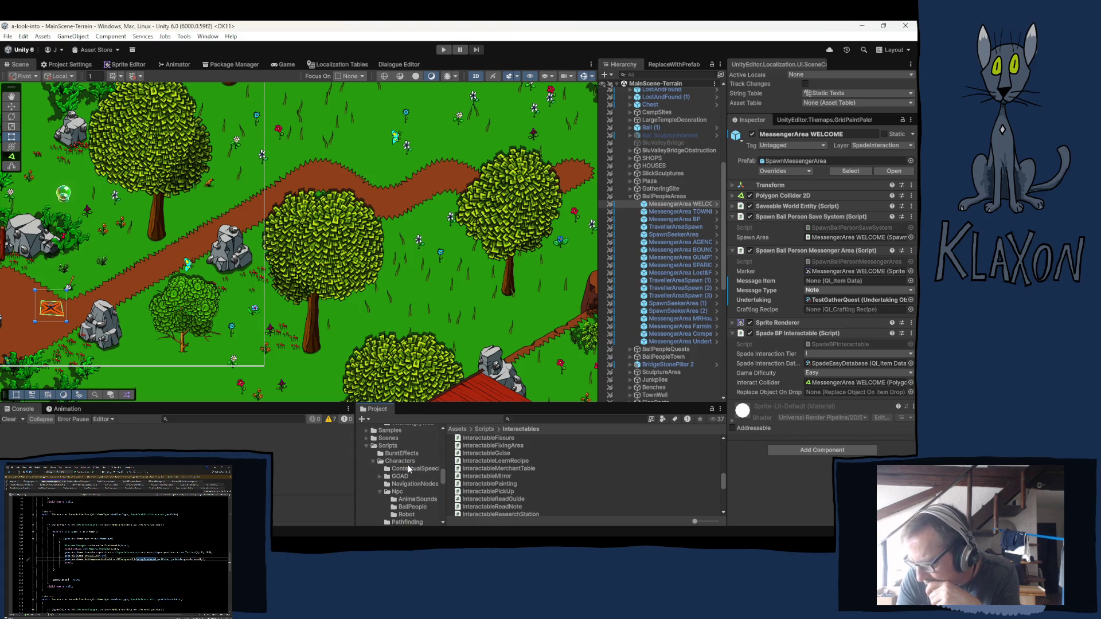
scroll(407, 468, "down", 2)
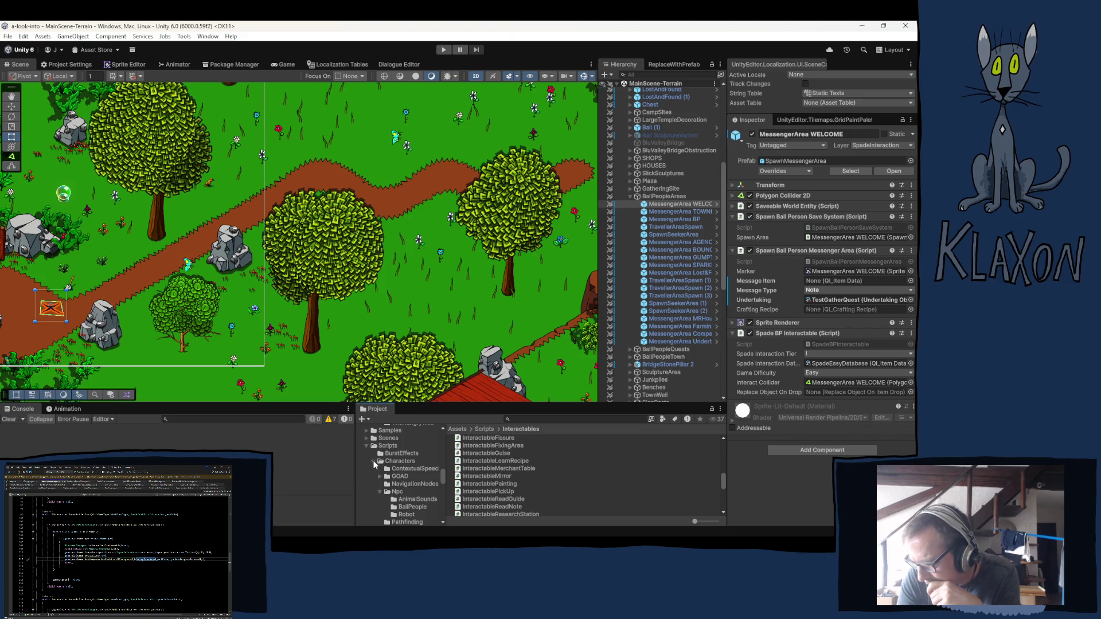
left_click(374, 462)
scroll(412, 503, "down", 3)
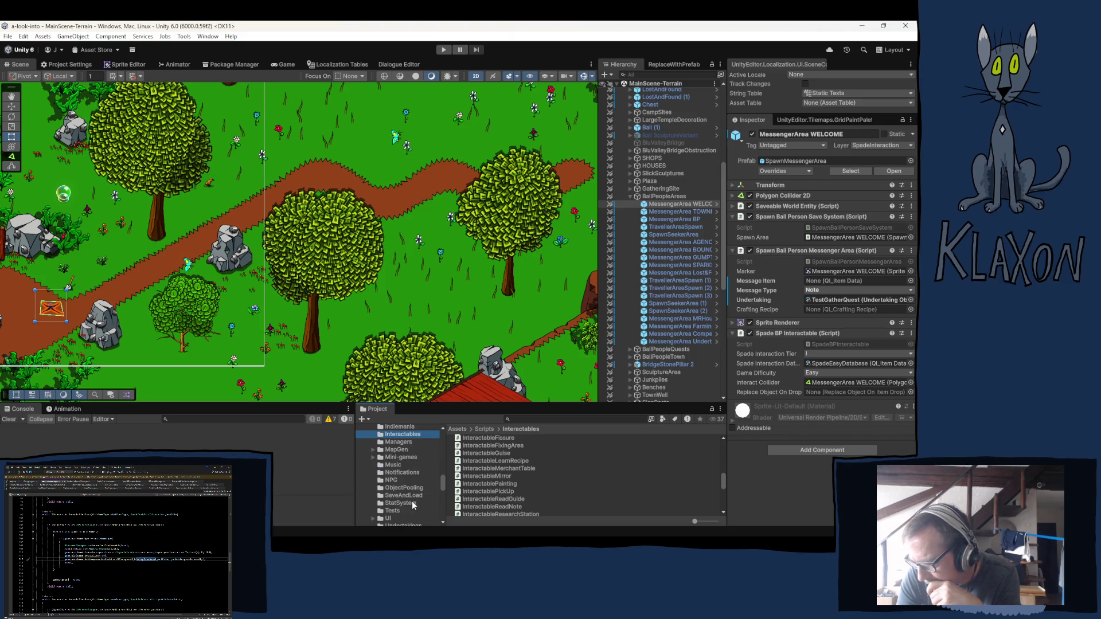
scroll(494, 470, "up", 3)
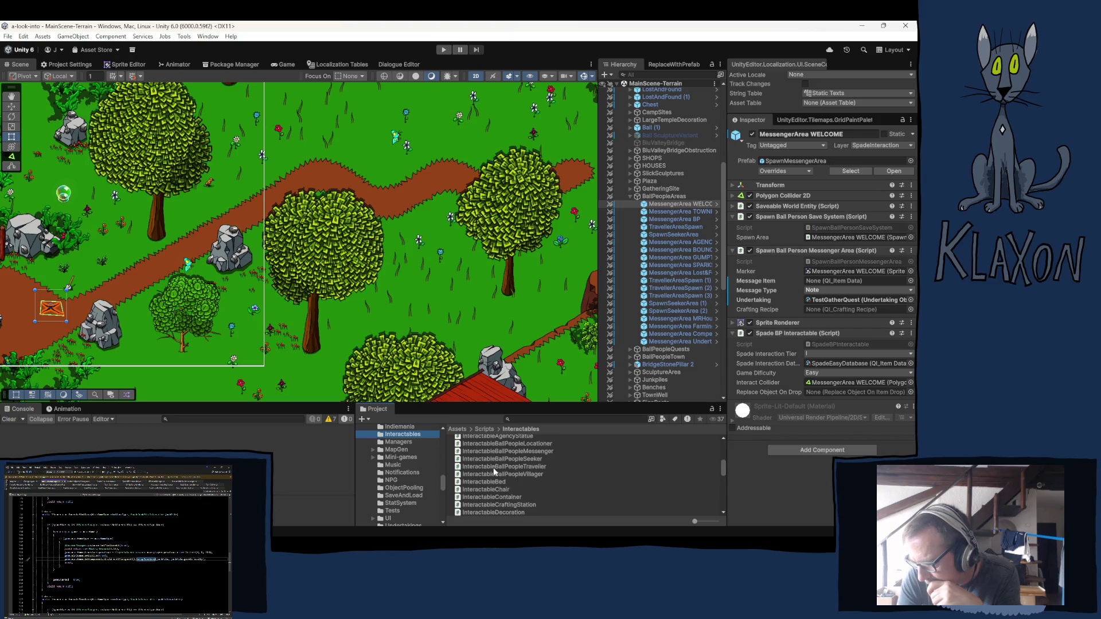
scroll(493, 471, "up", 3)
scroll(520, 465, "down", 2)
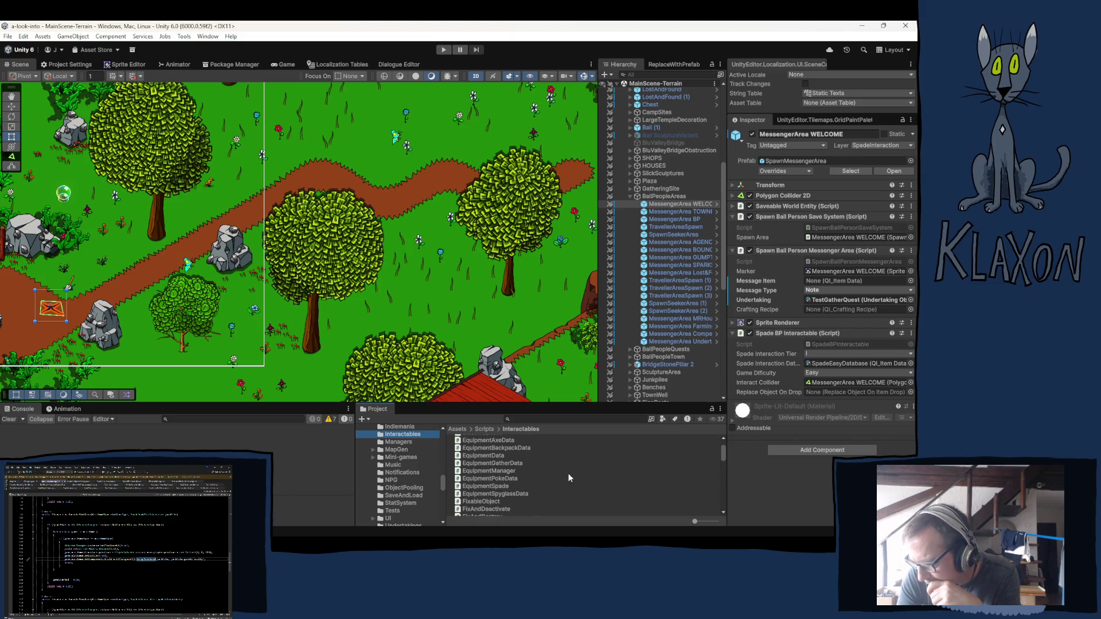
double_click(473, 485)
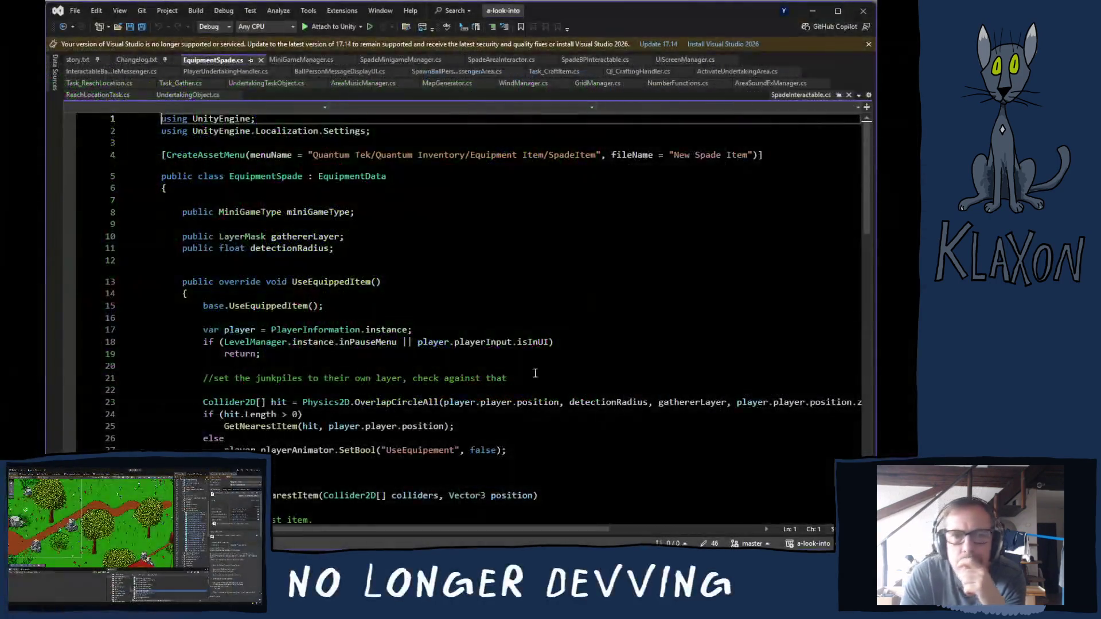
Add 'if (interactable.hasInteracted) return;' at line 58 of EquipmentSpade.cs and save.
scroll(433, 373, "down", 5)
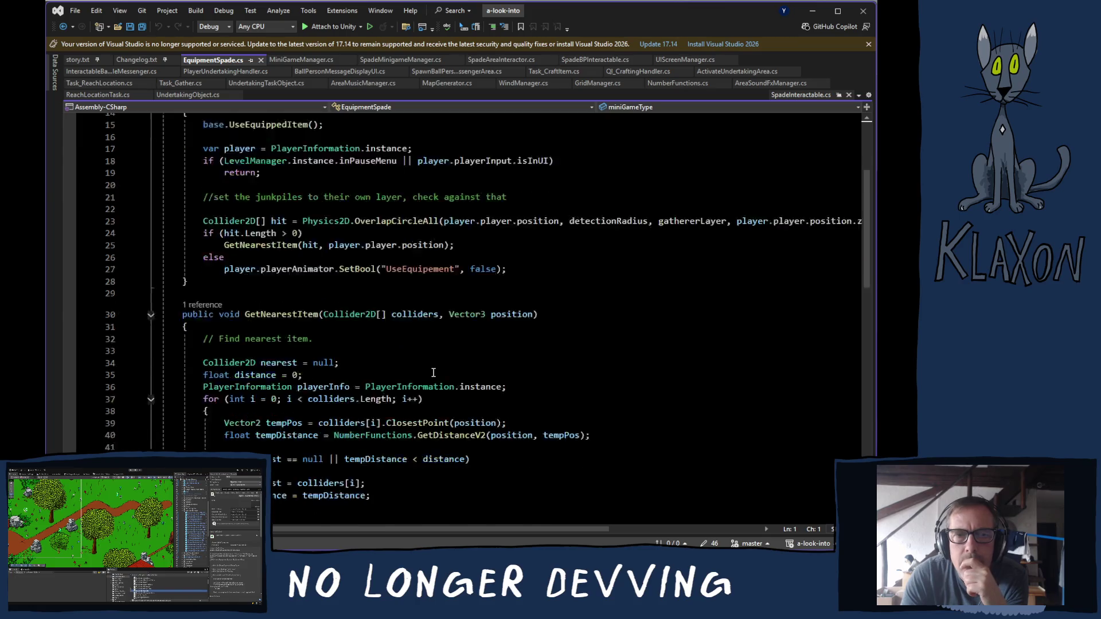
scroll(433, 372, "down", 3)
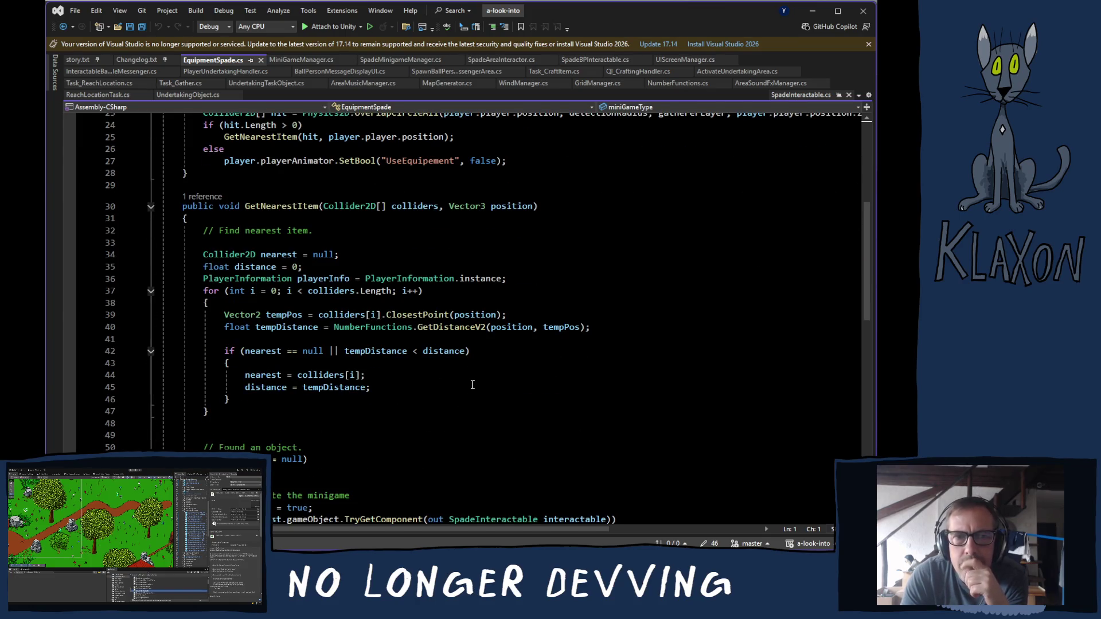
scroll(470, 385, "down", 1)
scroll(470, 386, "down", 5)
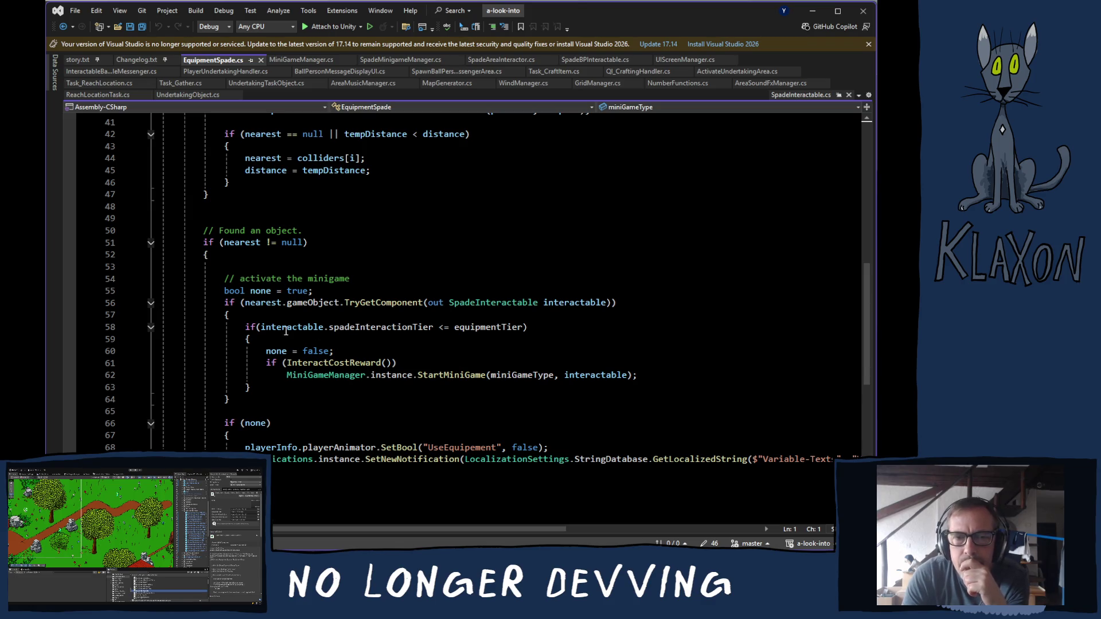
left_click(266, 320)
key("Return")
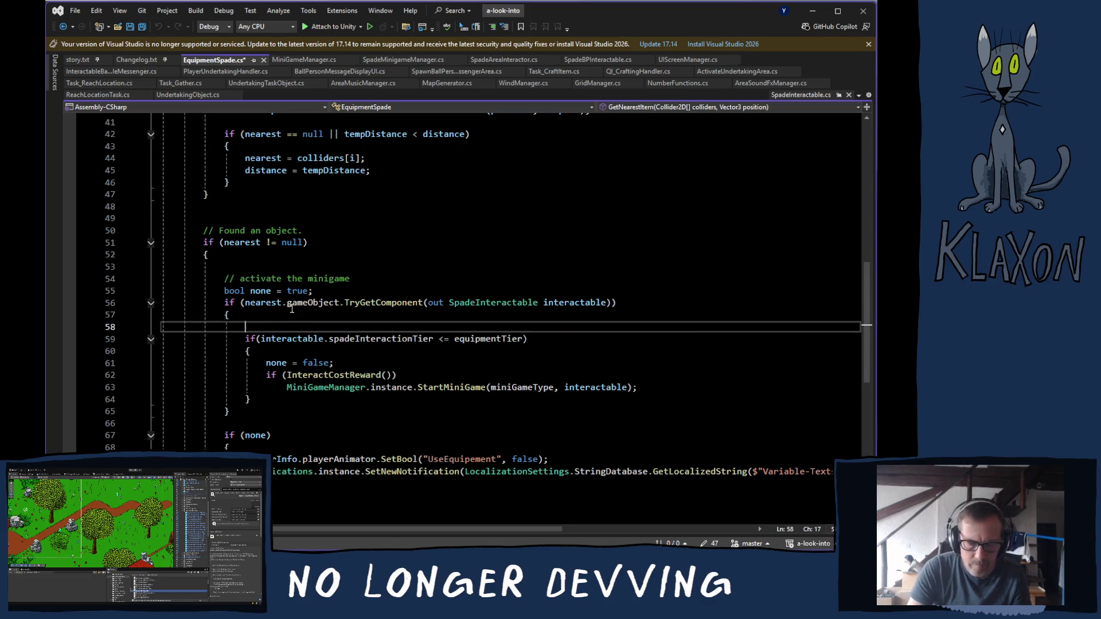
type("if")
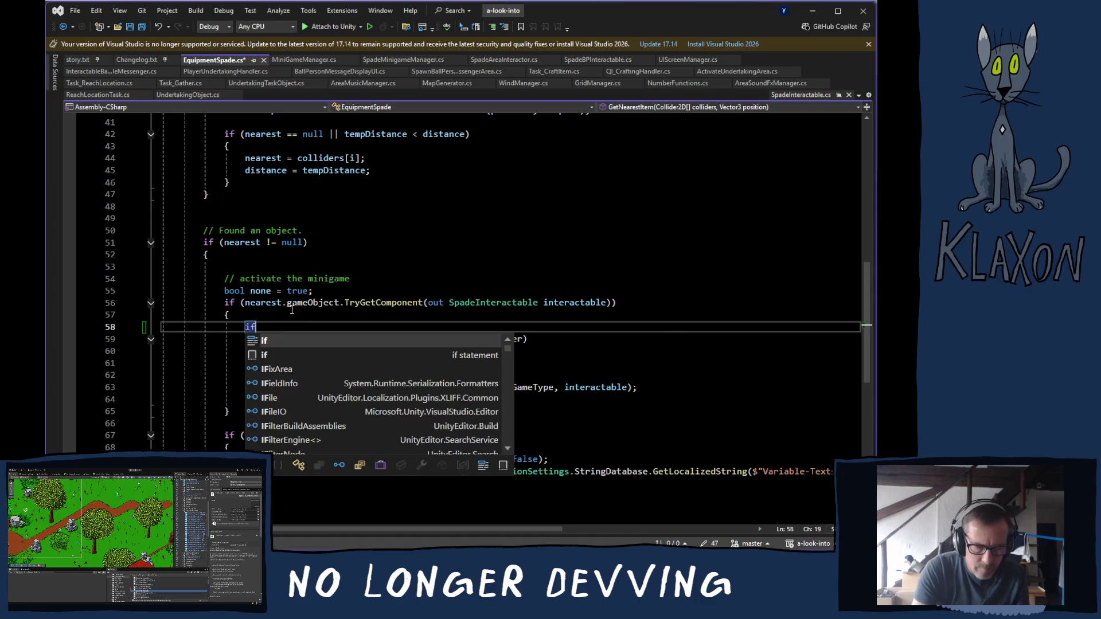
type("(interac")
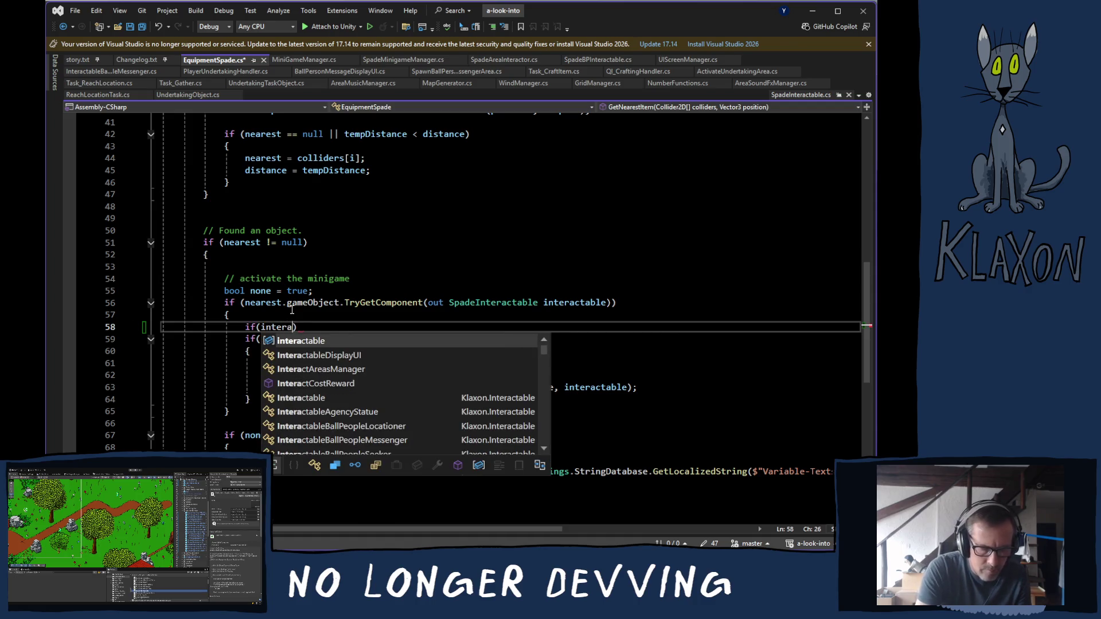
type("t")
key("Tab")
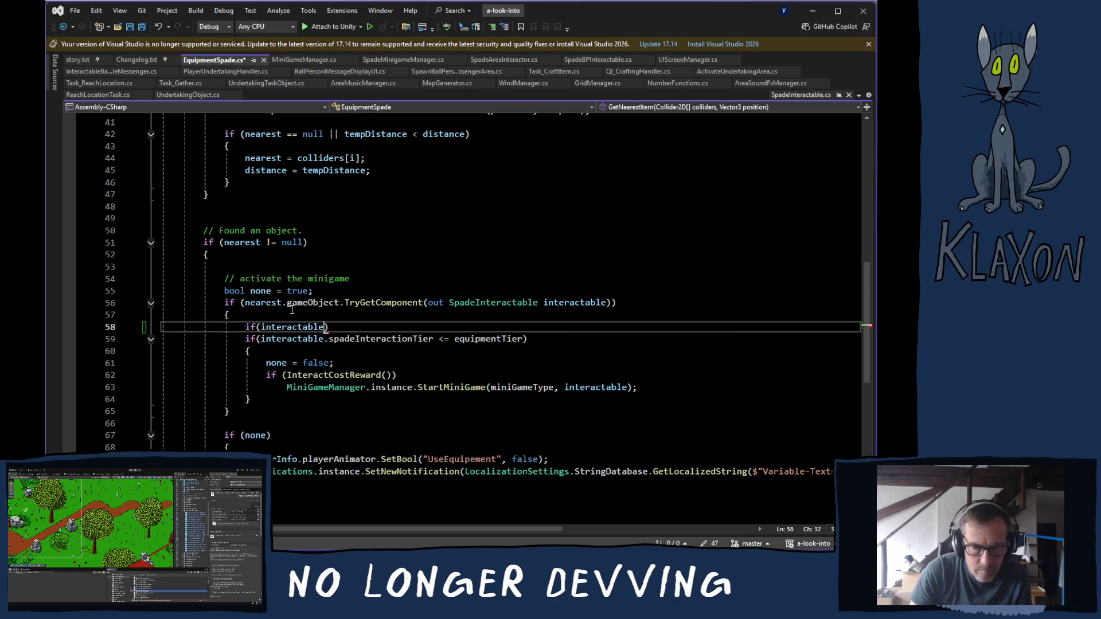
type(".")
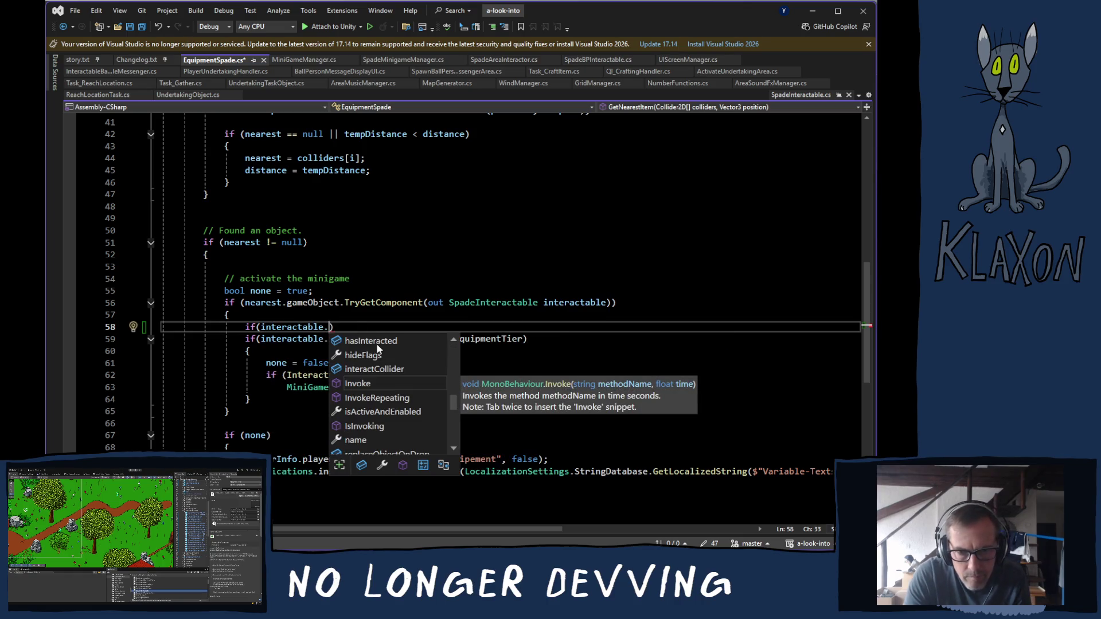
double_click(364, 341)
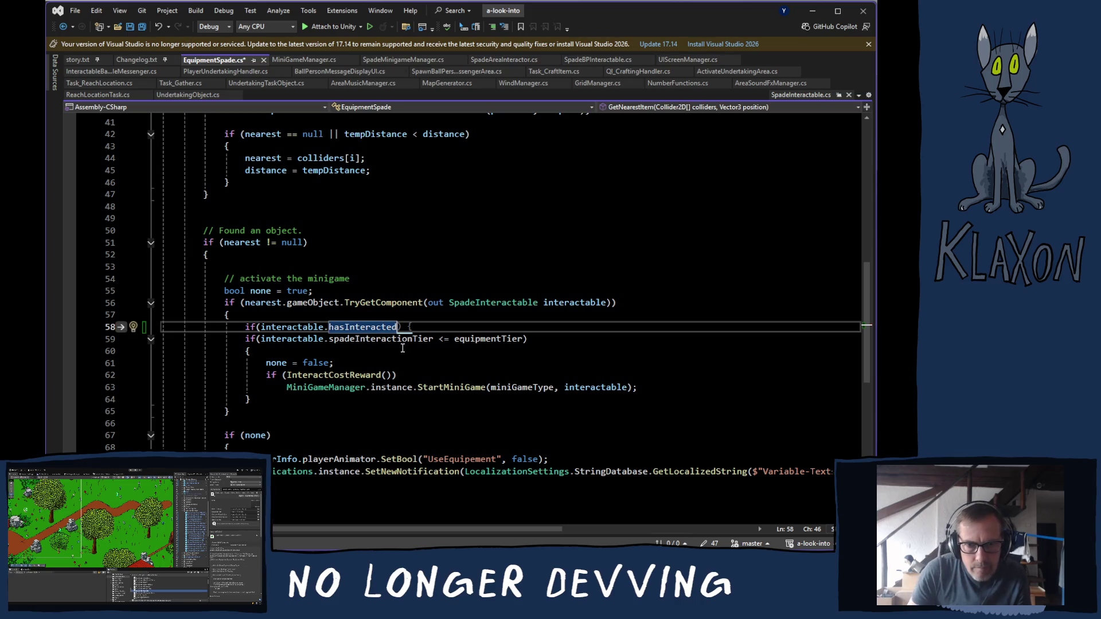
key("Return")
type("return;")
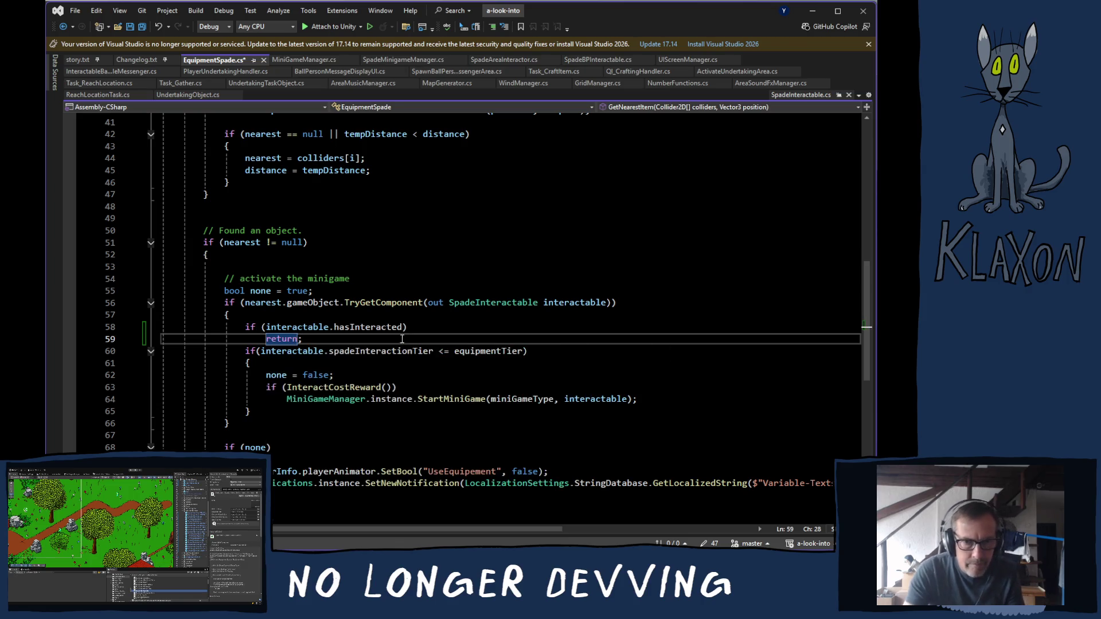
key("ctrl+s")
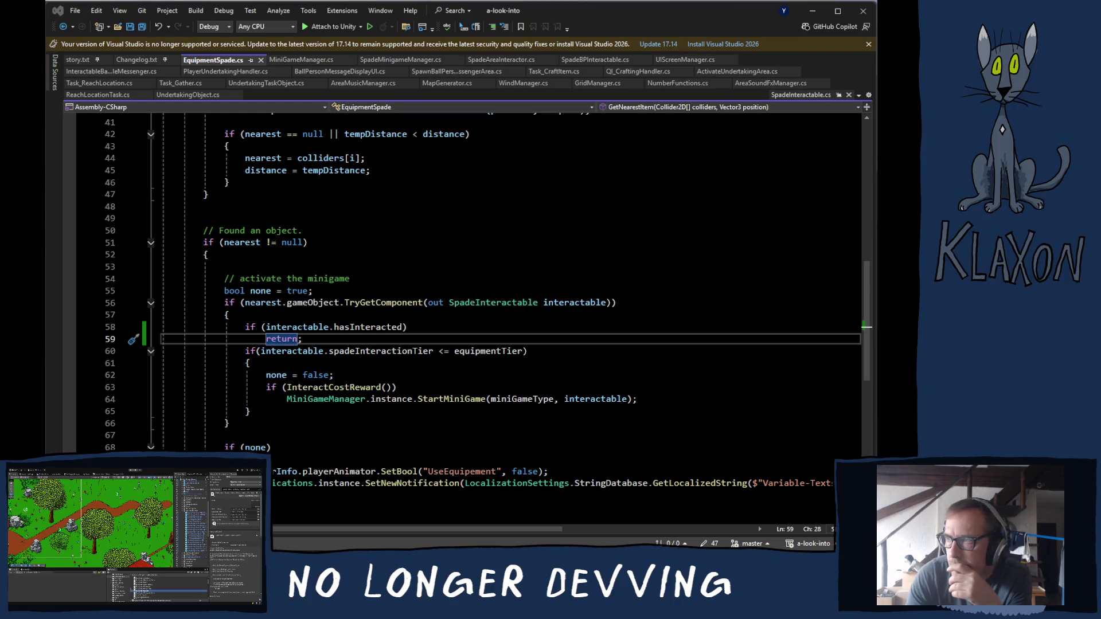
key("alt+Tab")
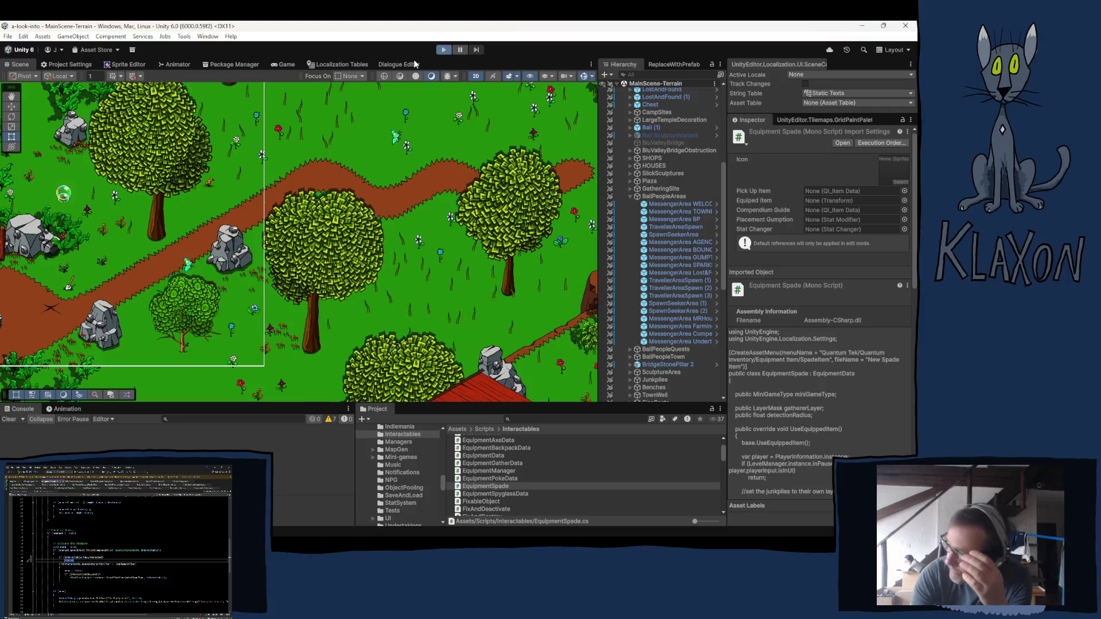
Enter Play mode with Ctrl+P to load the game's main menu, version 0.06.11.
key("ctrl+p")
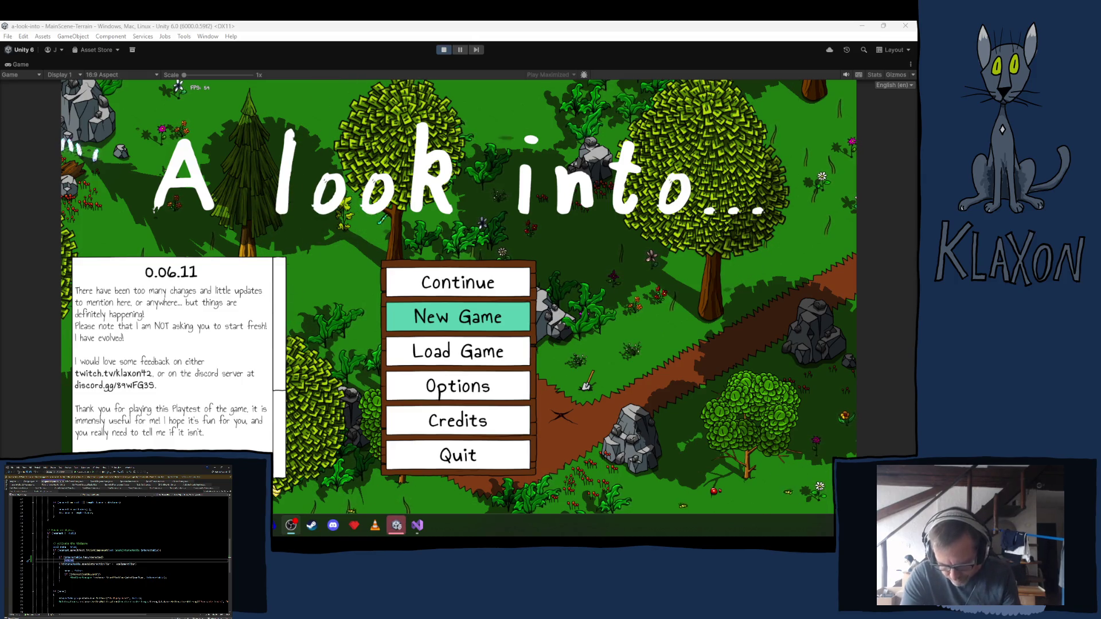
Start a new game, entering 'dsa' at character creation, and begin playing.
left_click(457, 319)
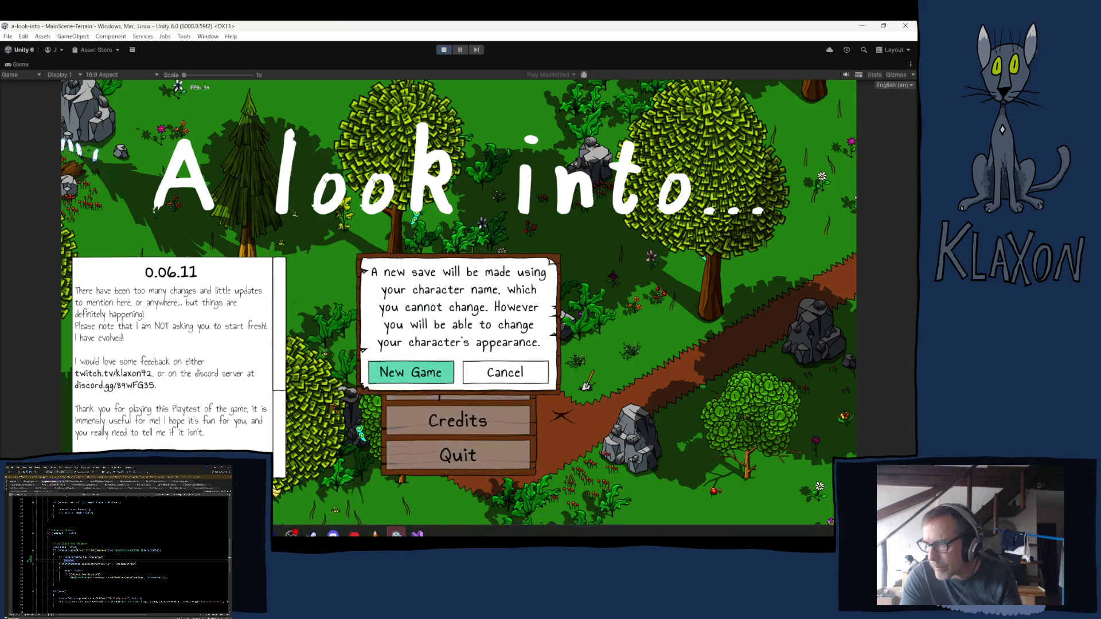
left_click(411, 373)
type("dsa")
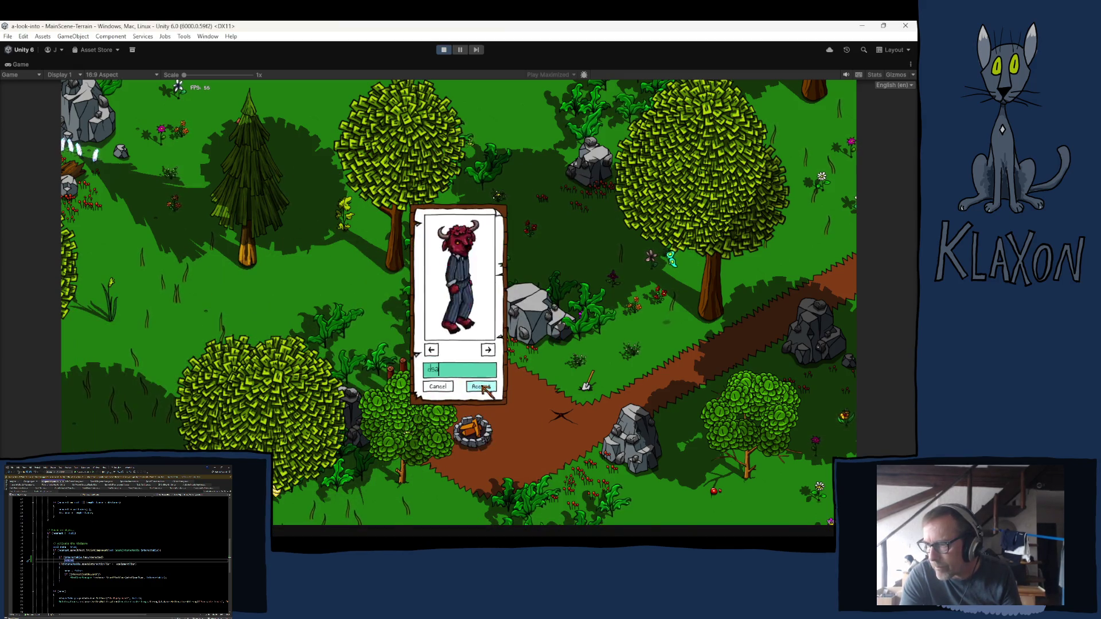
left_click(482, 388)
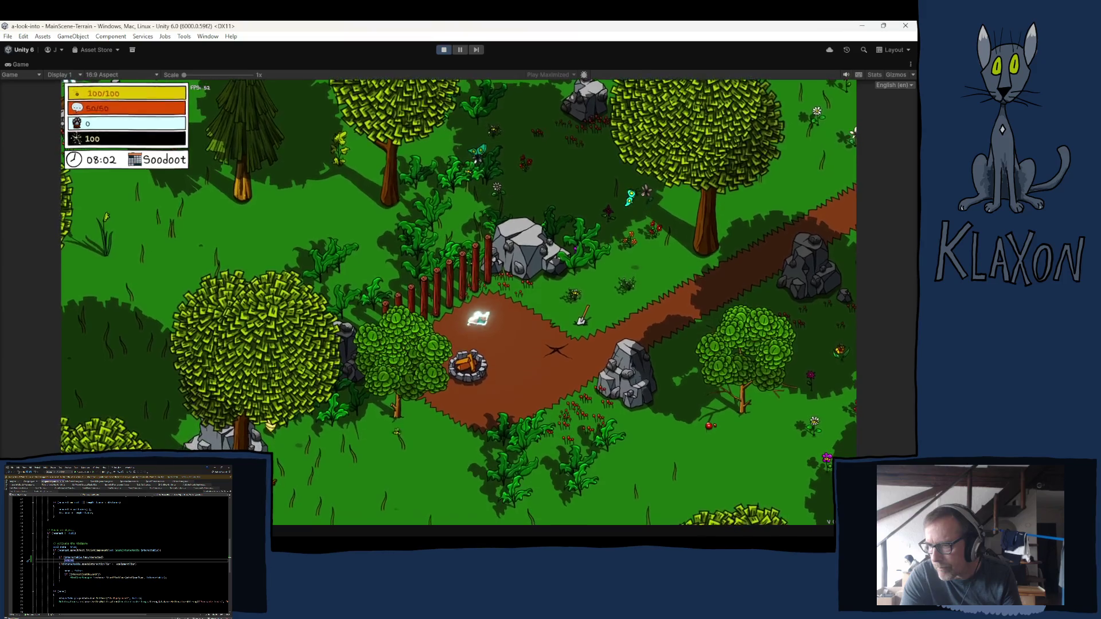
Walk onto the Stone Spade to collect it, check the inventory, and move down-left.
key("d")
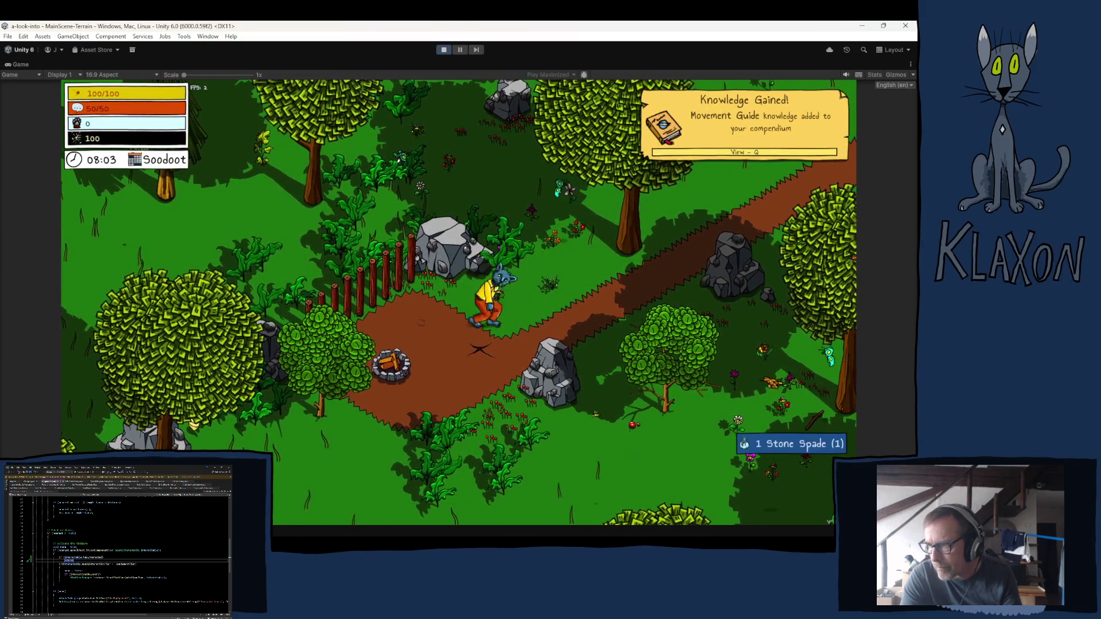
key("i")
key("i")
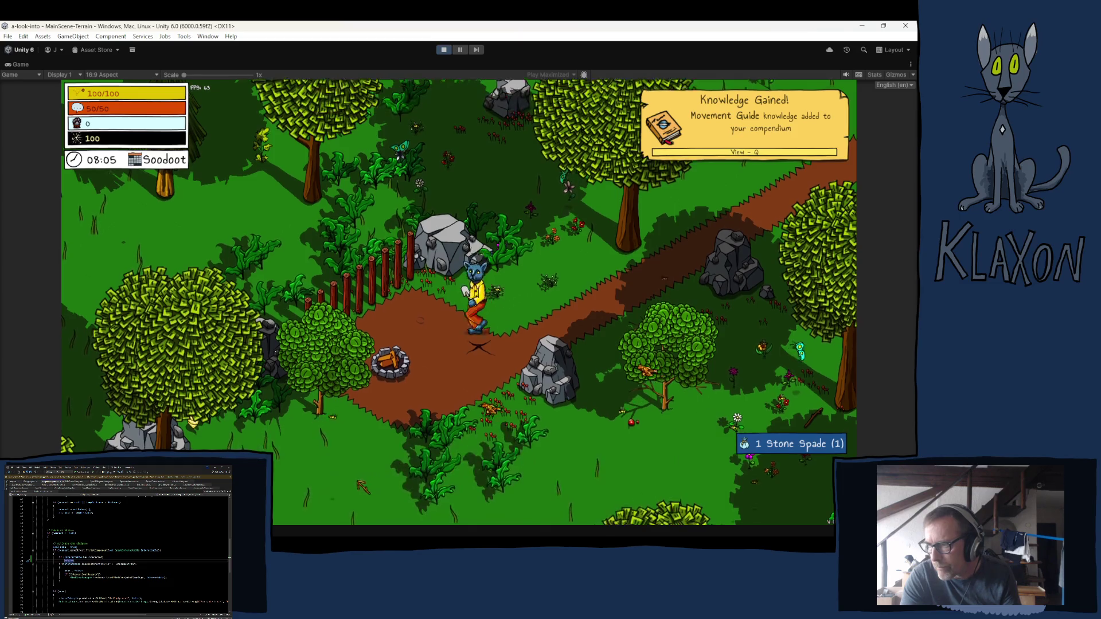
key("s")
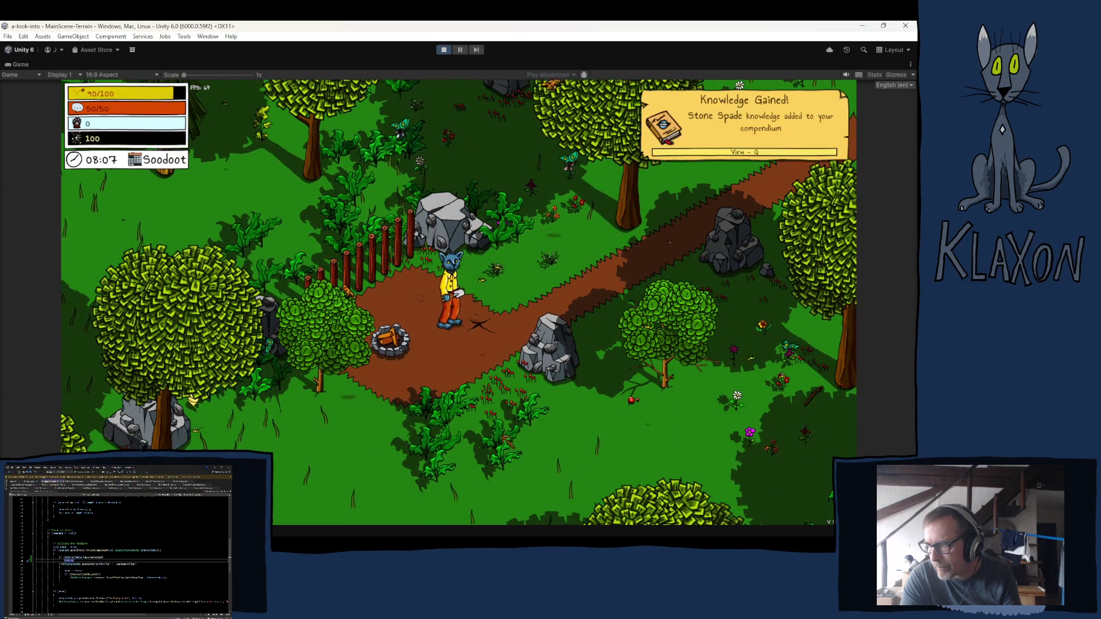
Dig and stop the ring in its green segment, then walk up-right along the path.
key("e")
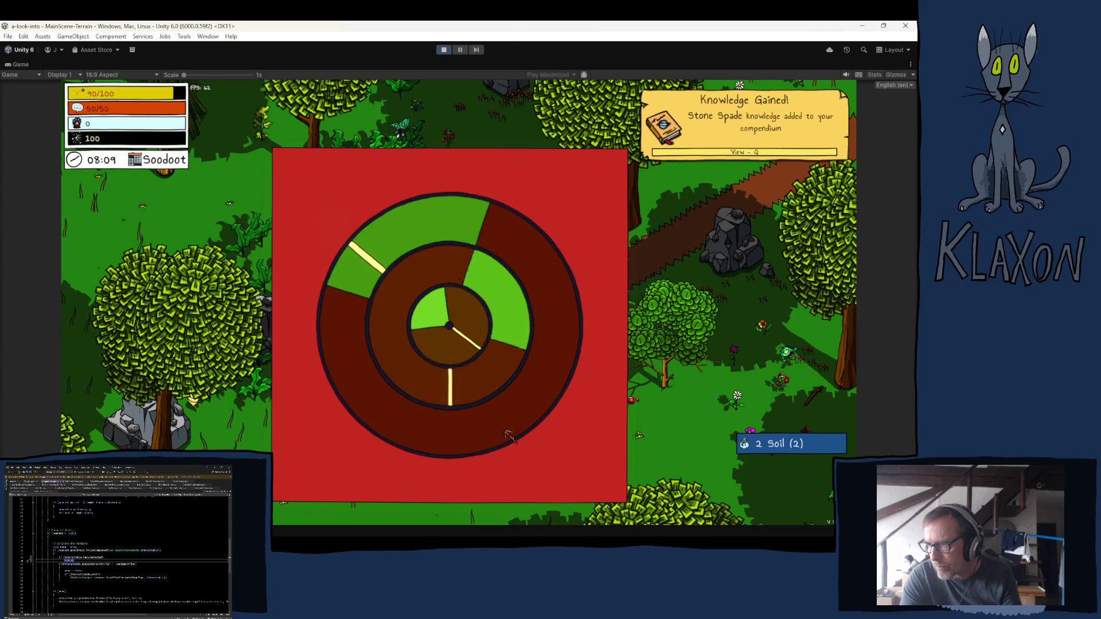
key("e")
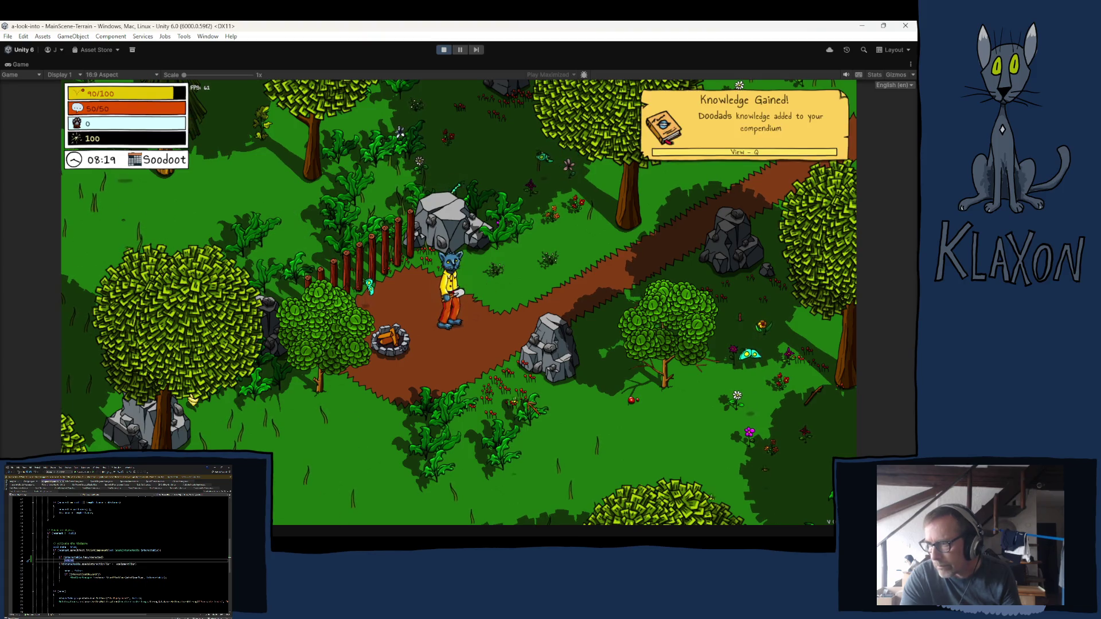
key("d")
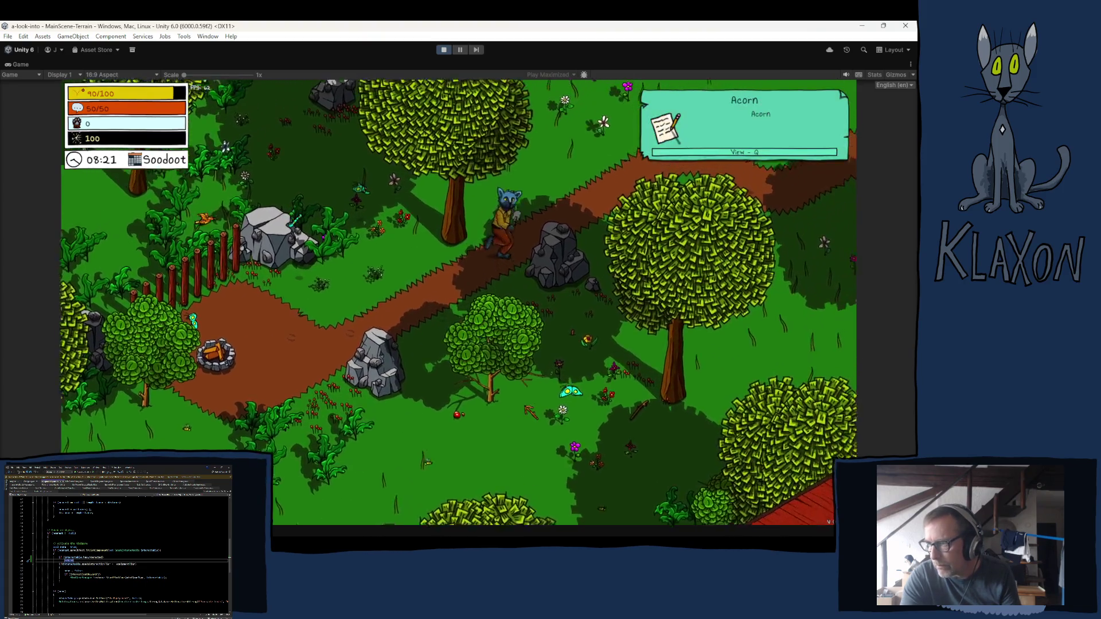
key("d")
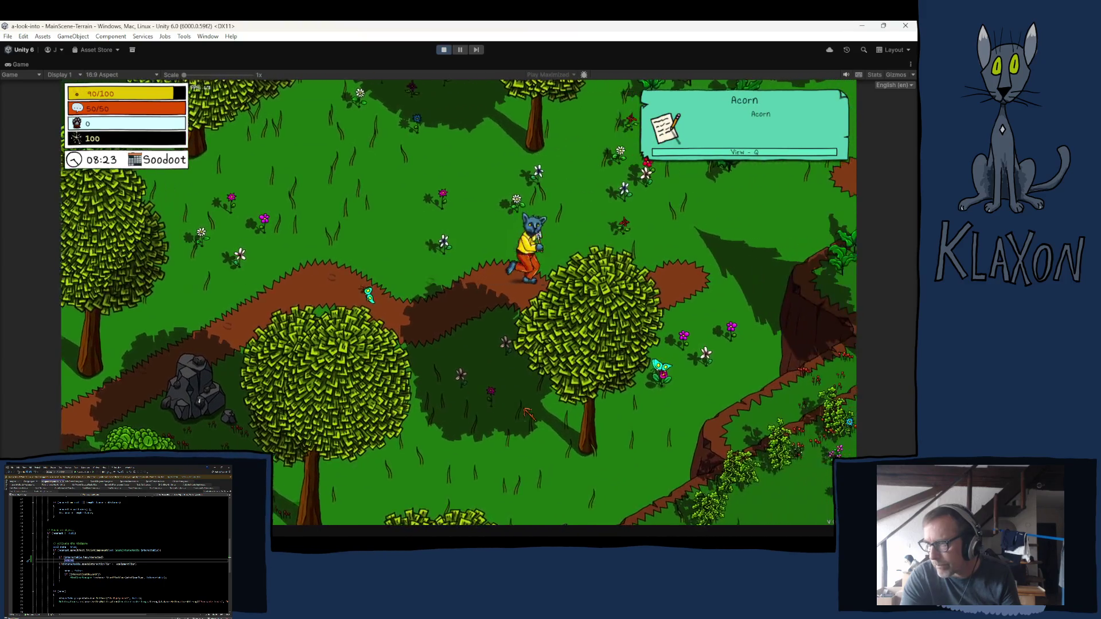
key("d")
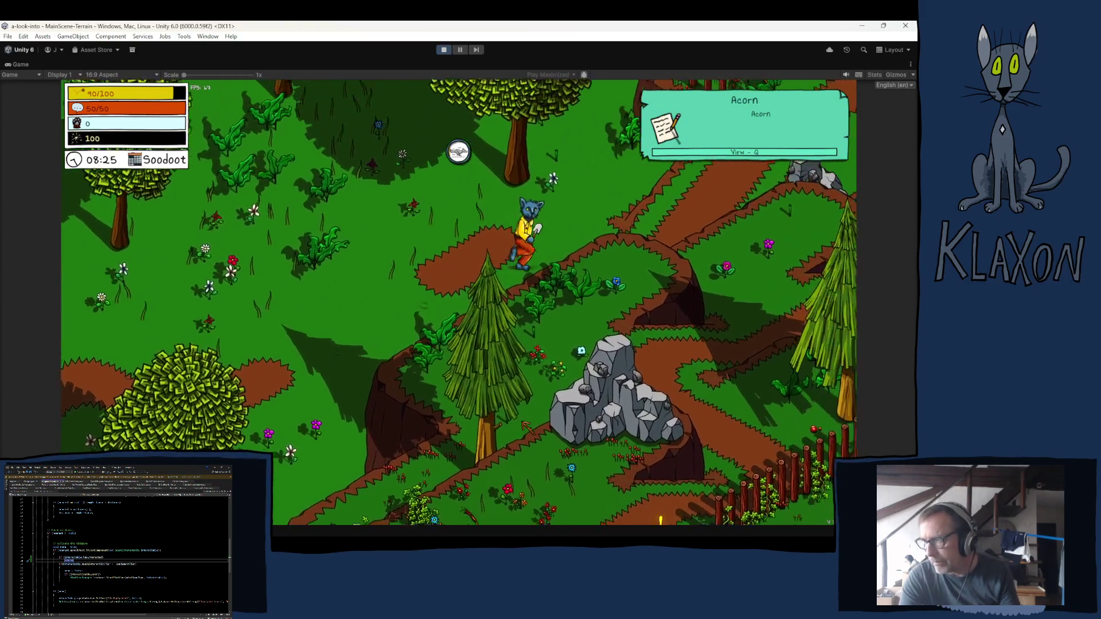
key("d")
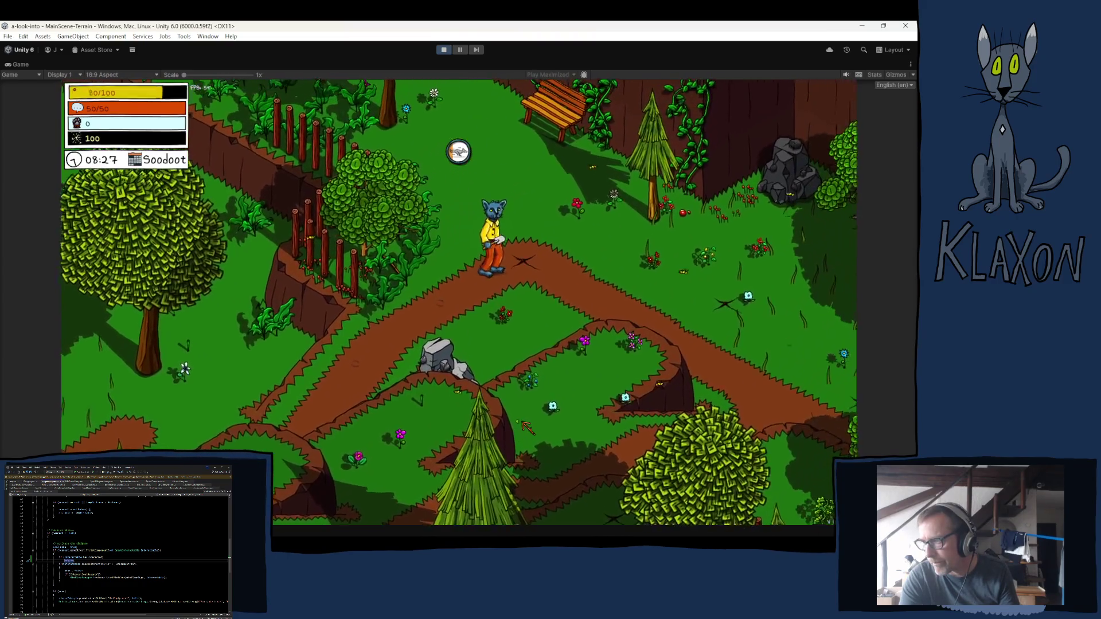
Dig at the new spot and view the newly added Compendiums Guide, then close it.
key("d")
key("e")
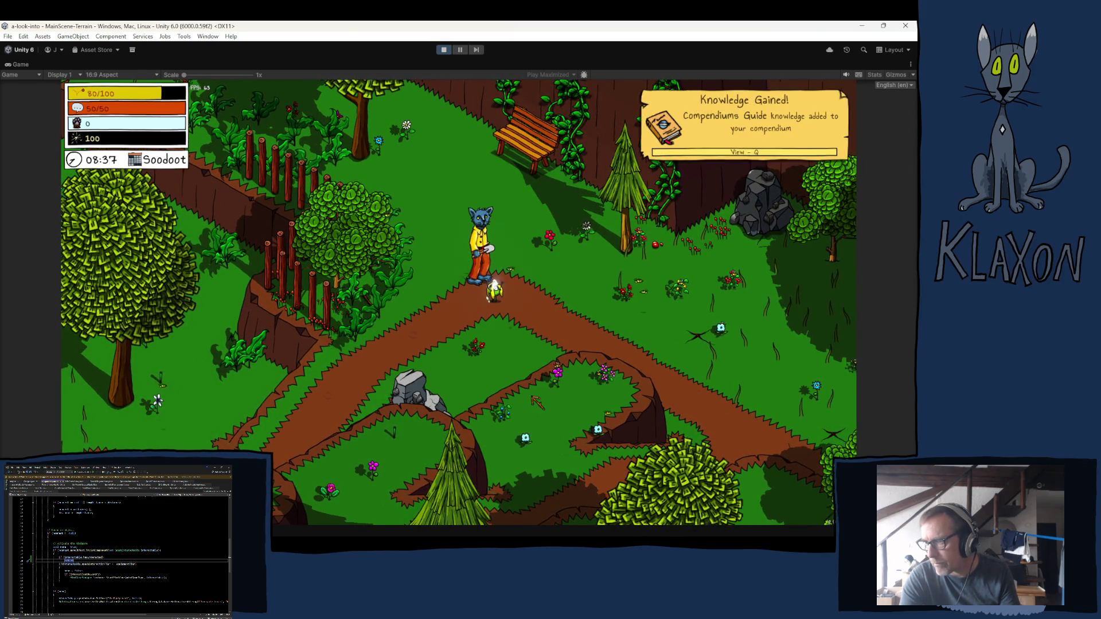
key("q")
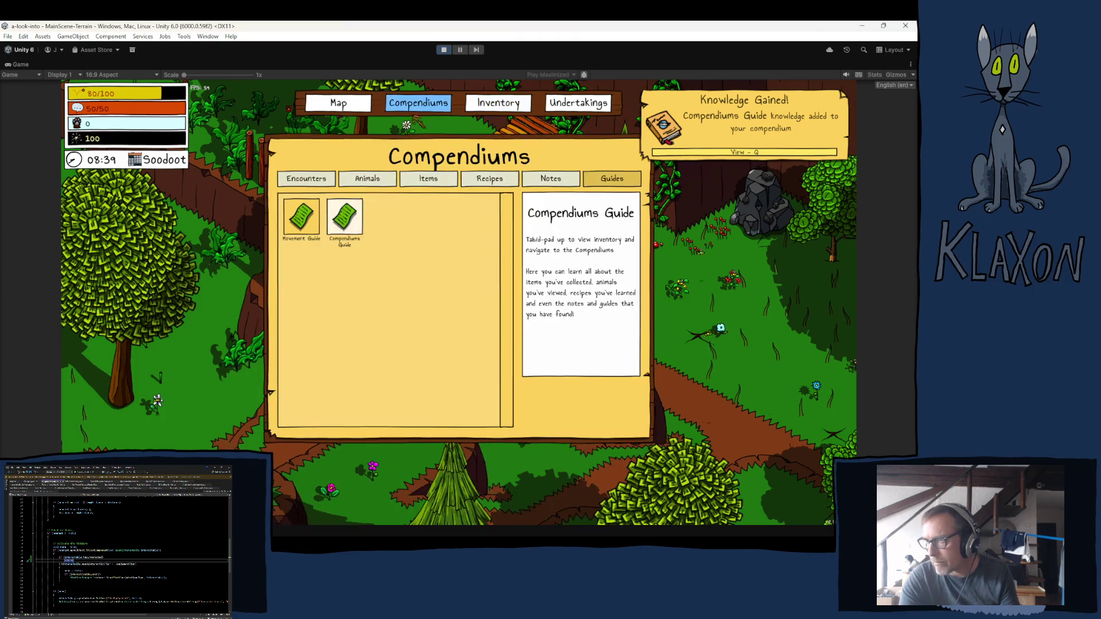
key("Escape")
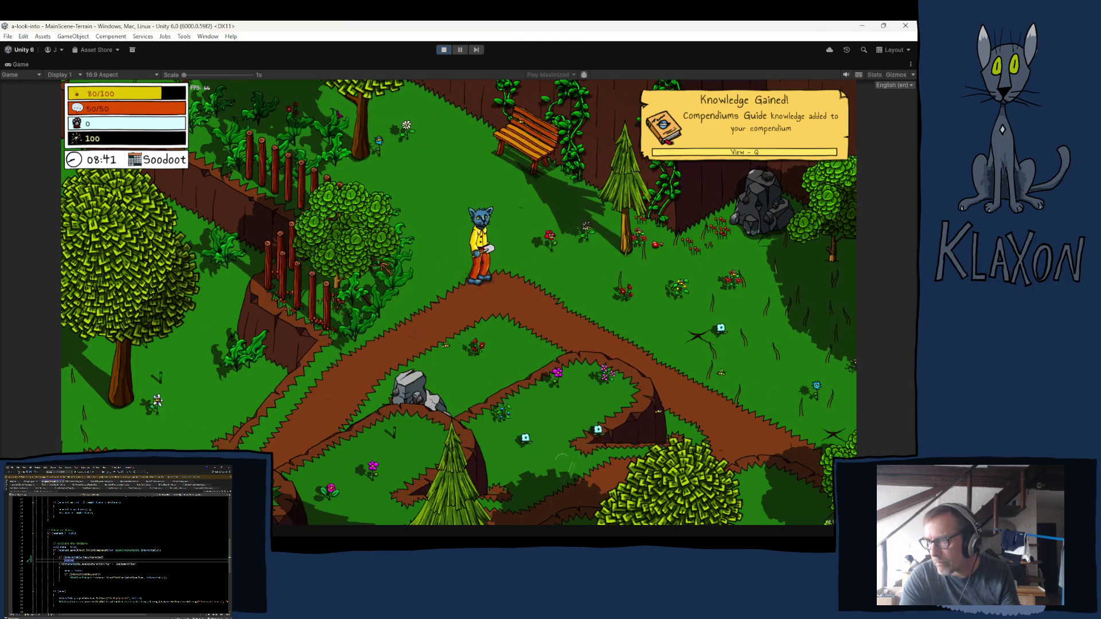
Walk down-left to the riverbank and dig beside the rocks, stopping each ring on green.
key("s")
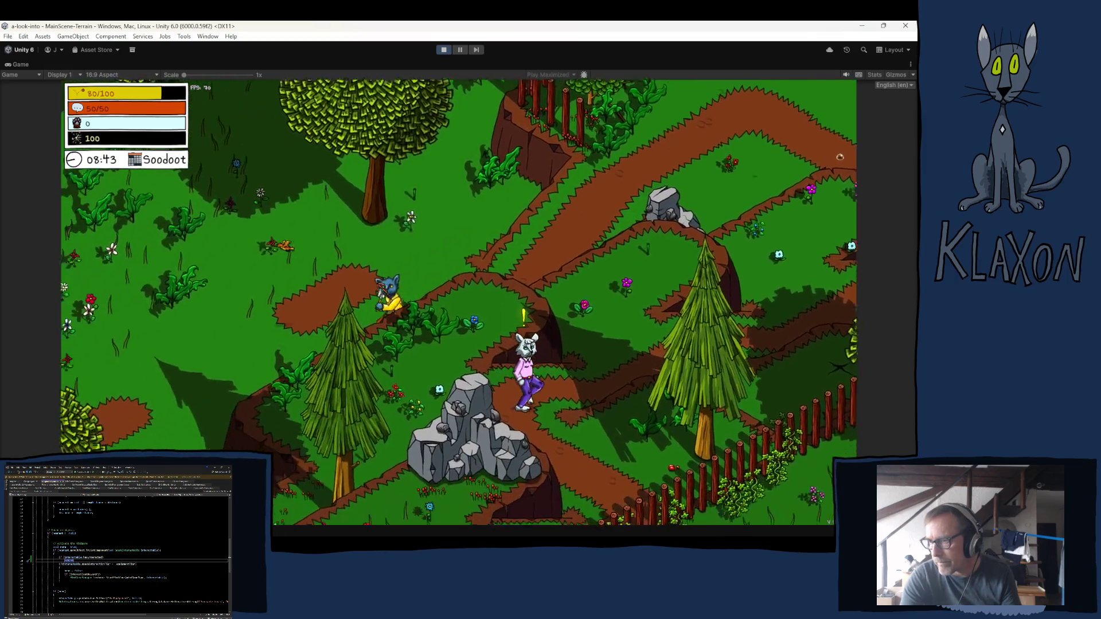
key("s")
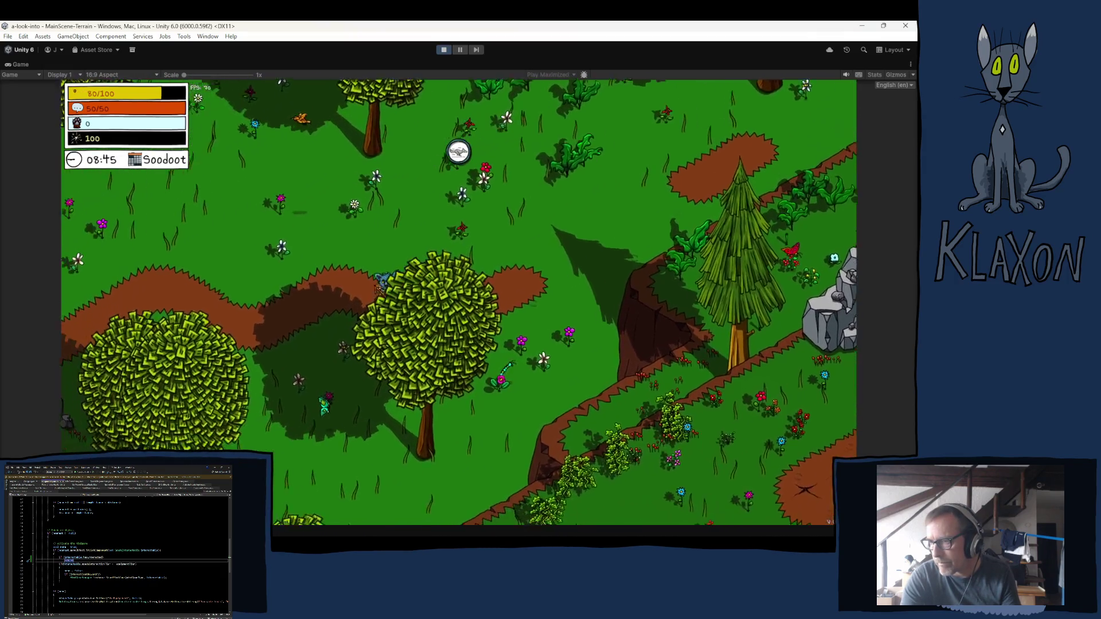
key("s")
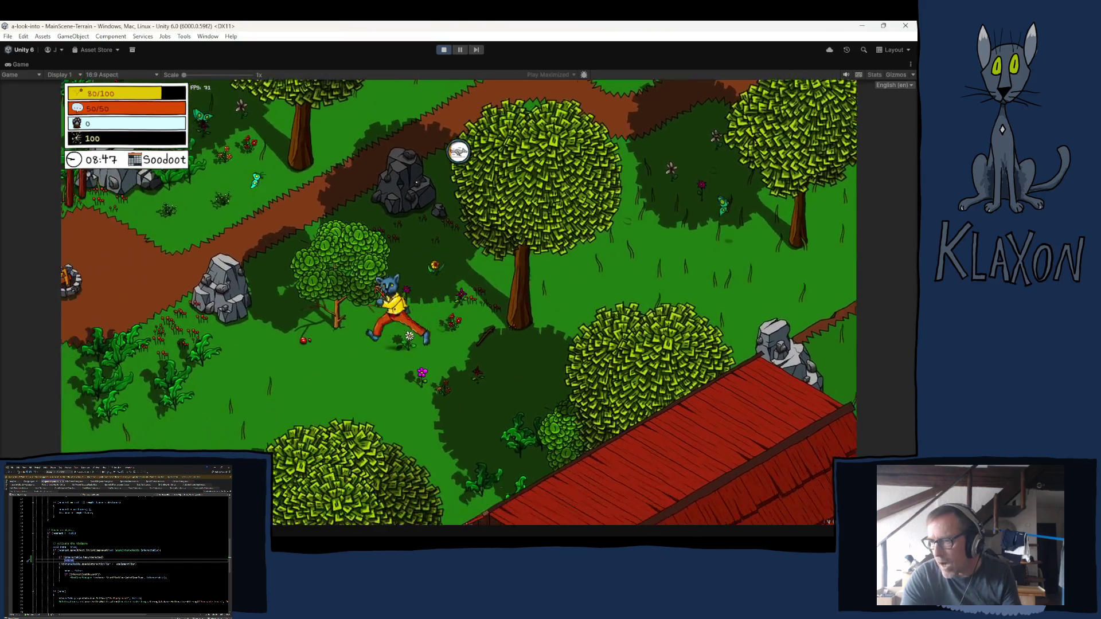
key("s")
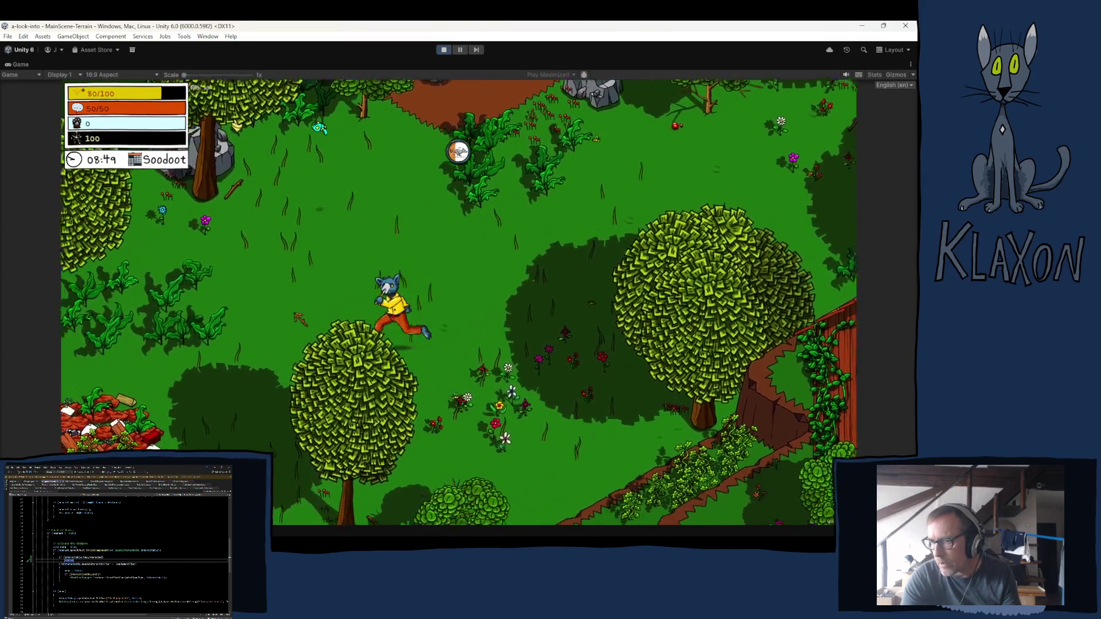
key("w")
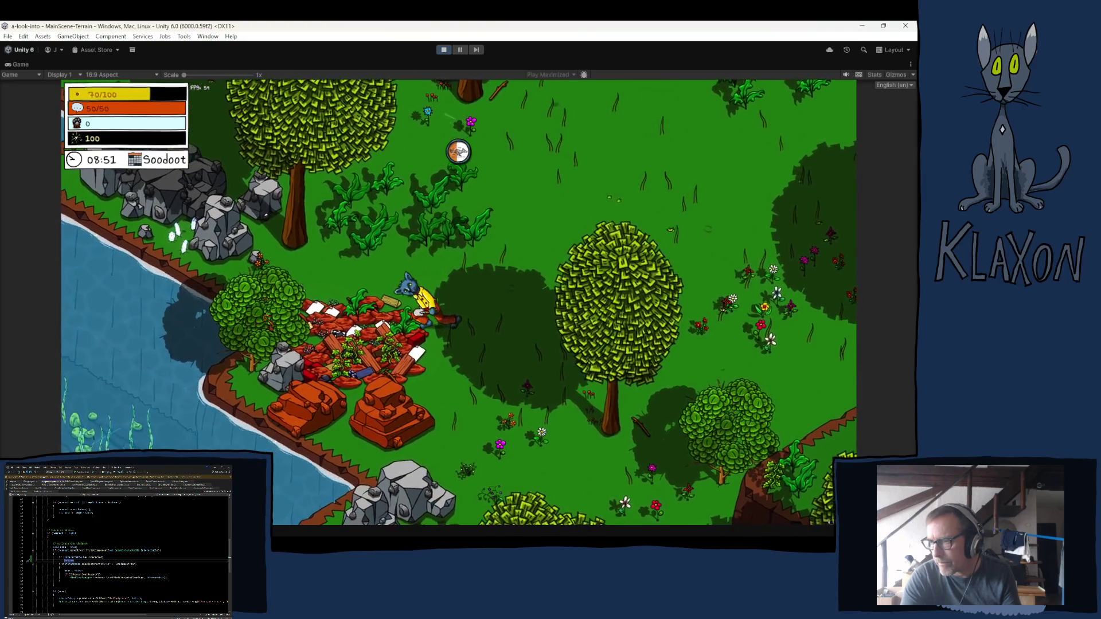
key("e")
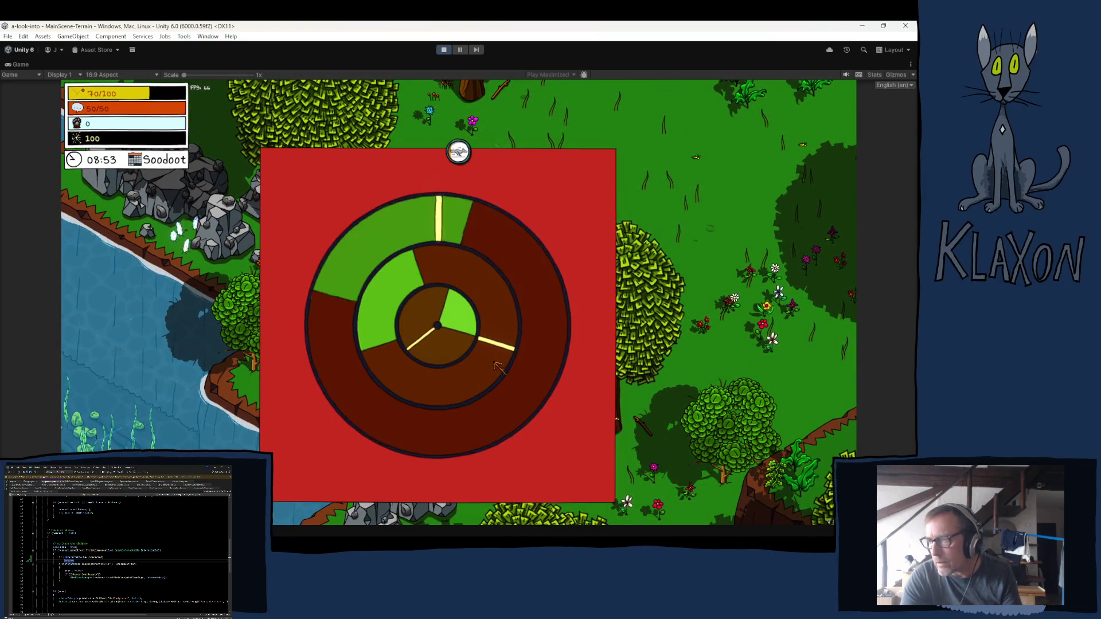
key("space")
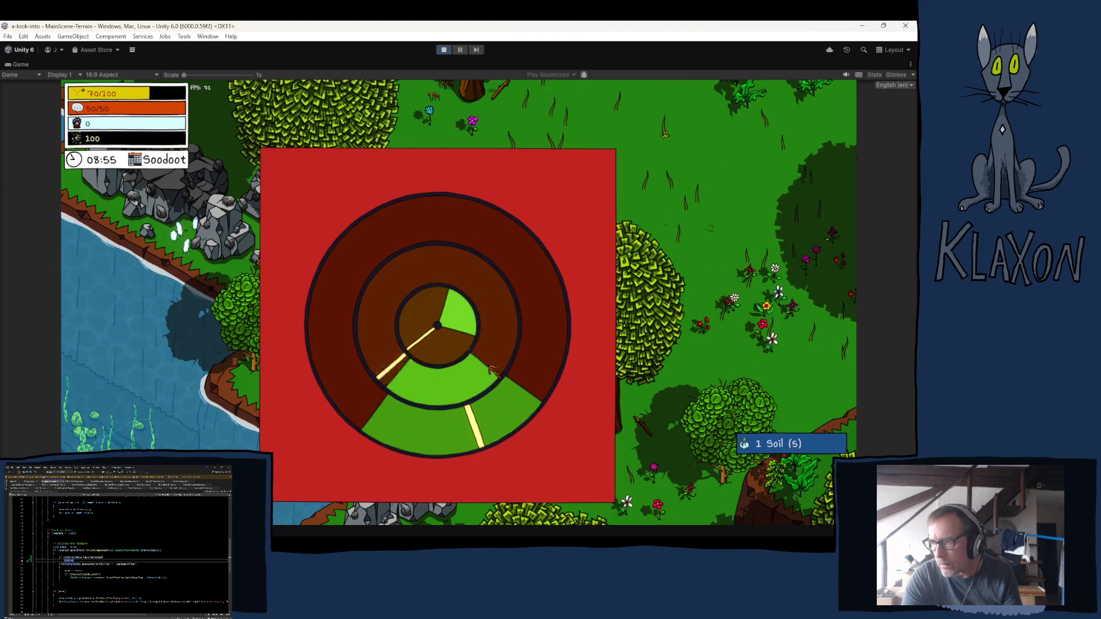
key("space")
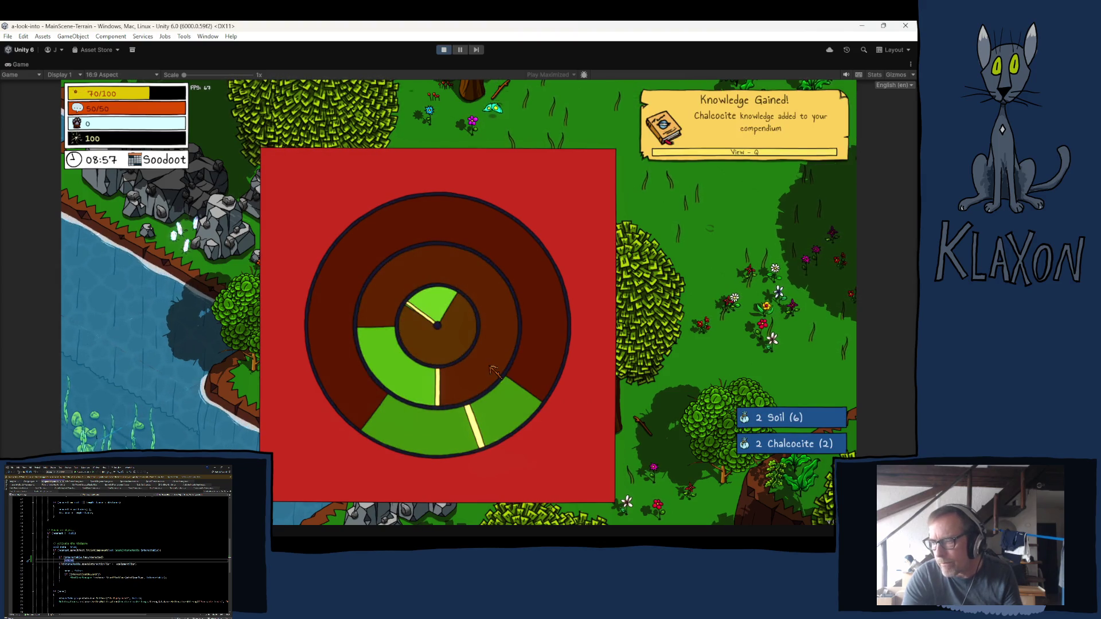
key("space")
Dig again by the orange rocks for Clay and Coal, then walk to receive The grassy knoll quest.
key("a")
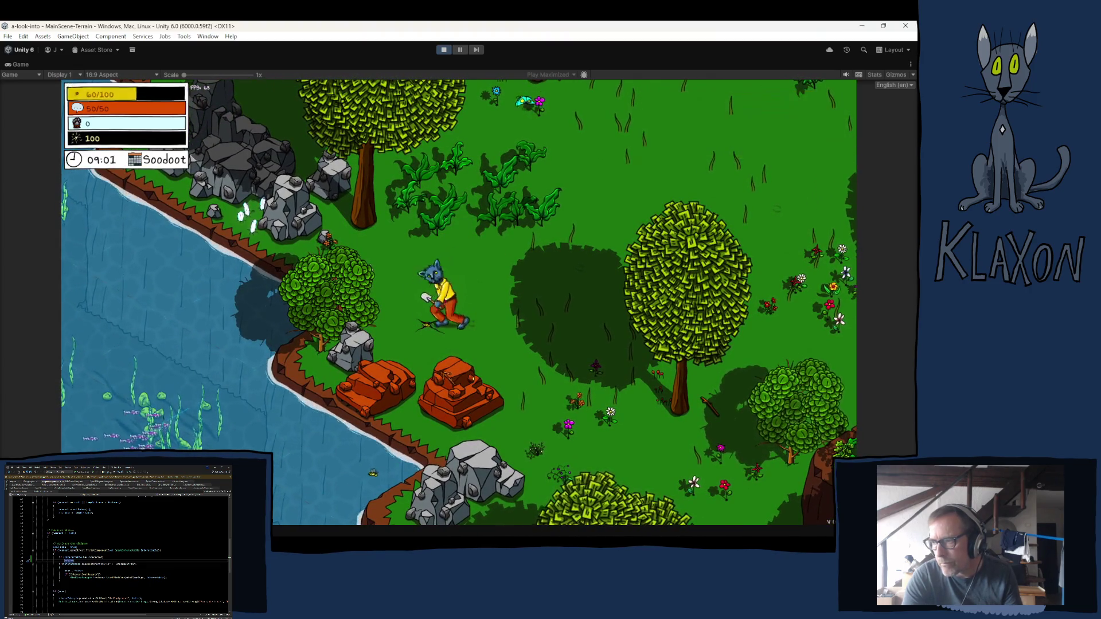
key("e")
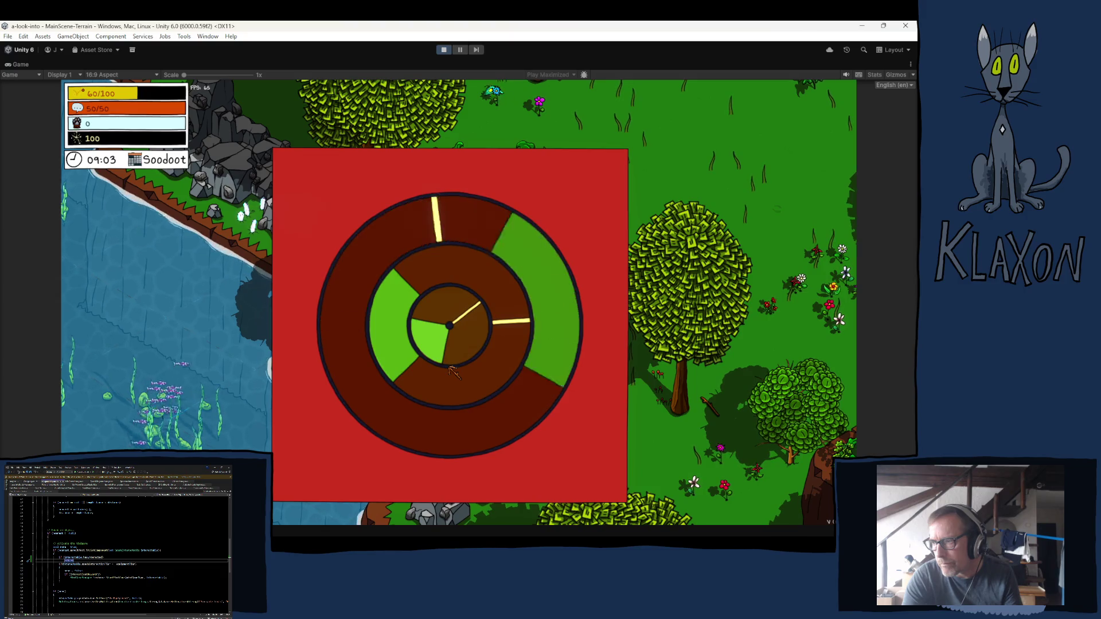
key("space")
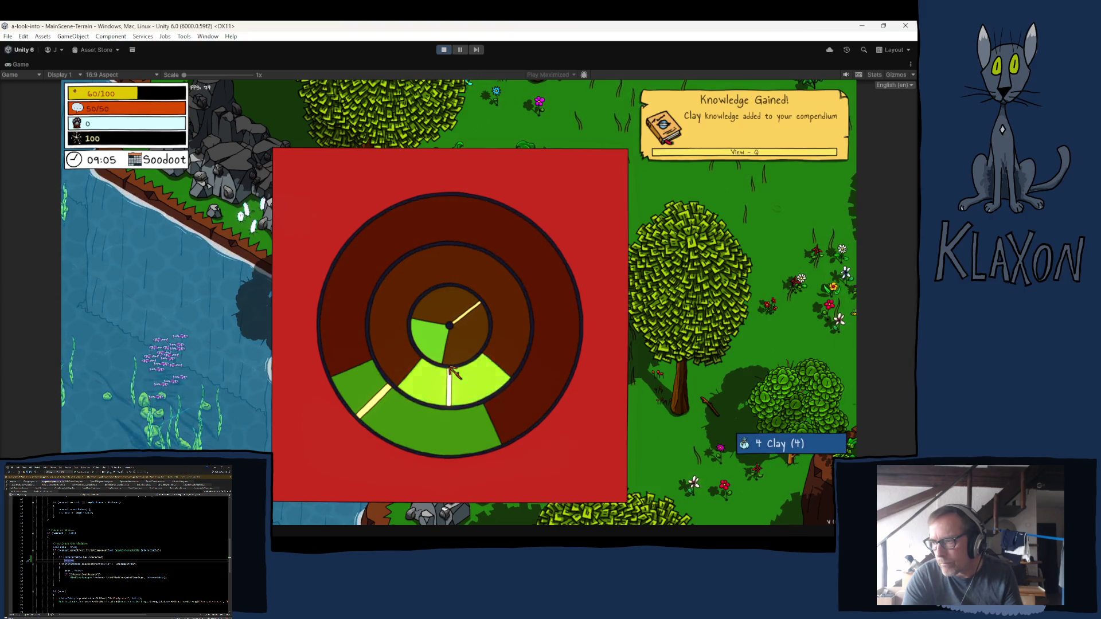
key("space")
key("space")
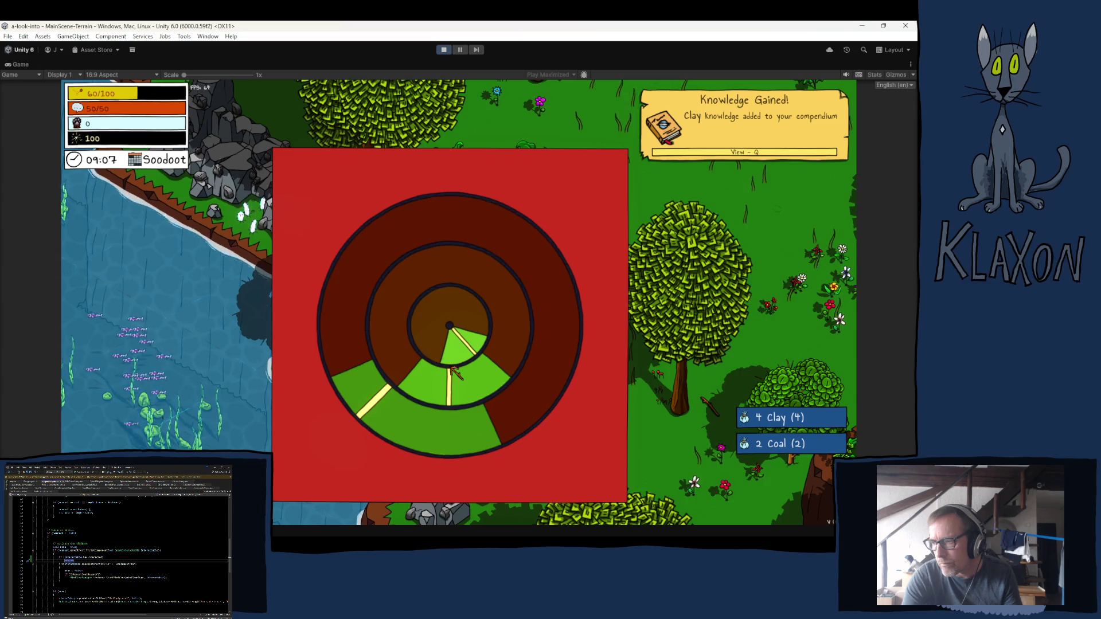
left_click(528, 392)
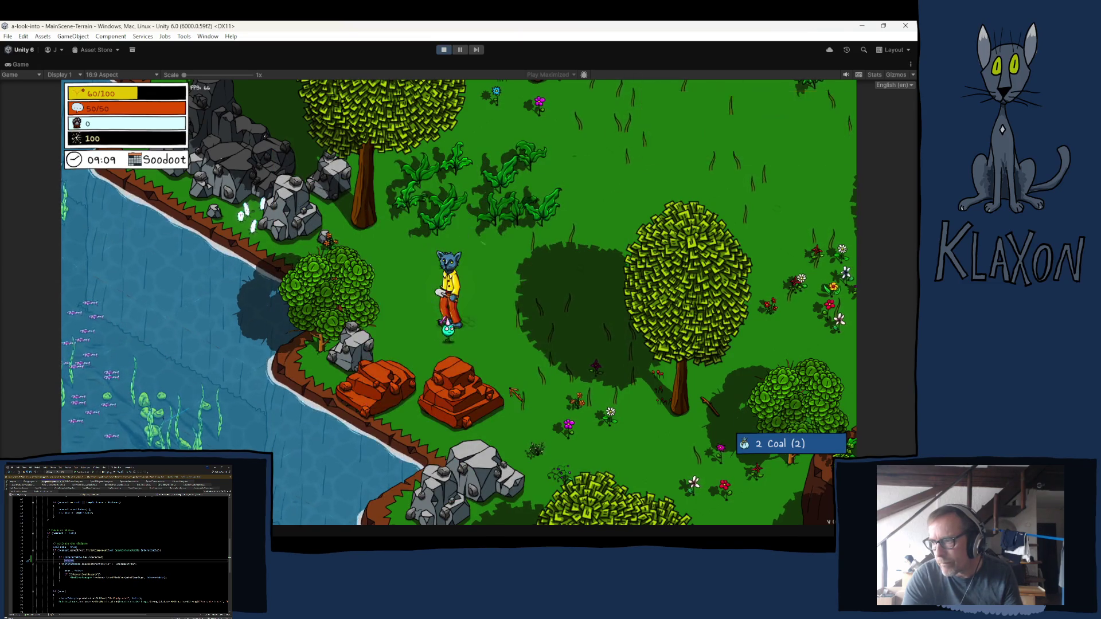
key("d")
key("a")
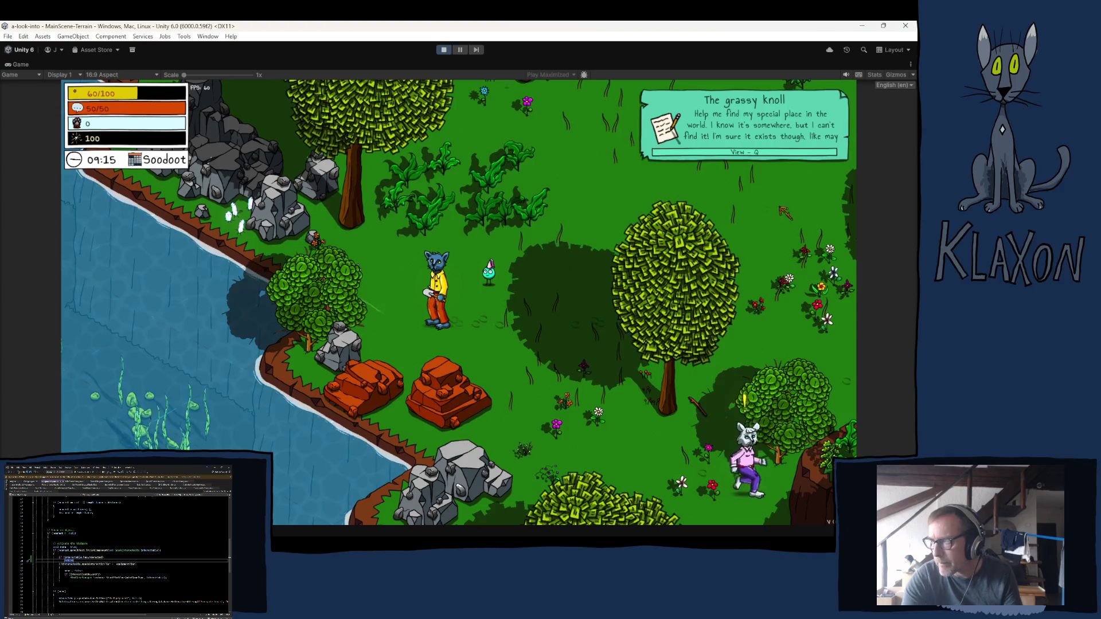
Review the Acorn and The grassy knoll undertakings in the journal, then exit Play mode.
key("q")
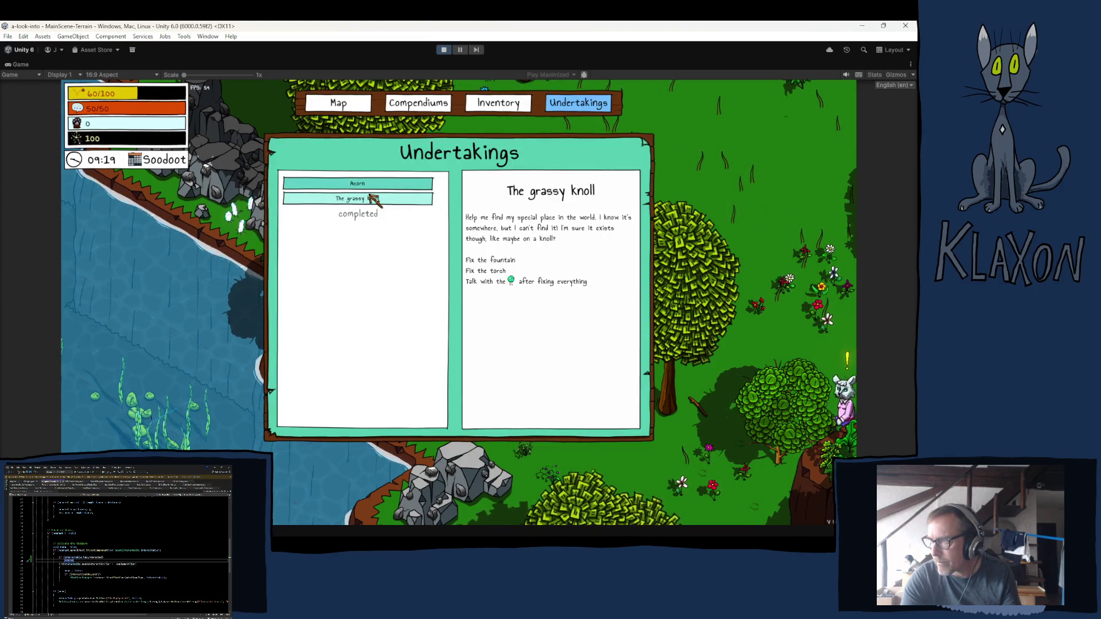
left_click(383, 184)
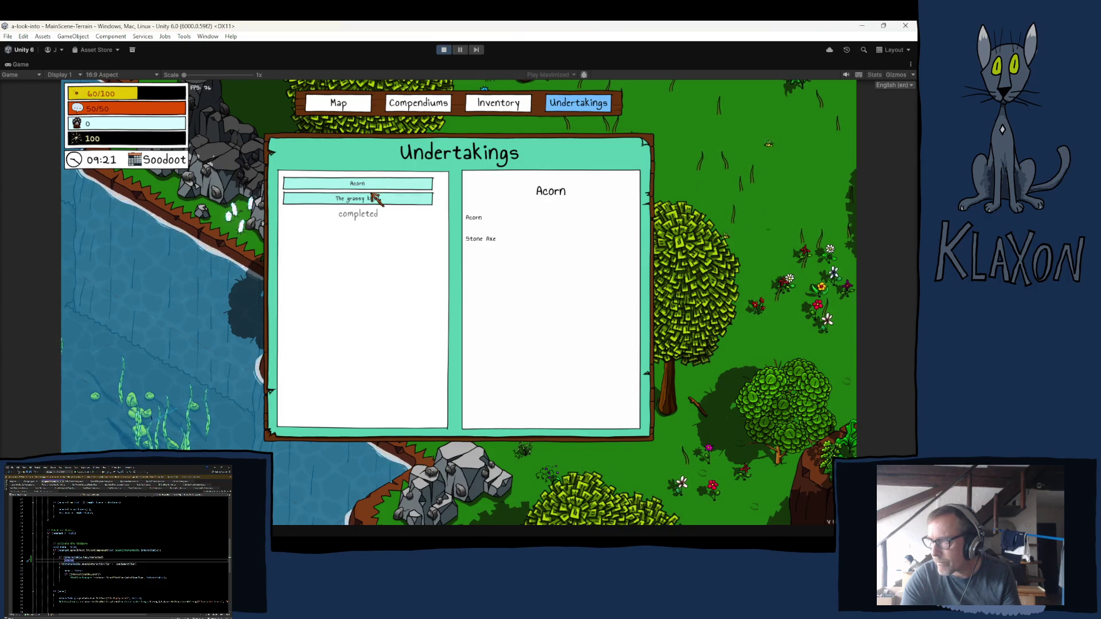
left_click(375, 199)
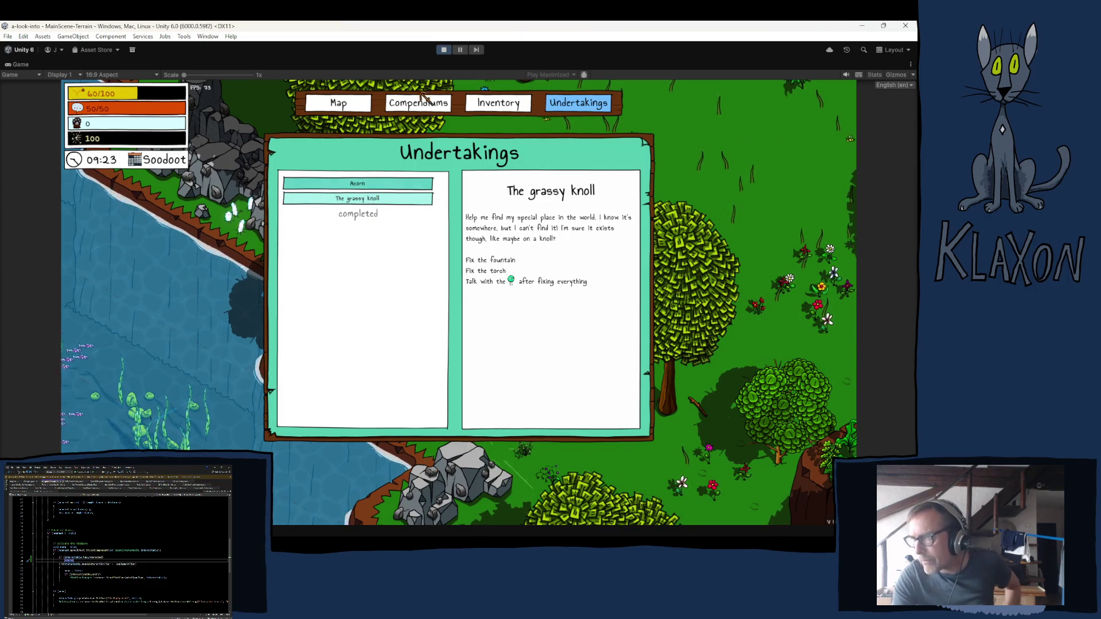
left_click(443, 50)
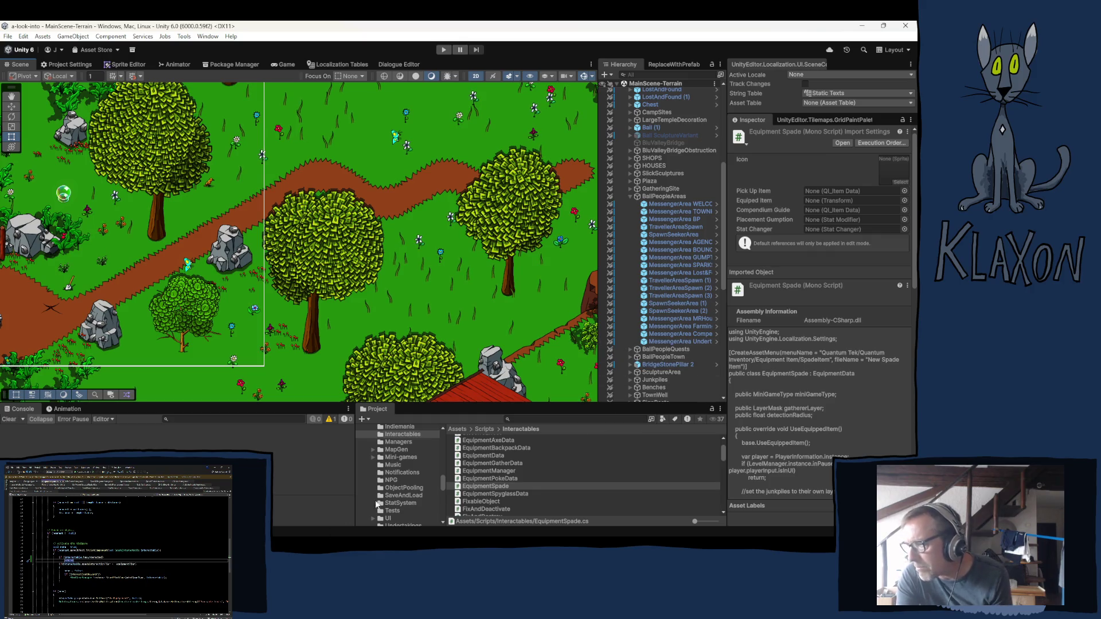
Browse to the Undertakings > TestQuest folder and select the TestGatherQuest asset in the Inspector.
scroll(377, 503, "down", 5)
scroll(403, 469, "up", 3)
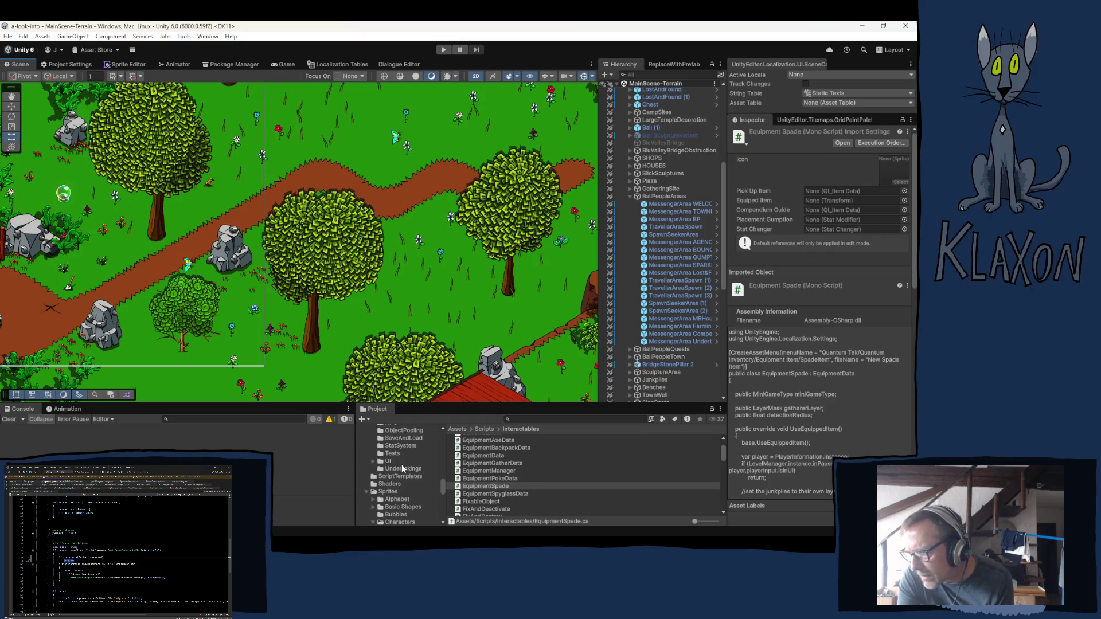
left_click(401, 467)
scroll(403, 473, "up", 5)
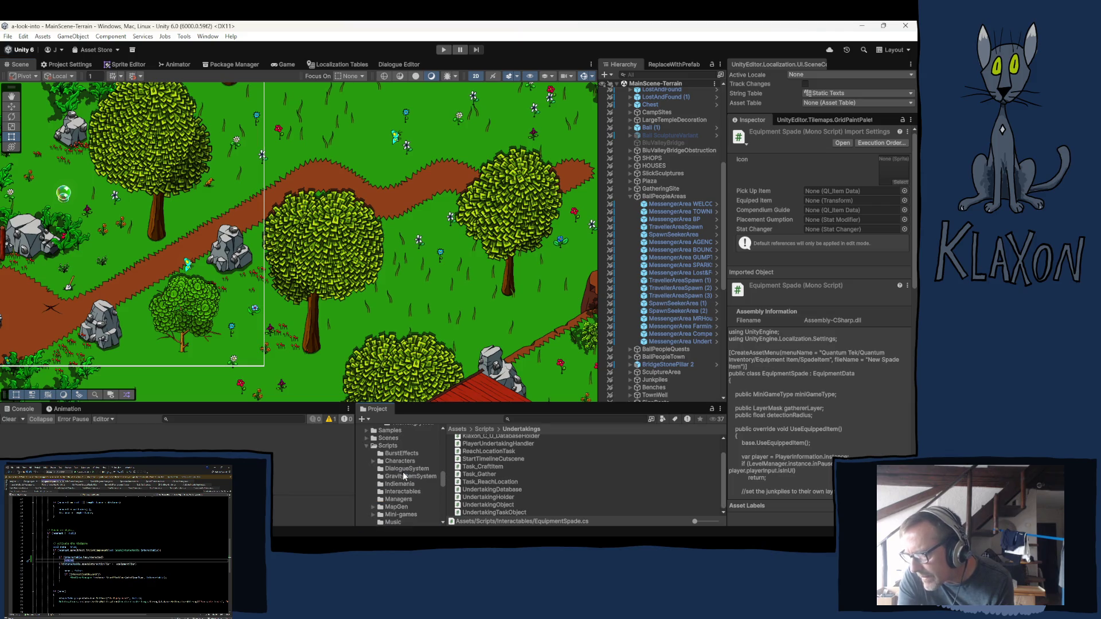
left_click(405, 444)
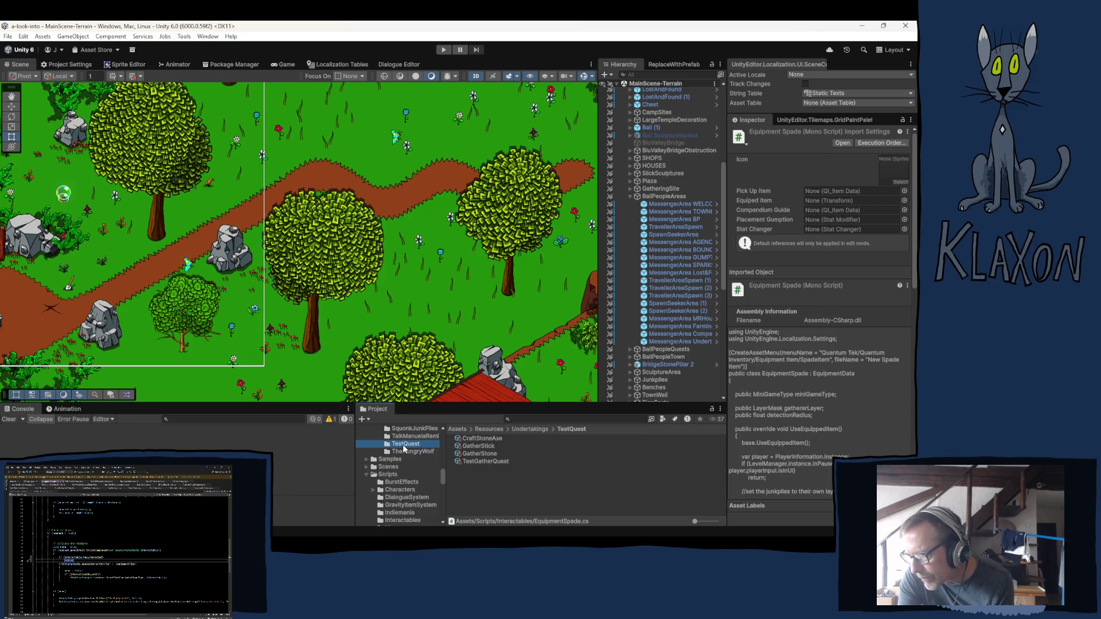
left_click(485, 462)
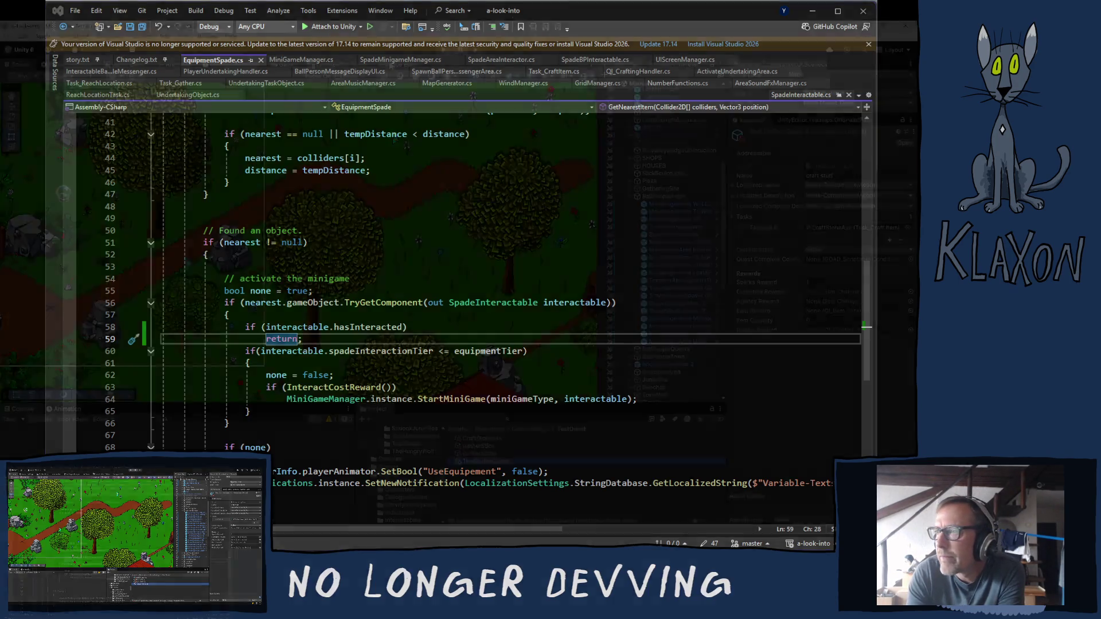
Bring up Unity's Localization Tables showing the Undertakings-General string table.
left_click(338, 63)
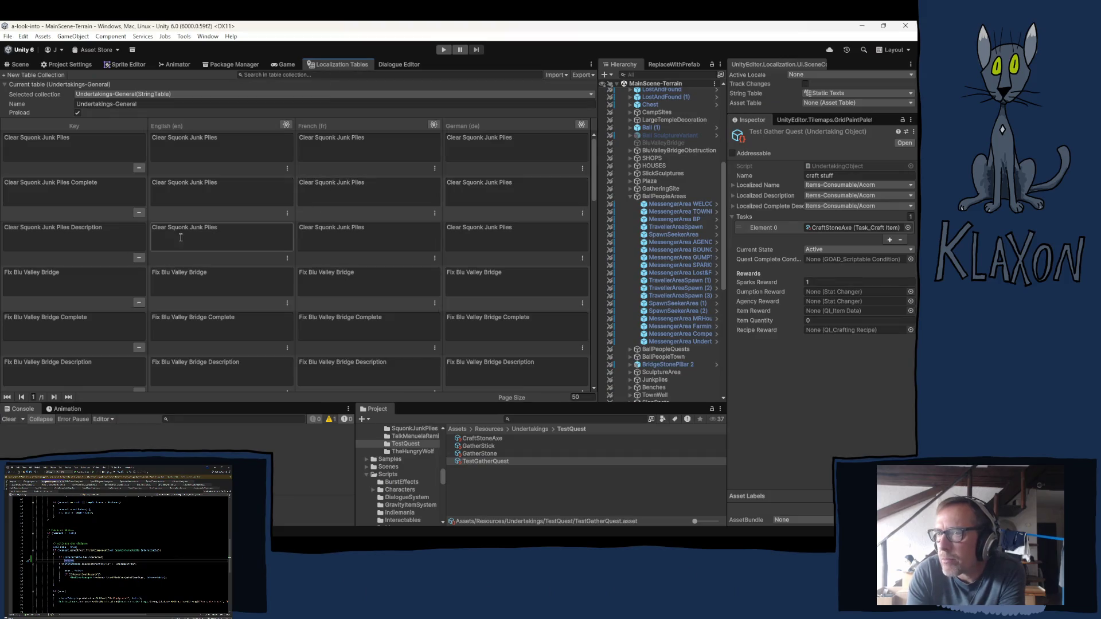
Show the Items-Reading string table and search 'welcome' to check the English Welcome Description.
left_click(144, 95)
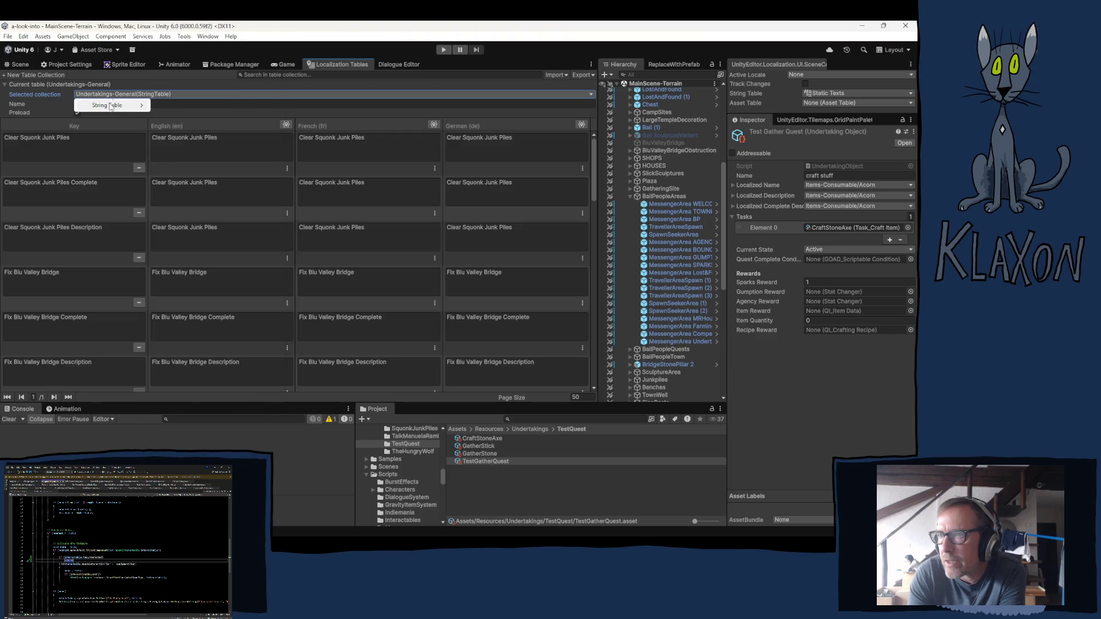
mouse_move(119, 107)
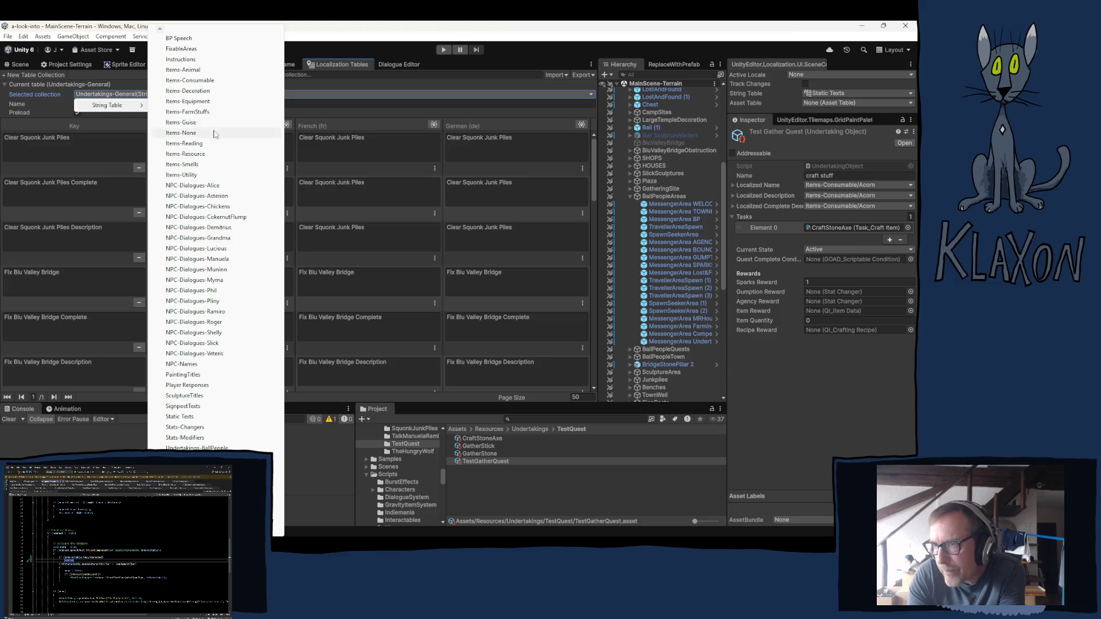
left_click(198, 144)
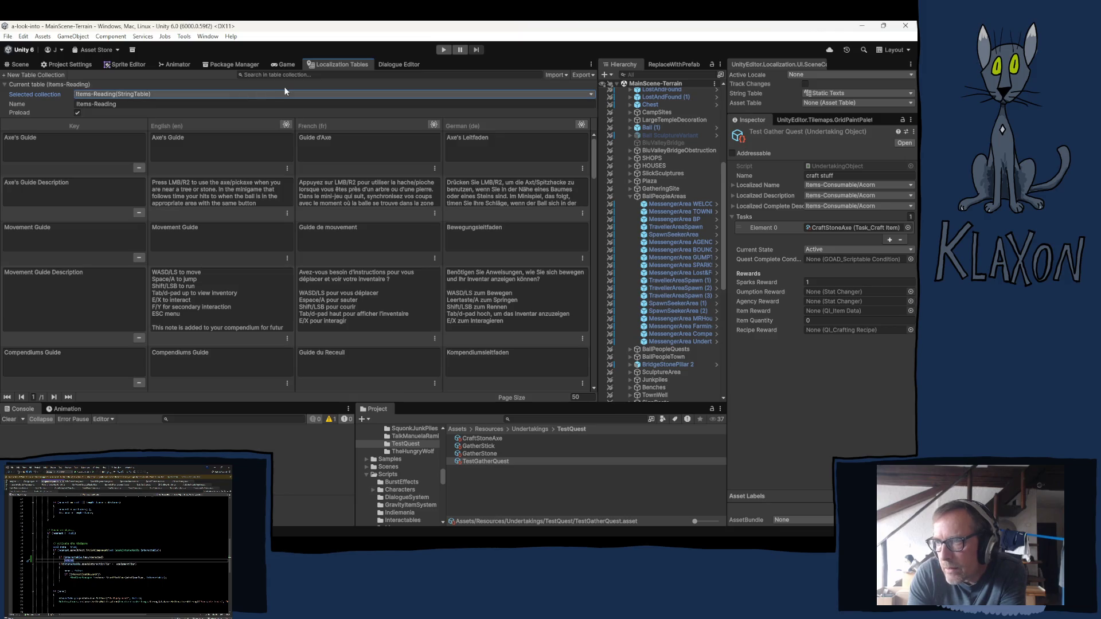
left_click(270, 75)
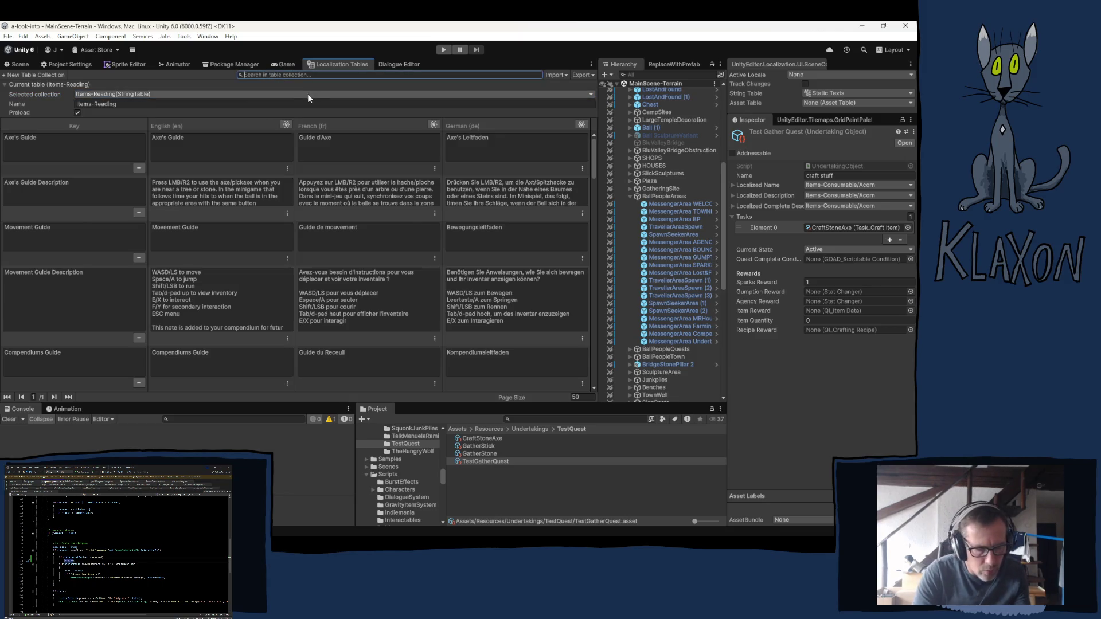
type("welco")
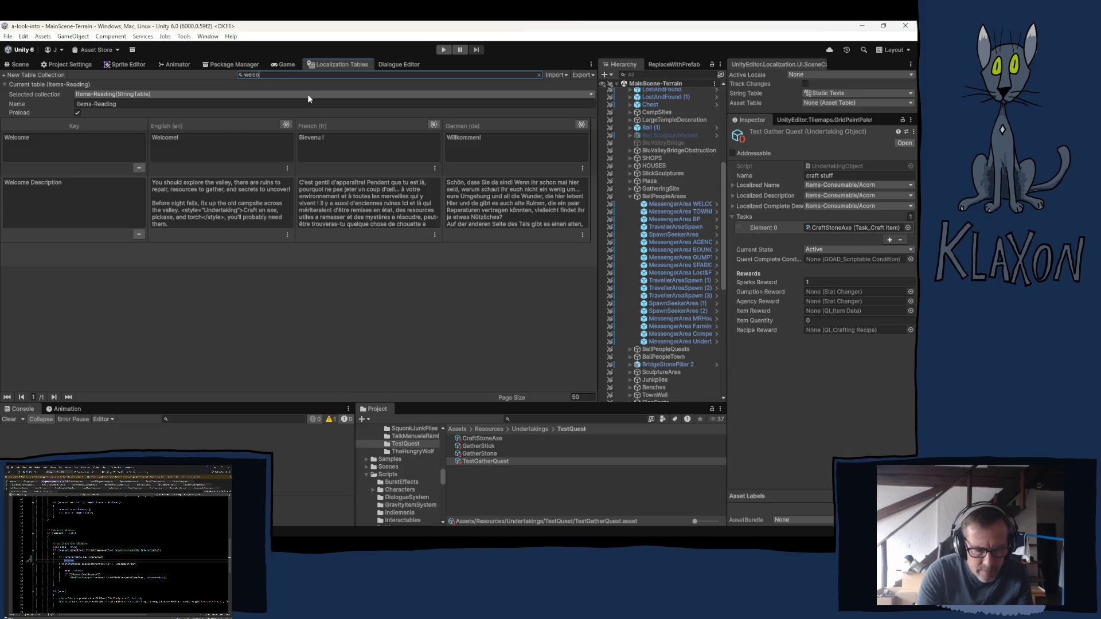
type("me")
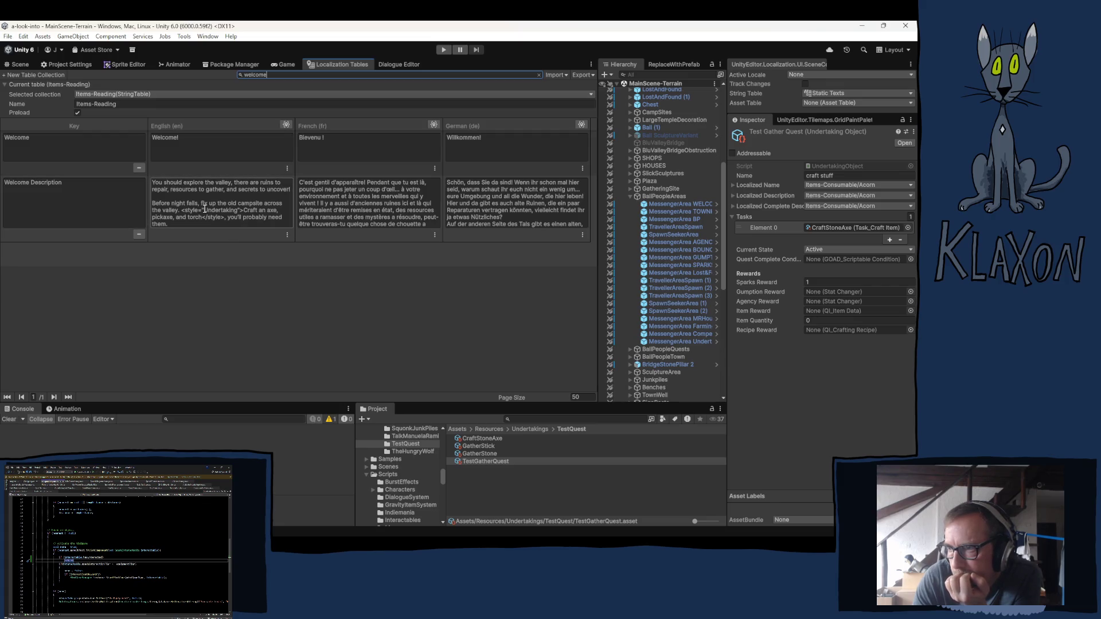
left_click(180, 198)
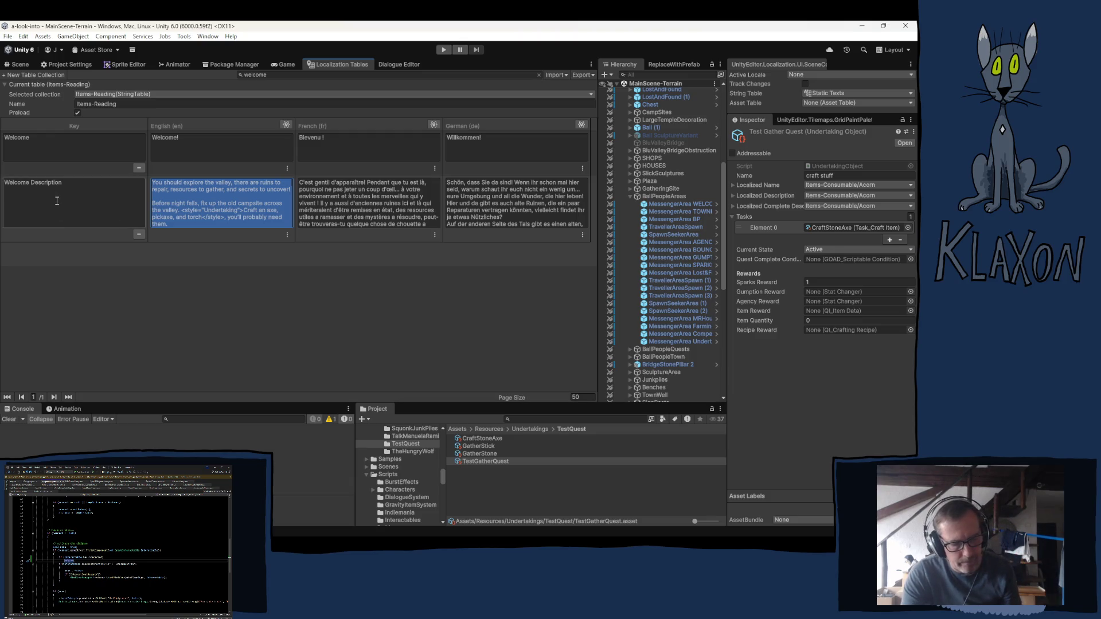
left_click(330, 60)
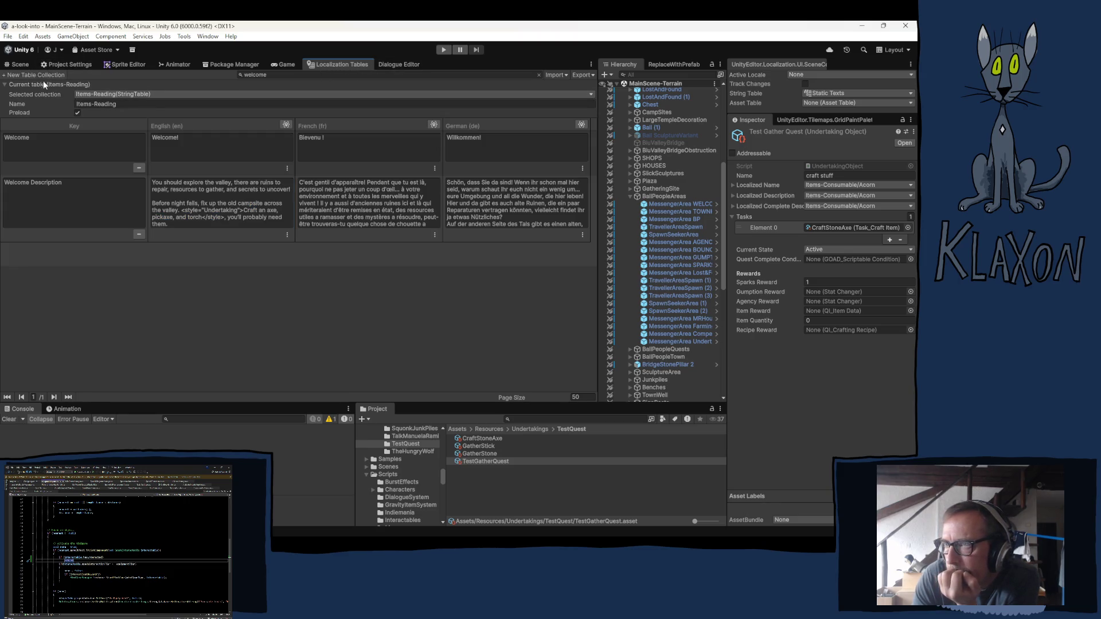
Switch the selected collection to the Undertakings-BallPeople string table.
left_click(88, 94)
mouse_move(104, 106)
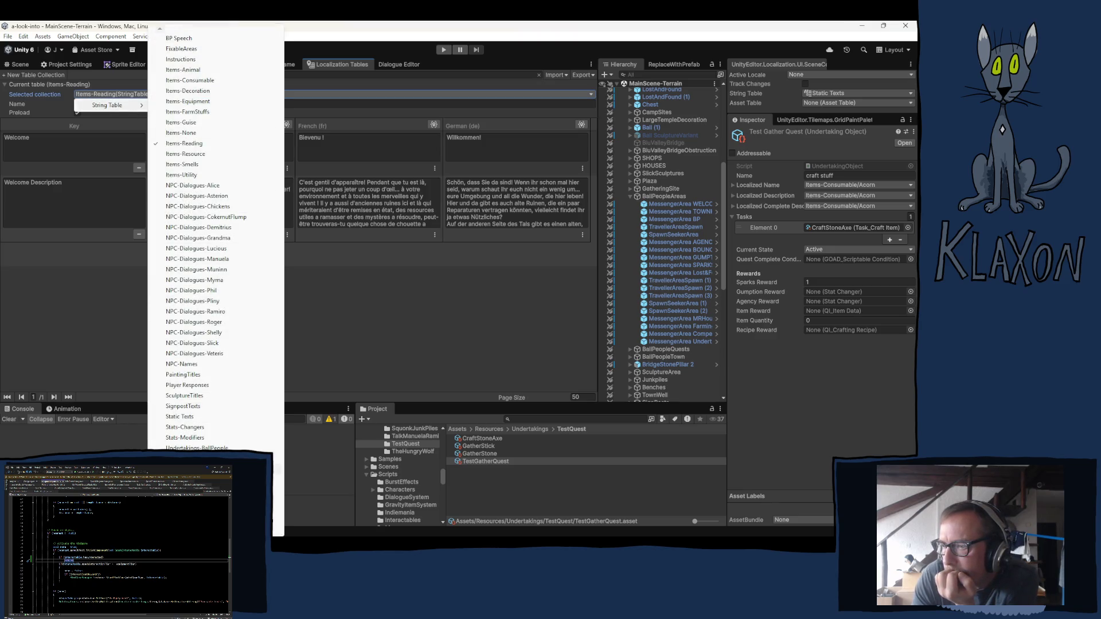
left_click(189, 447)
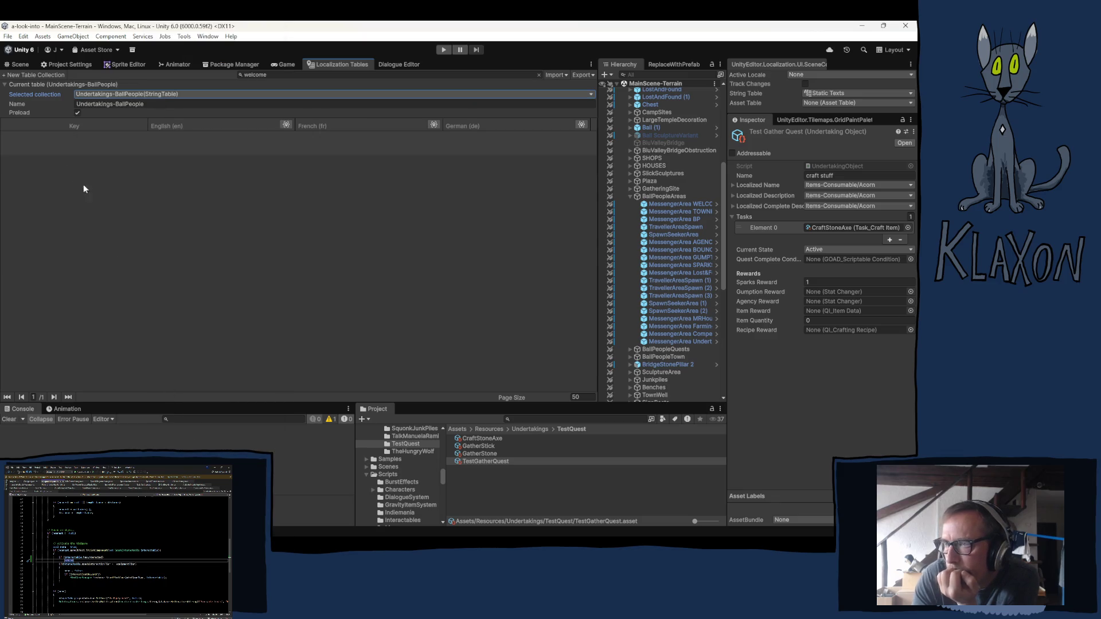
Clear the 'welcome' search filter, add a new entry, and name its key 'Craft Axes'.
left_click(538, 74)
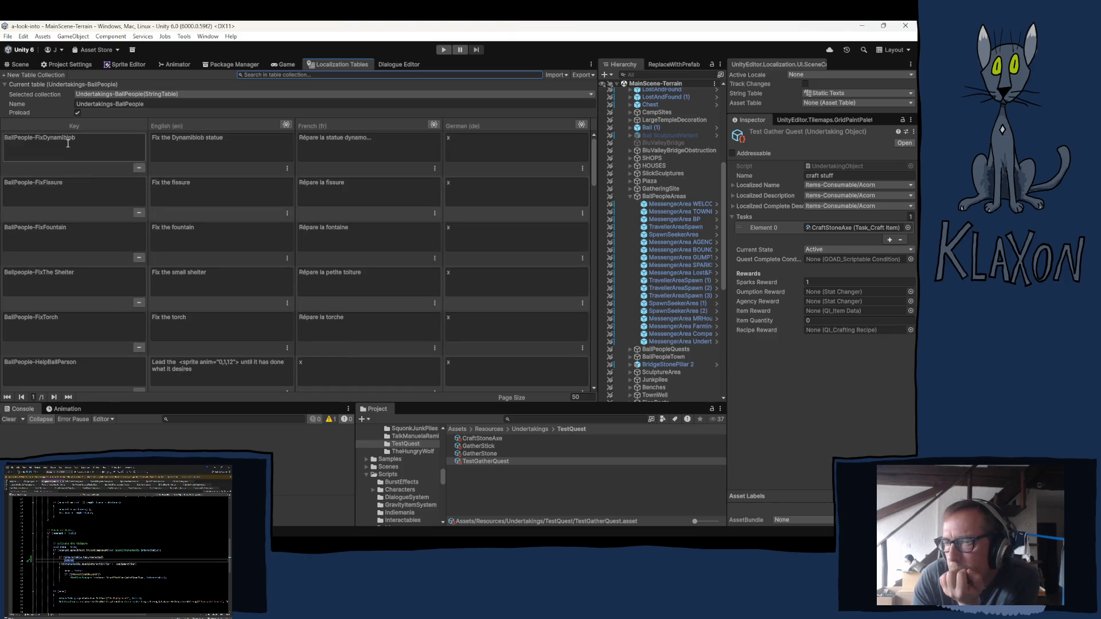
scroll(67, 144, "down", 20)
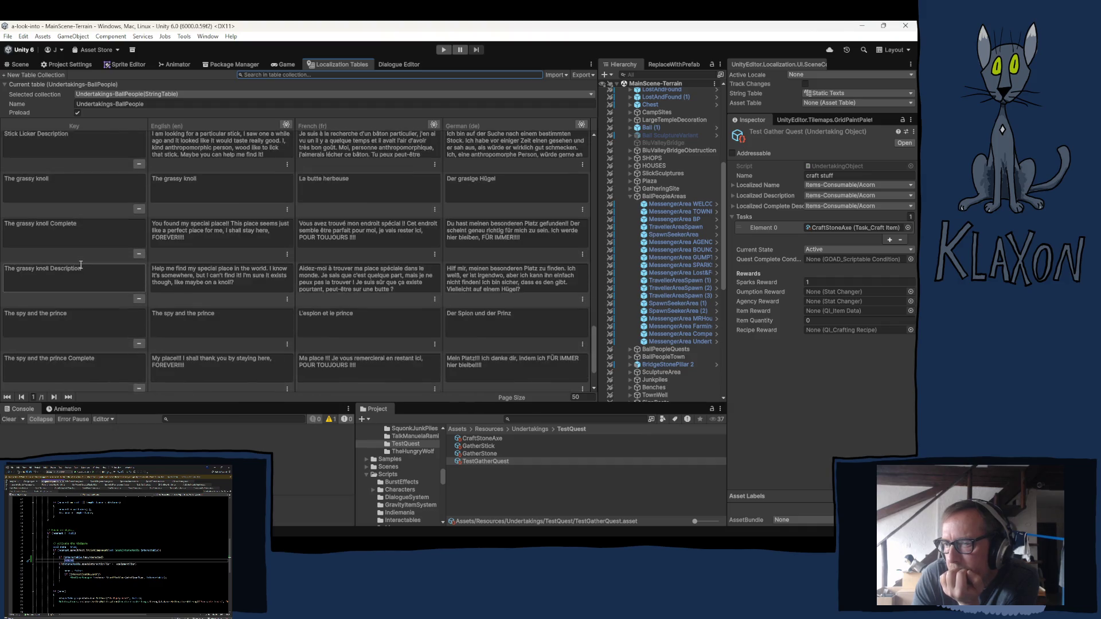
scroll(81, 264, "down", 3)
left_click(69, 384)
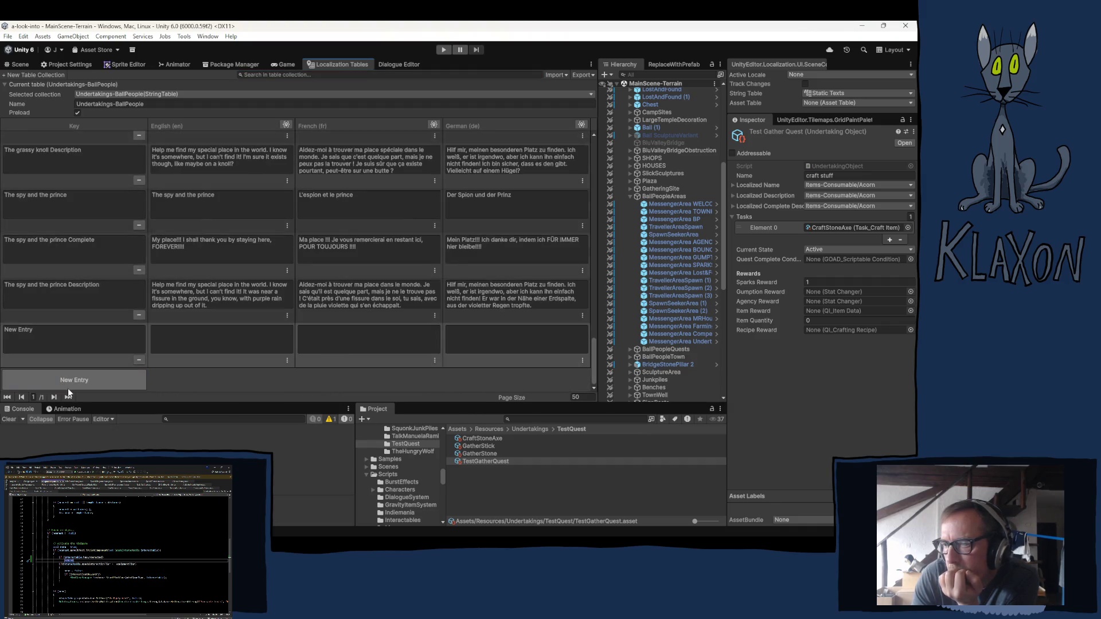
left_click(54, 339)
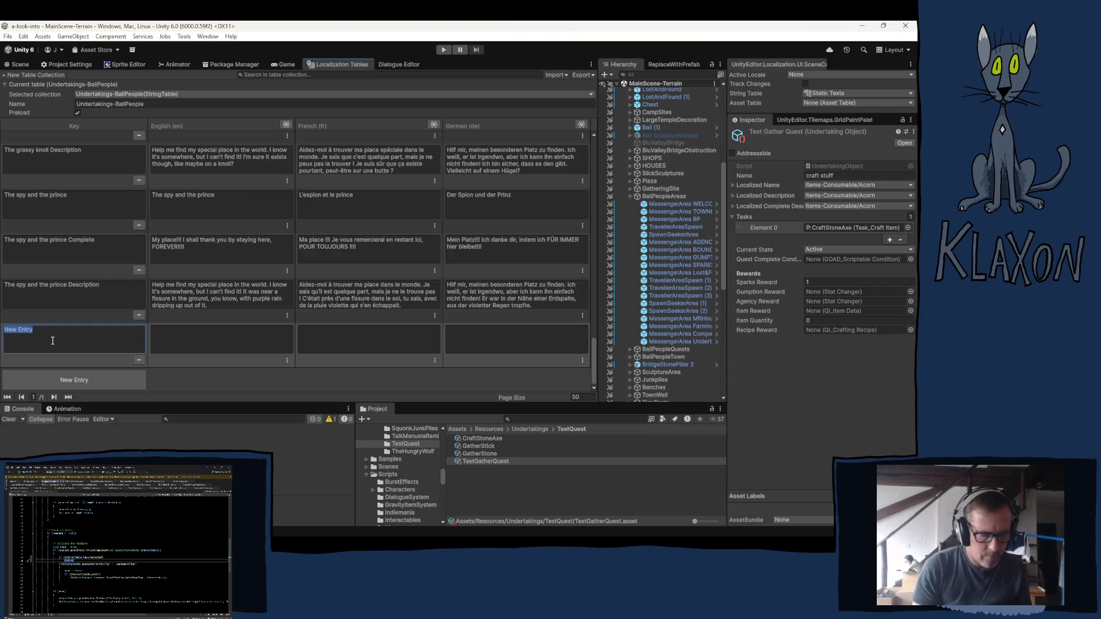
type("Start ")
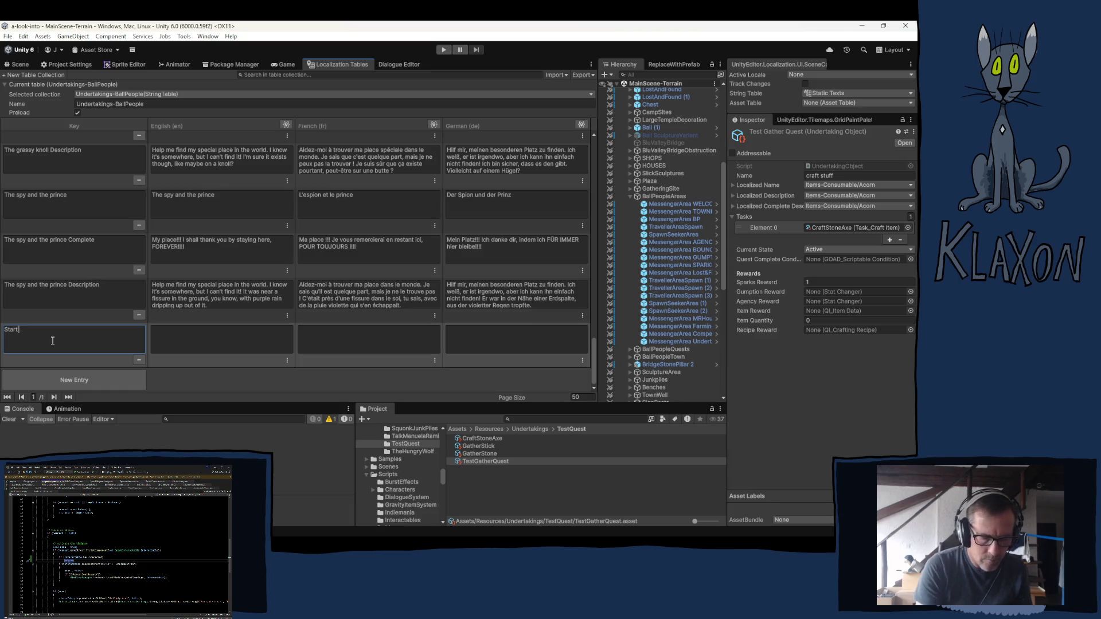
type("Welco")
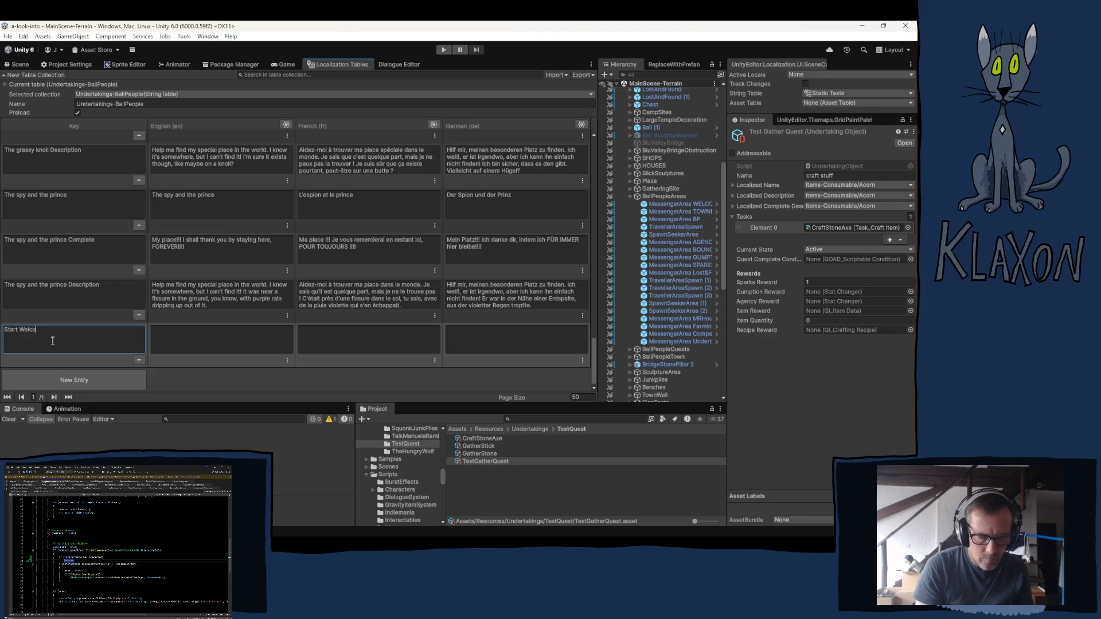
type("me ")
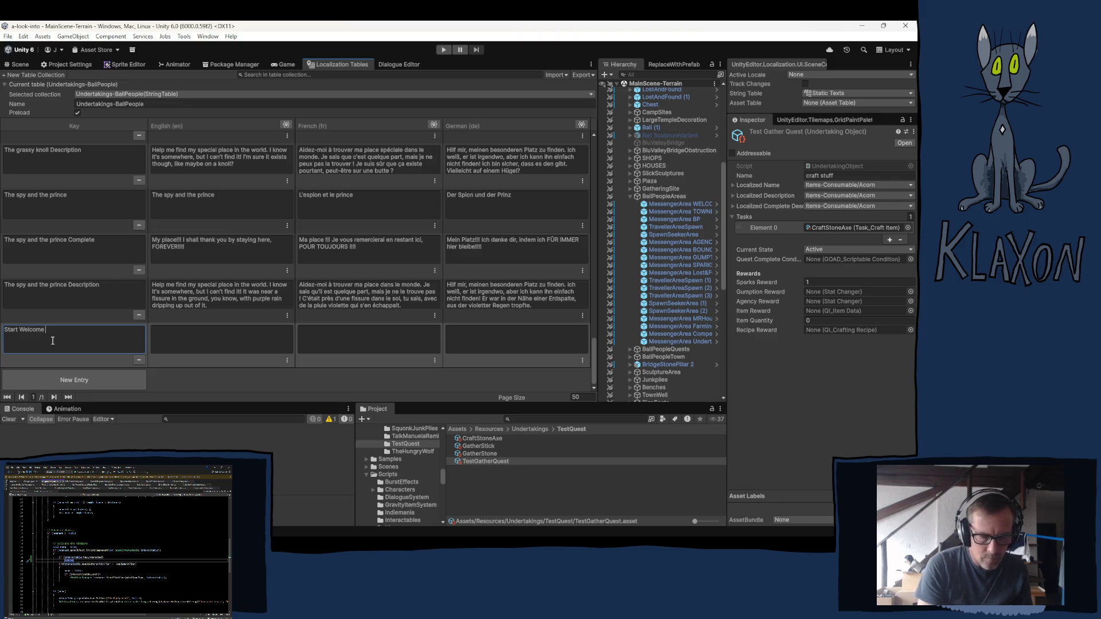
type("Underta")
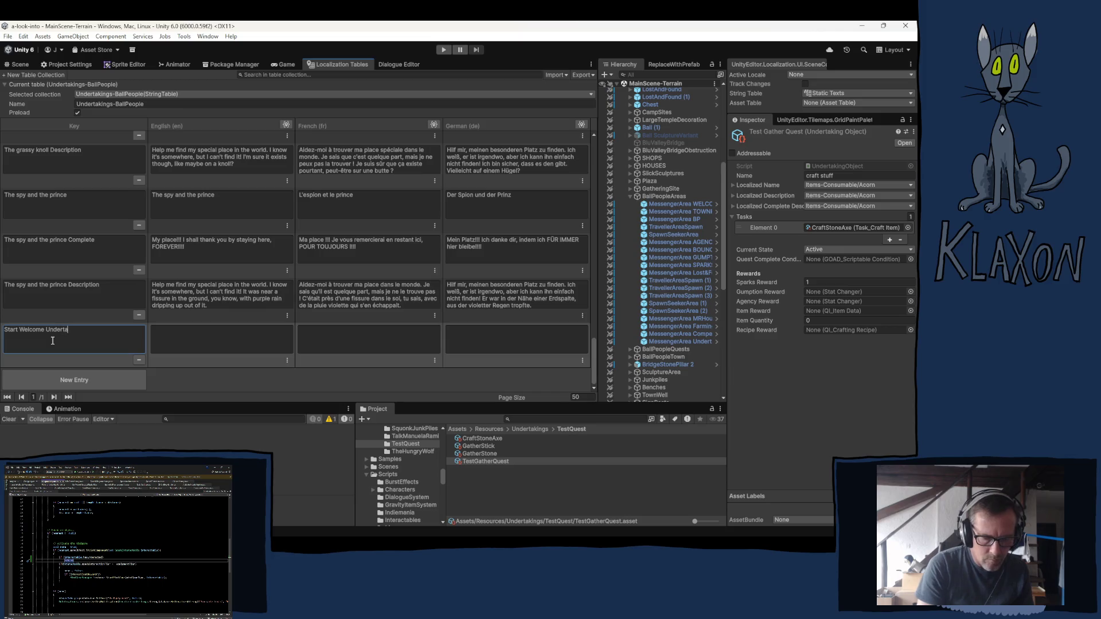
type("king")
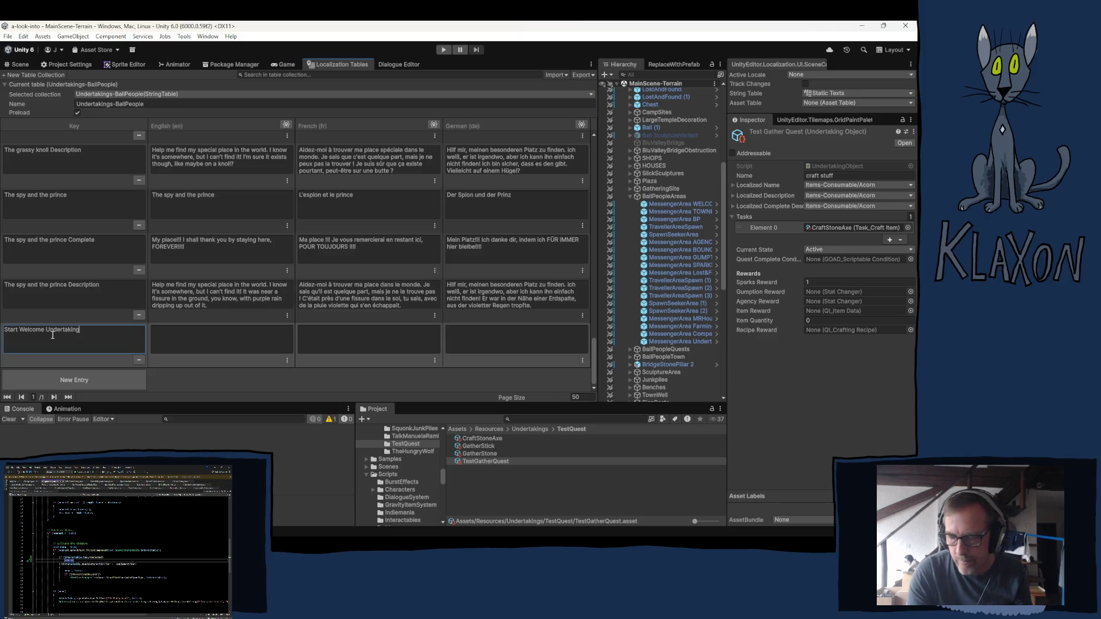
key("ctrl+a")
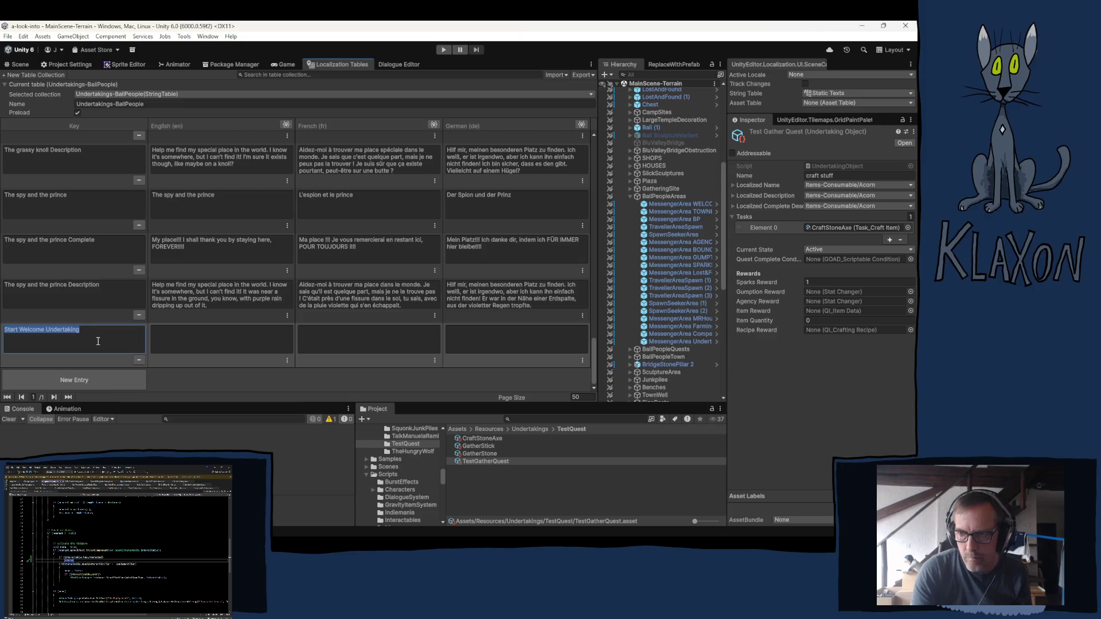
type("Craft Axe,")
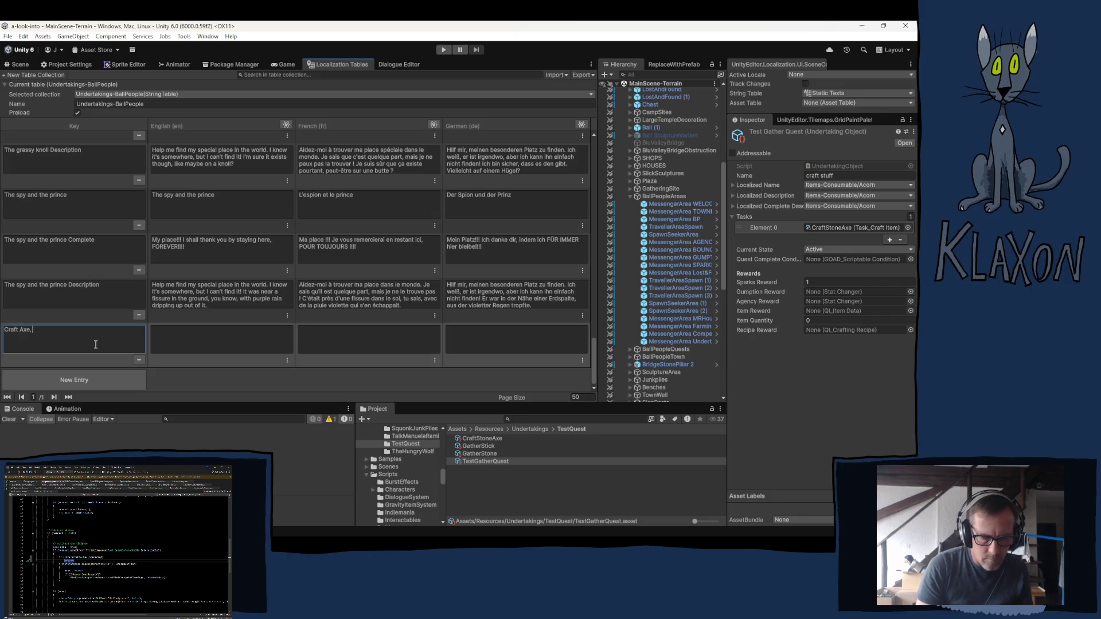
type("Pickaxe")
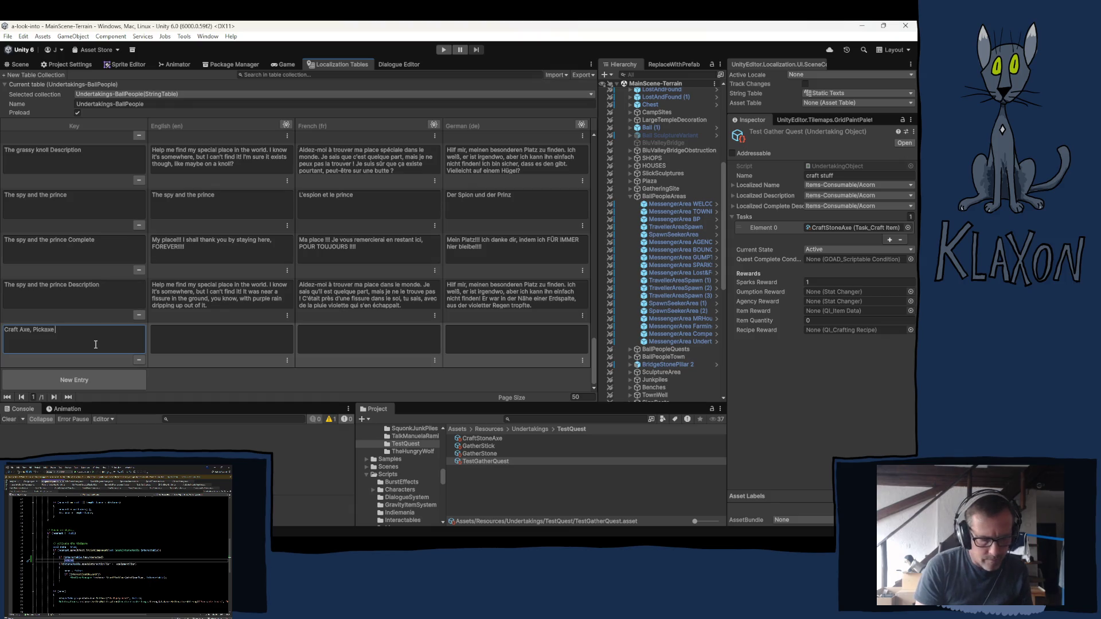
type("and ")
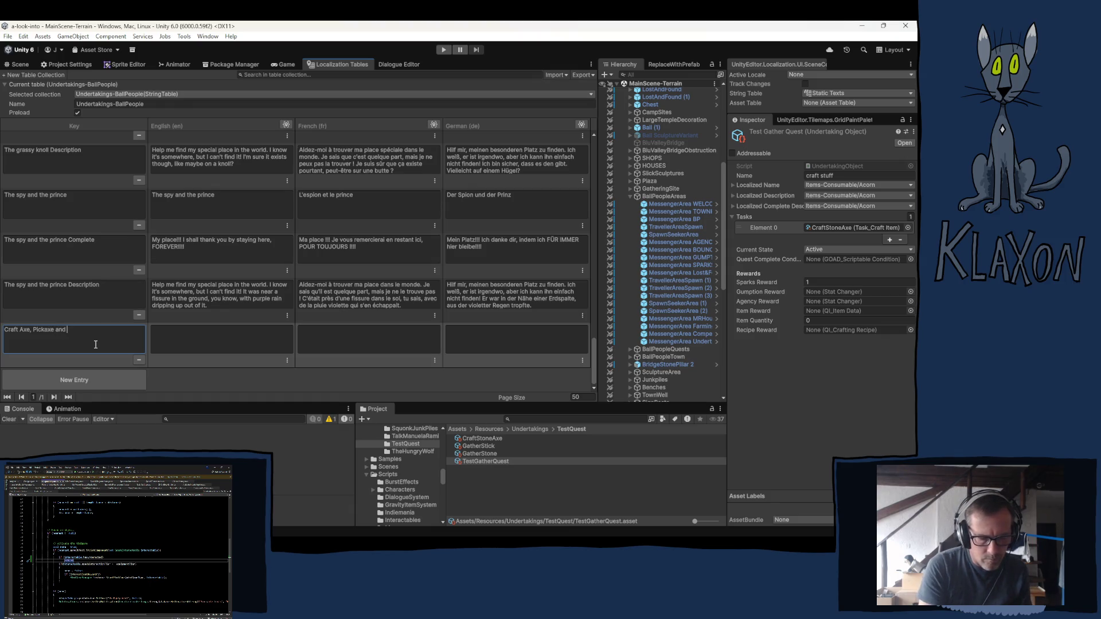
type("reach ca")
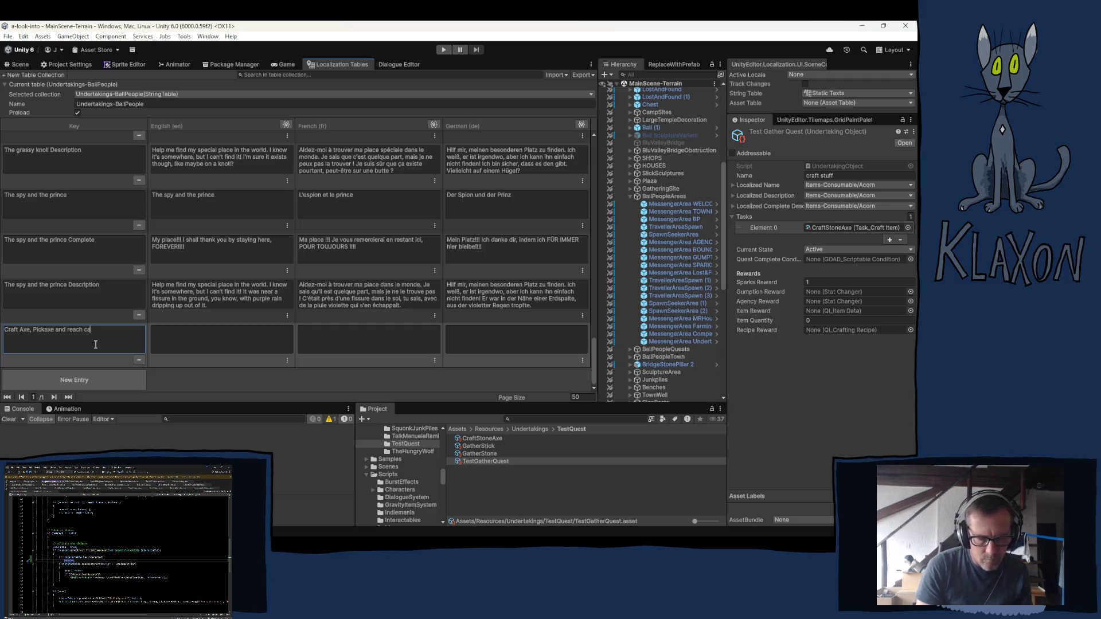
type("mp")
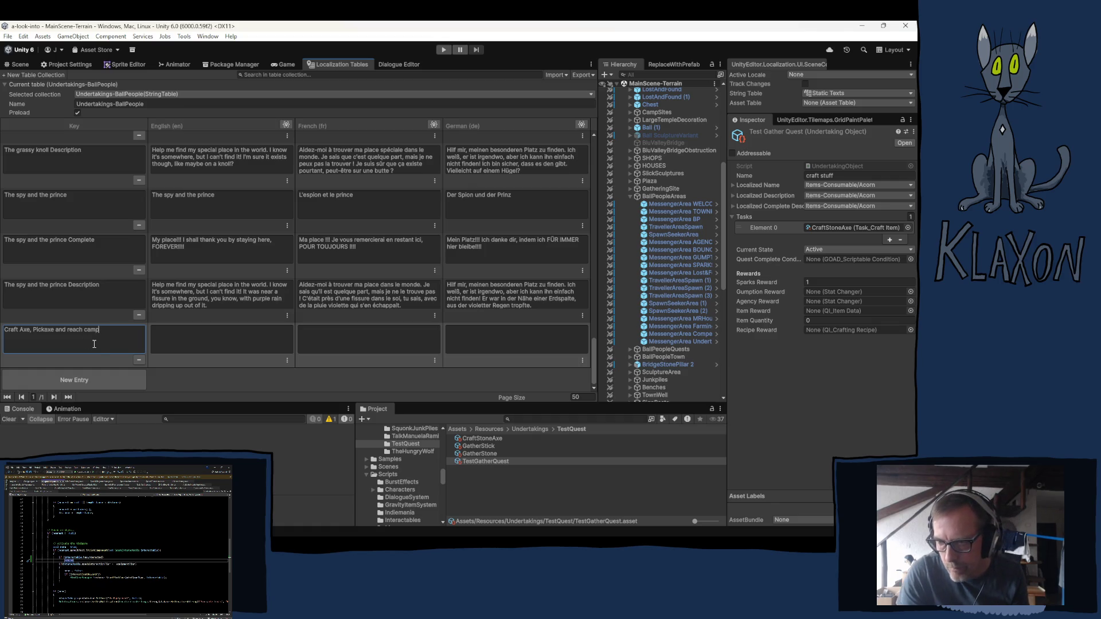
left_click_drag(30, 330, 104, 328)
type("s")
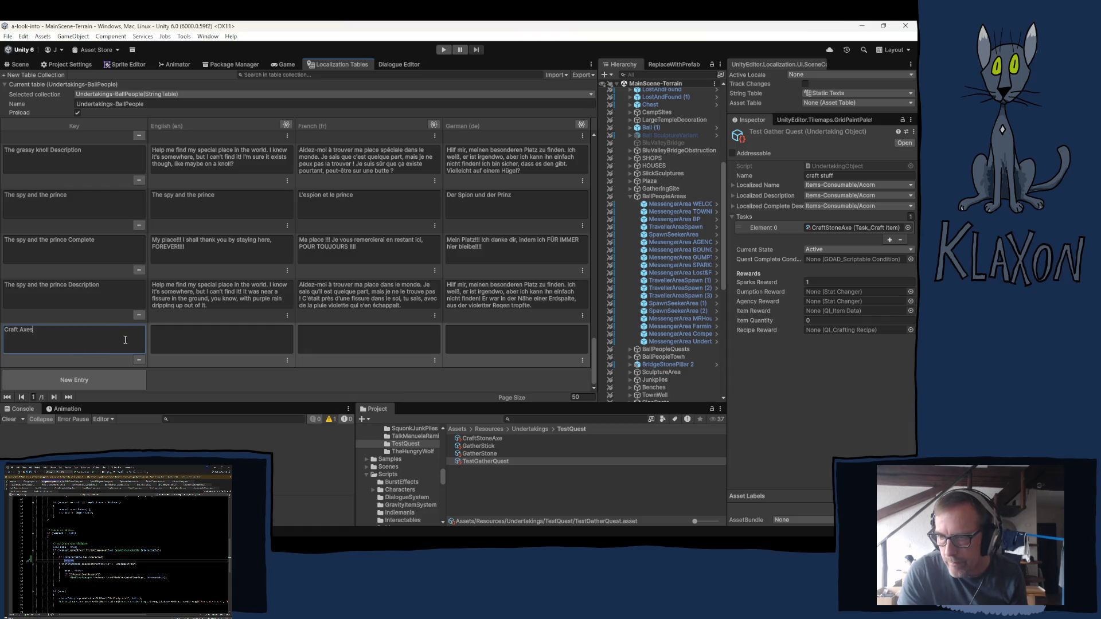
Paste the valley exploration quest description as the Craft Axes English text.
left_click(167, 341)
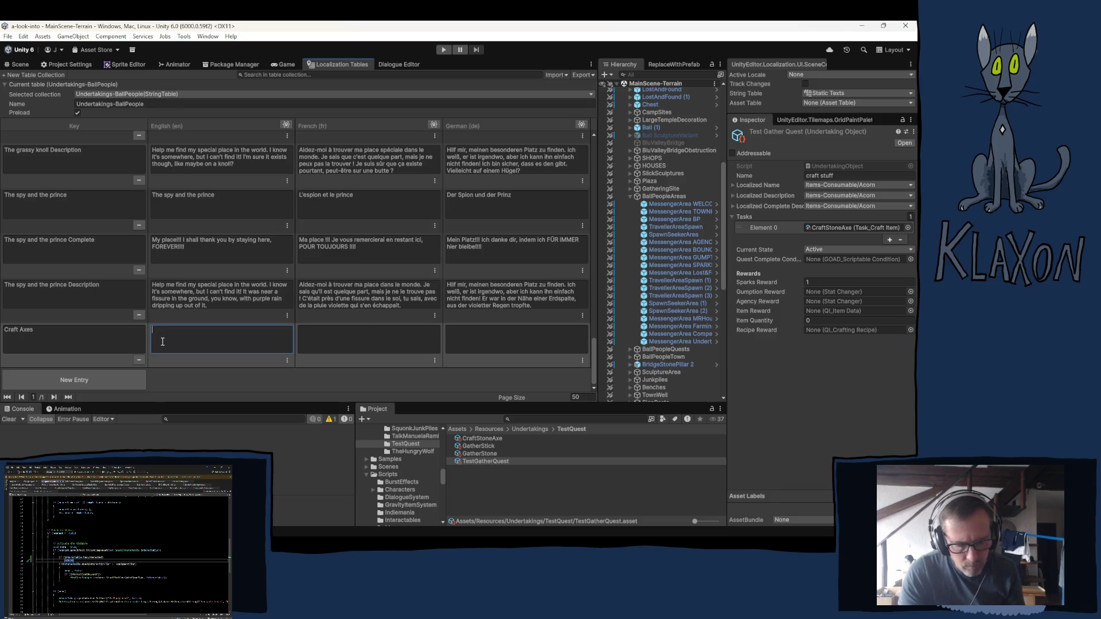
type("There's also a couple living on the hill. Go say hi!")
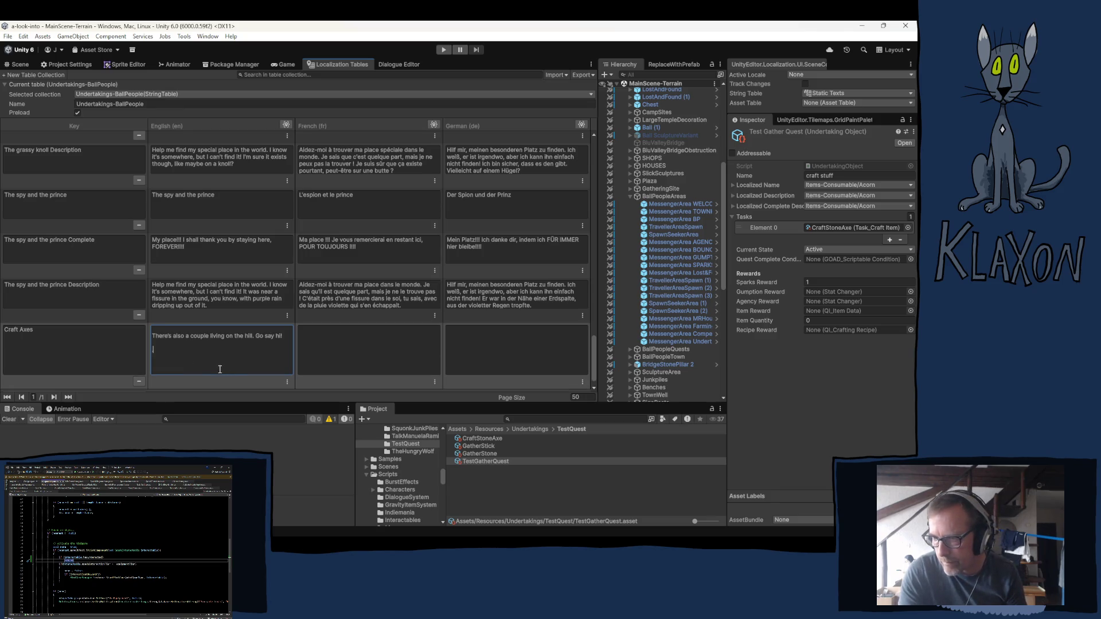
key("ctrl+v")
left_click_drag(200, 370, 181, 308)
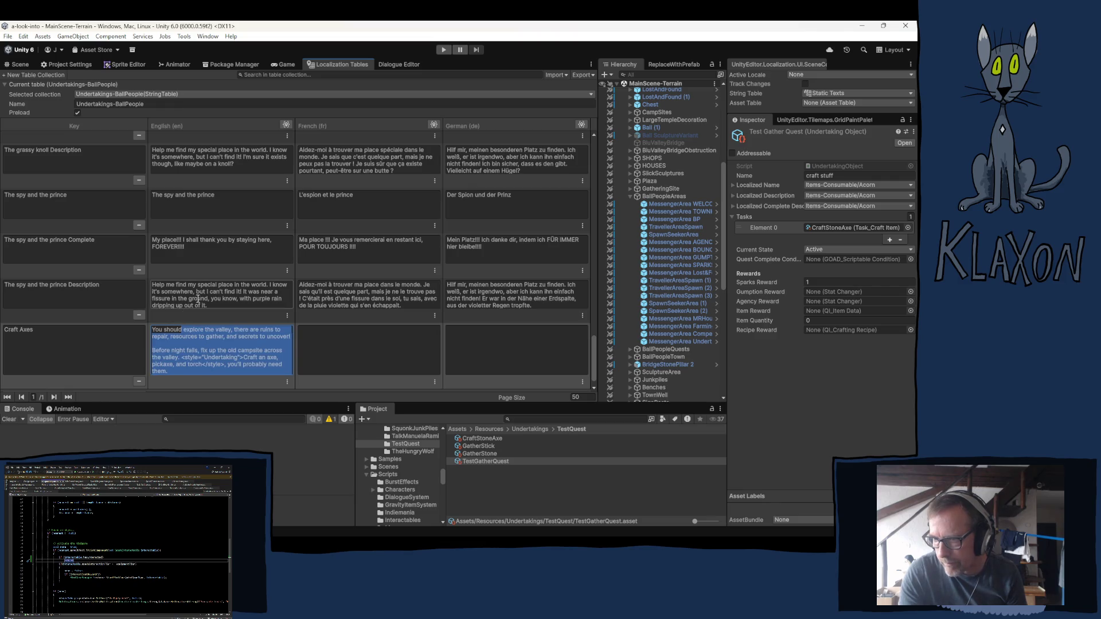
left_click(198, 298)
Fill the Craft Axes French and German cells with placeholder x.
left_click(99, 350)
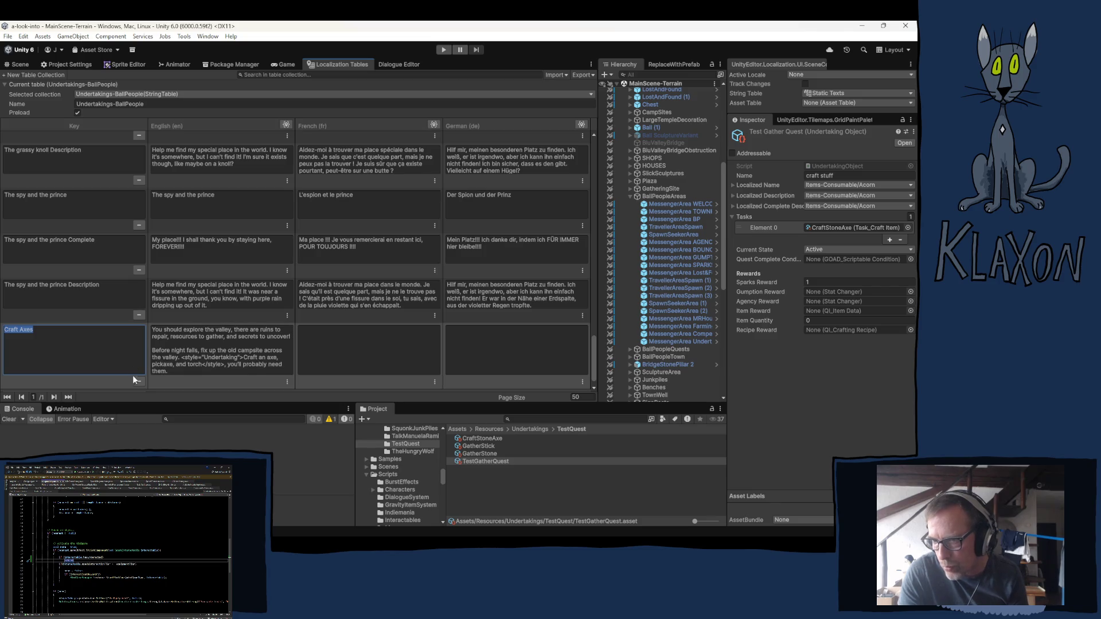
scroll(189, 343, "down", 1)
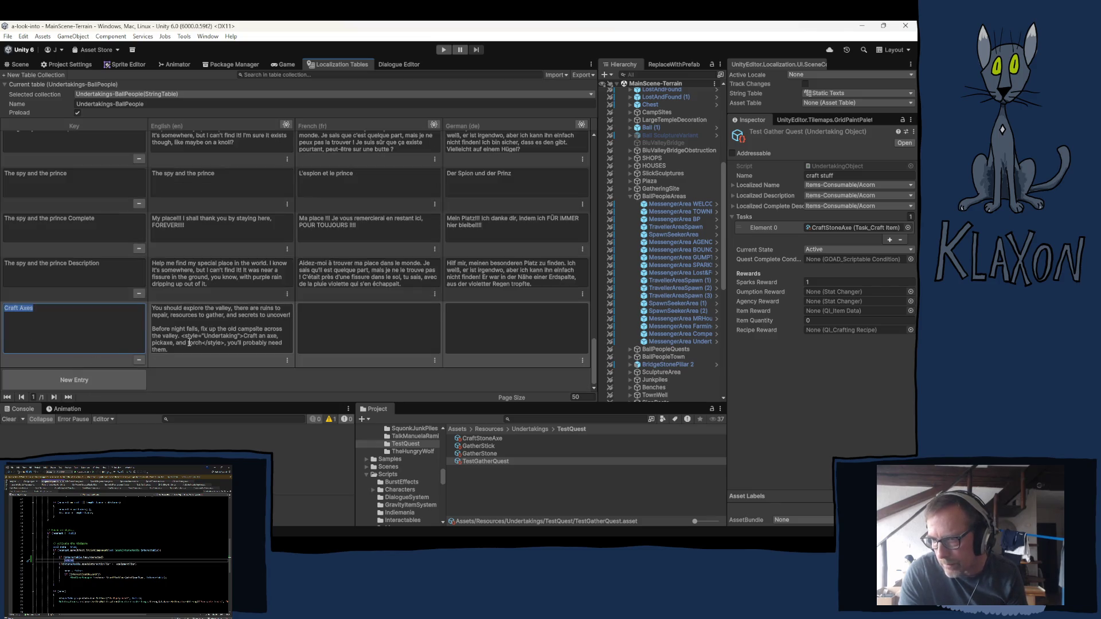
left_click(350, 329)
type("x")
key("Tab")
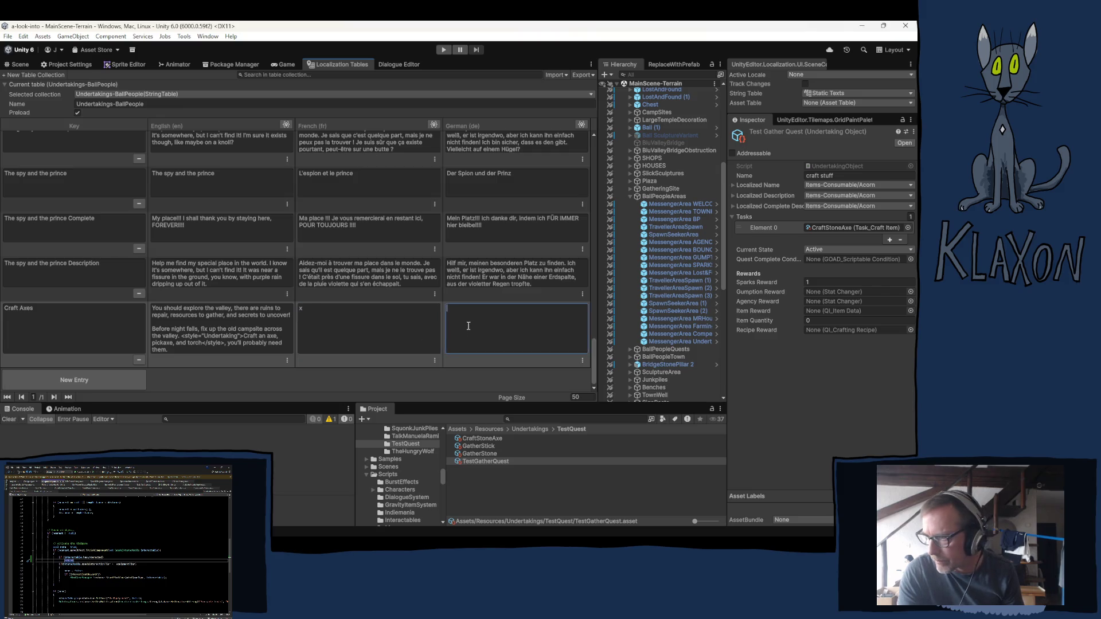
type("x")
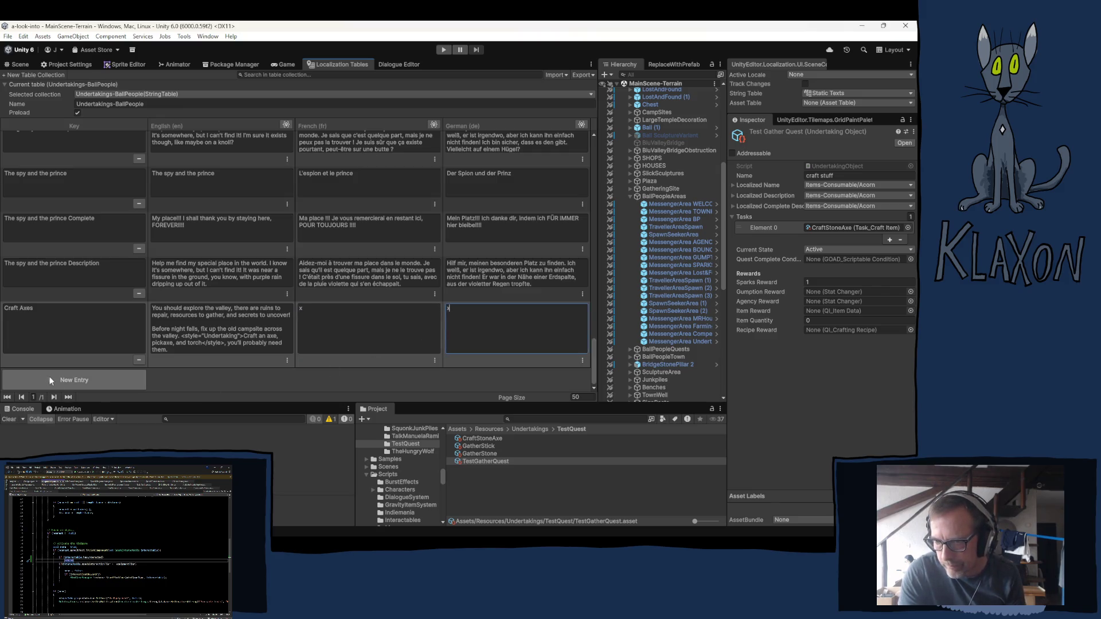
left_click(49, 376)
Key the new entry 'Craft Axes Description' and paste the valley quest text as its English.
left_click(40, 339)
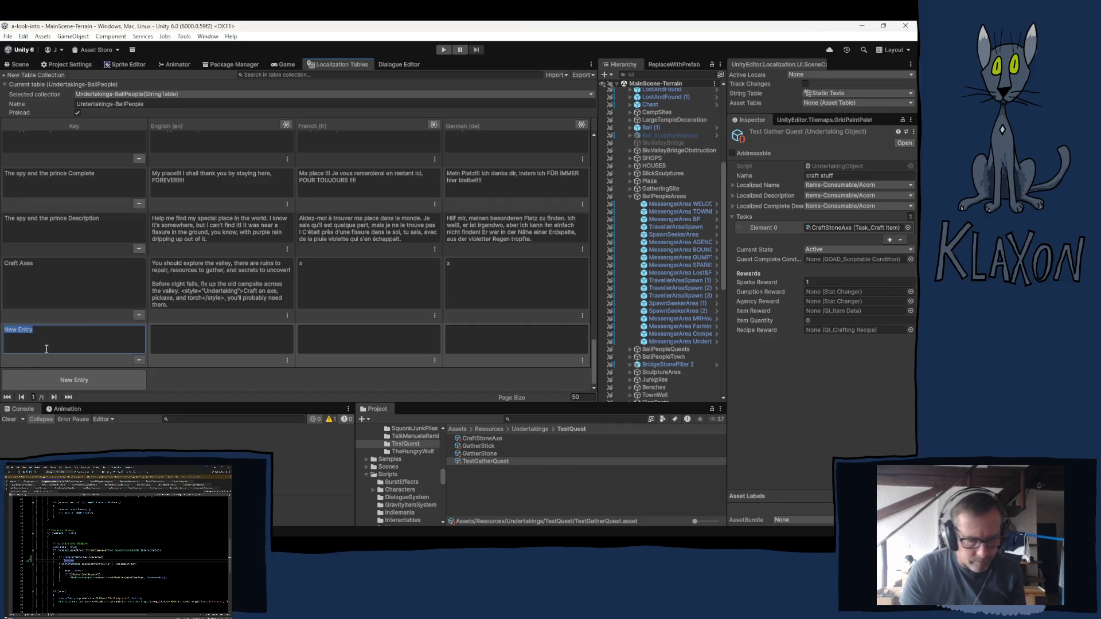
type("Craft Axe")
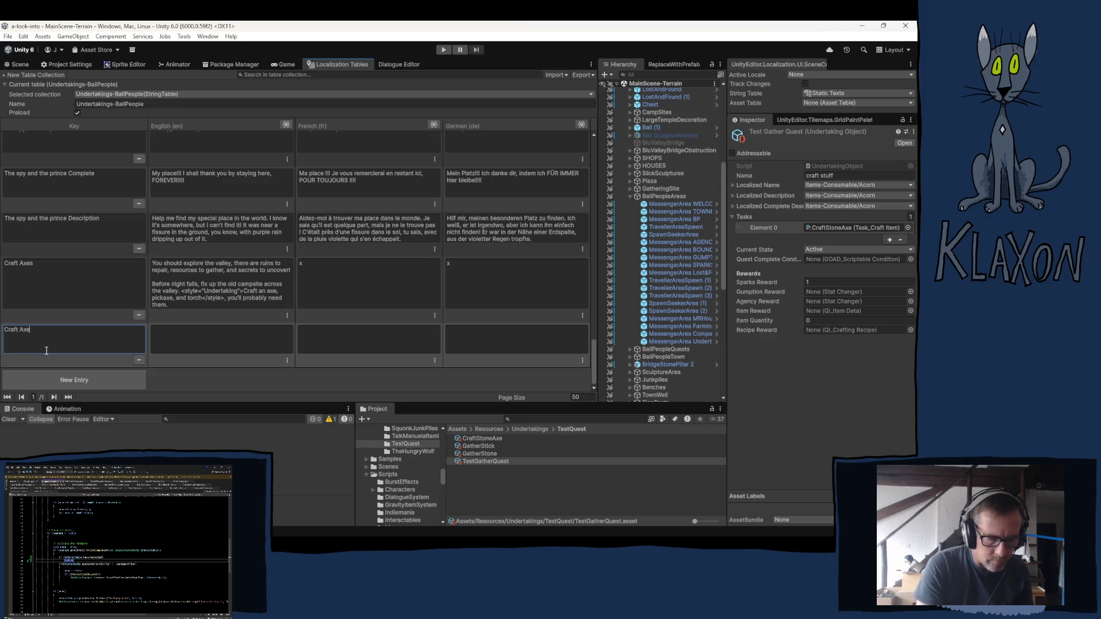
type("s Desc")
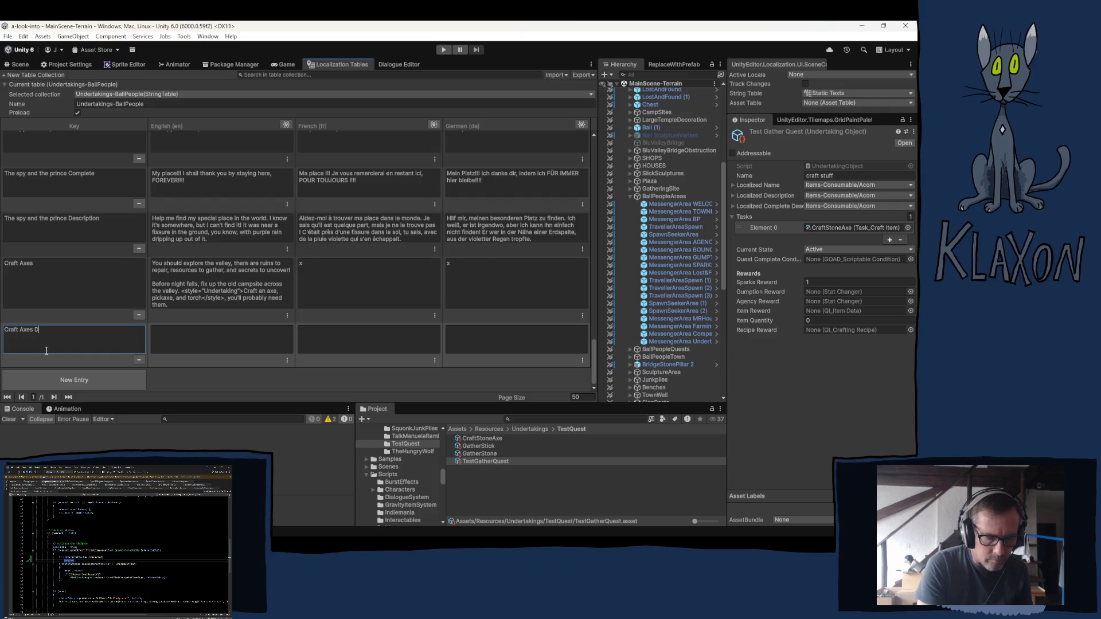
type("ript")
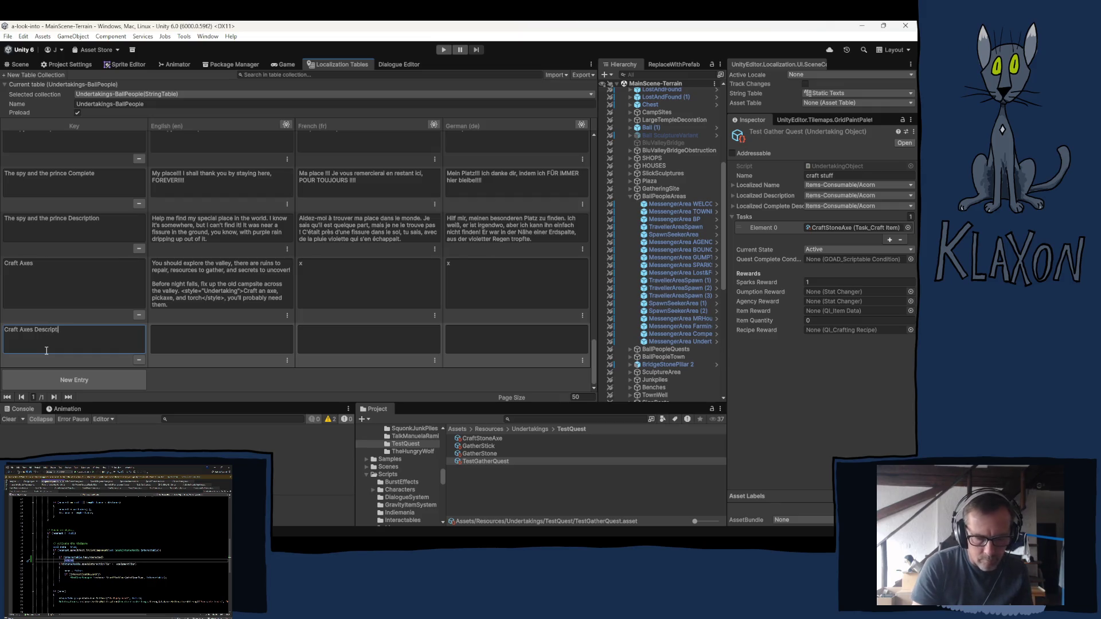
type("ion")
left_click(207, 343)
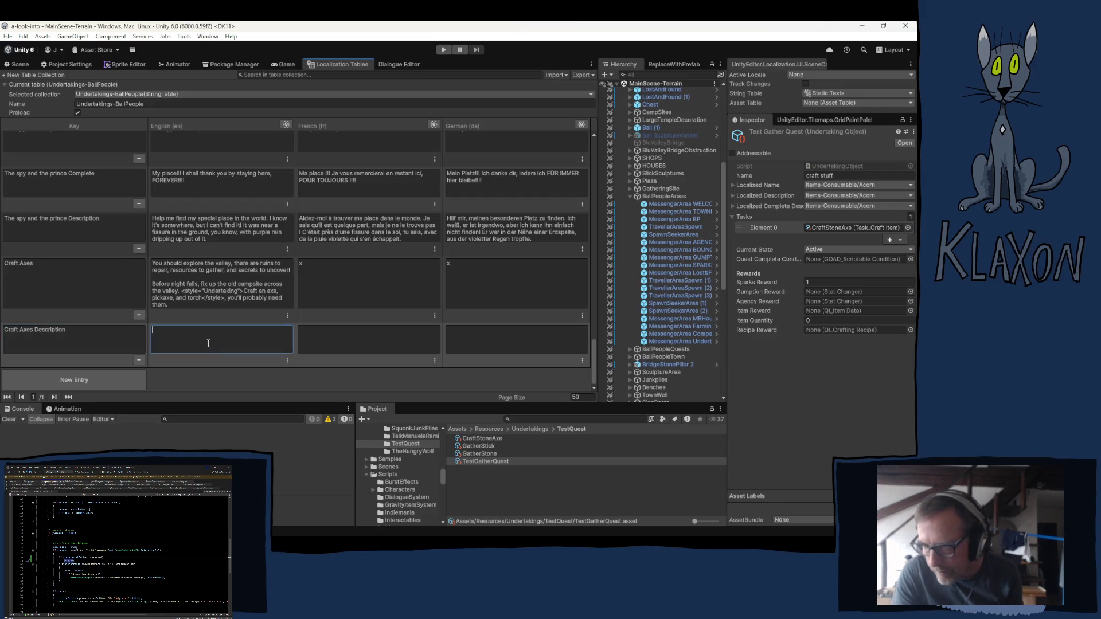
type("There's also a couple living on the hill. Go say hi!")
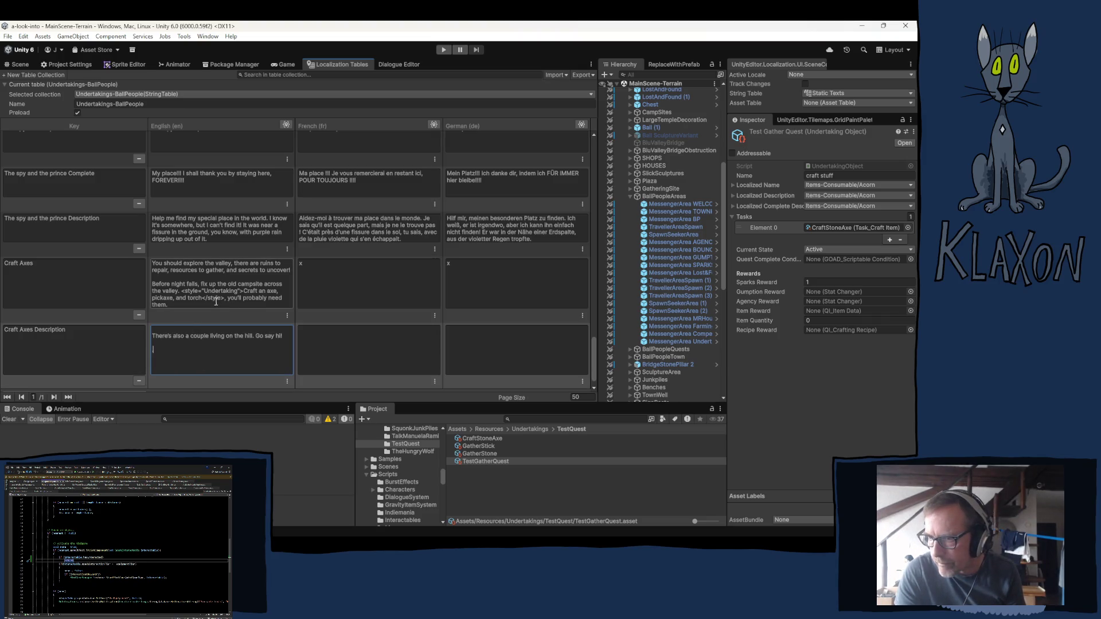
Change the Craft Axes English text to 'Get Crafty!' and set the description's French to x.
left_click(185, 302)
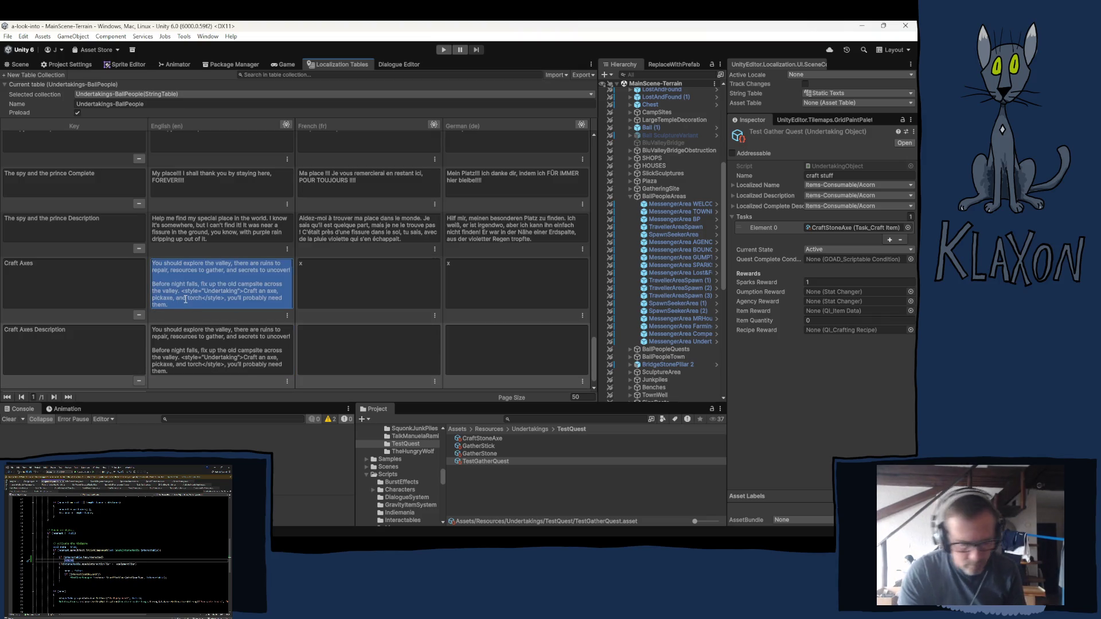
type("C")
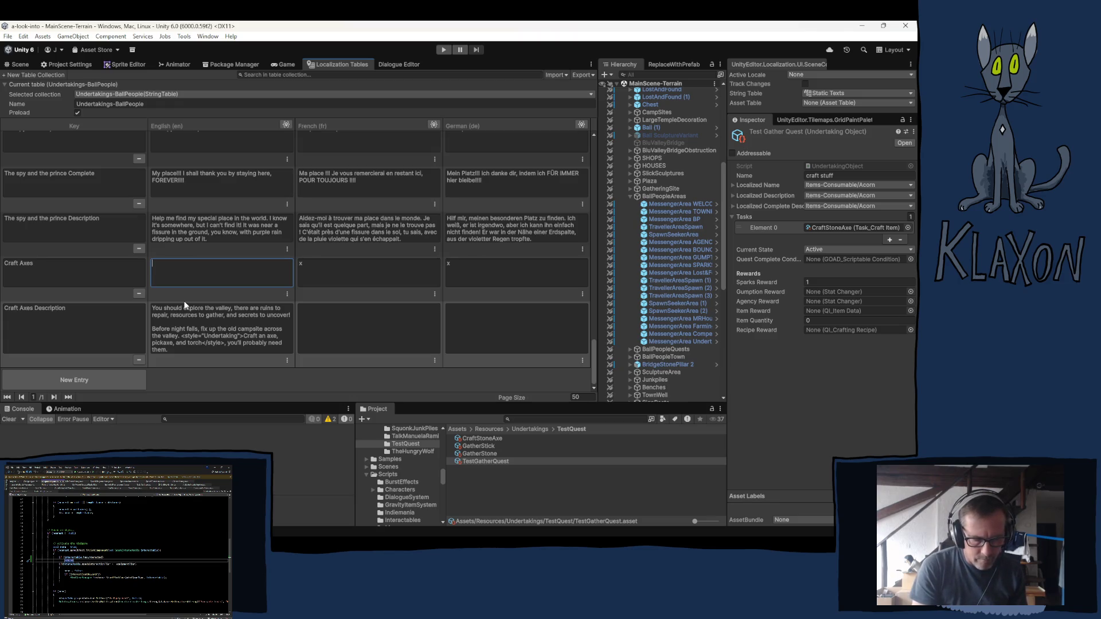
type("et ")
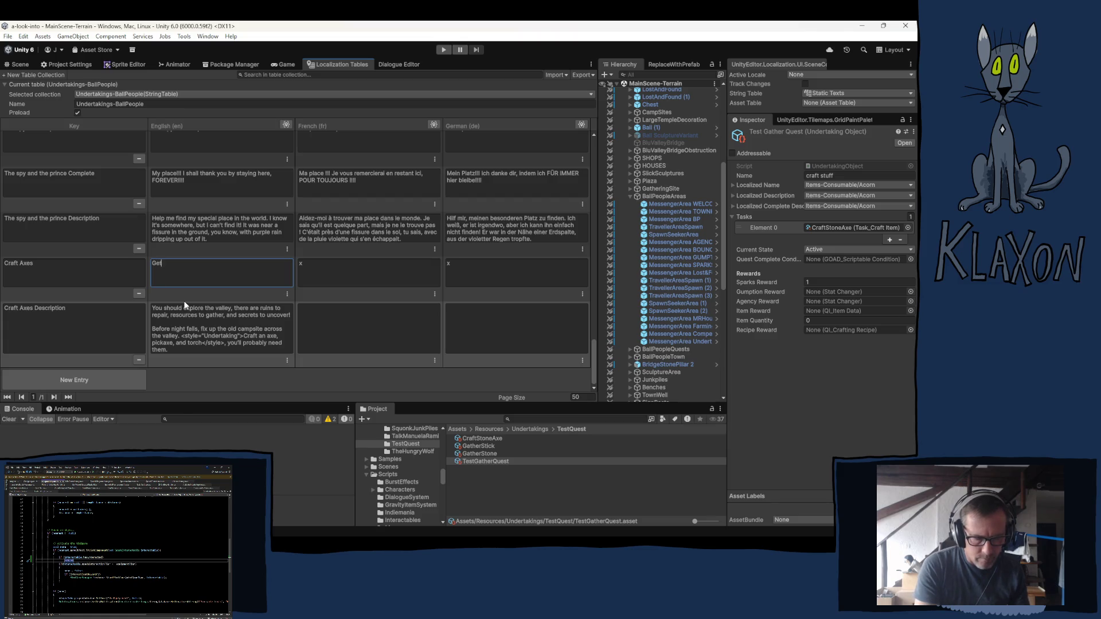
type("Crafty")
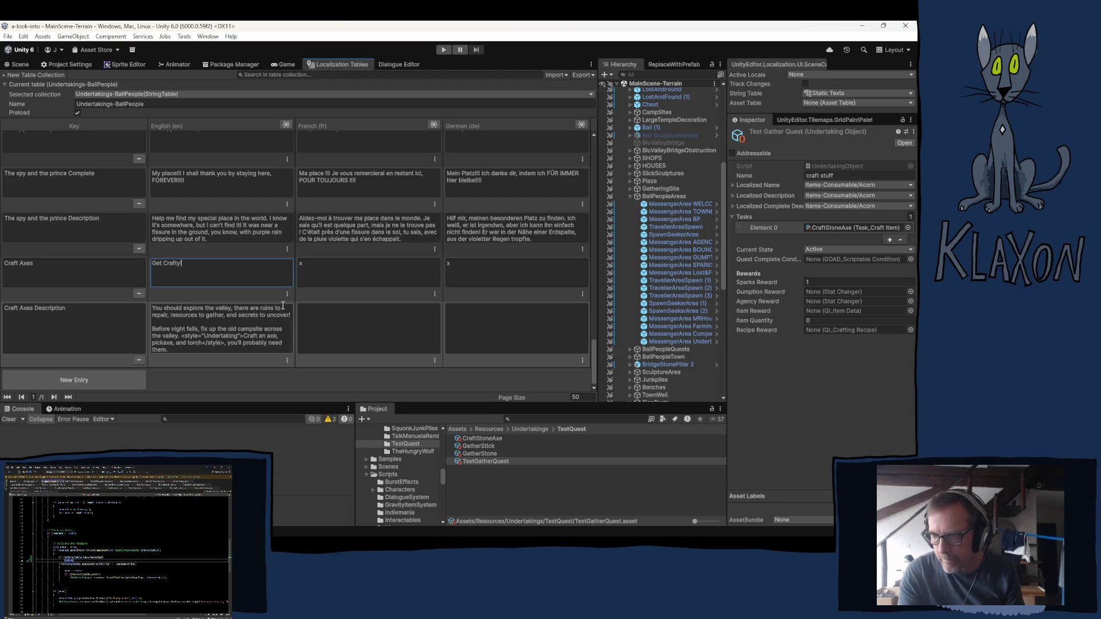
left_click(354, 327)
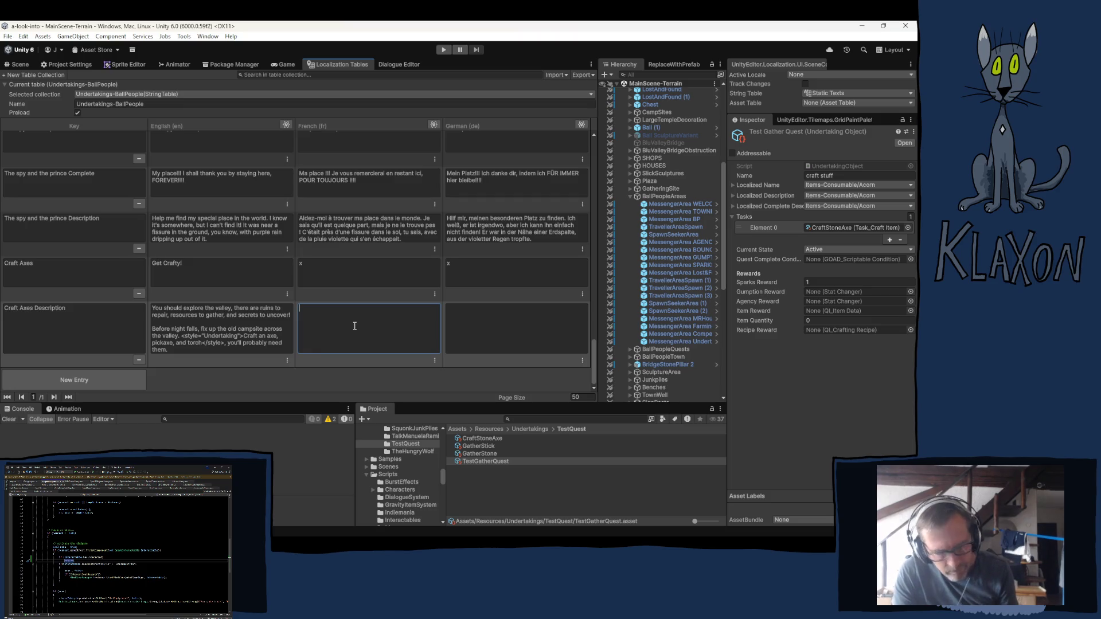
type("x")
key("Tab")
Set the description's German to x, then add an entry keyed 'Craft Axes Complete Description'.
type("x")
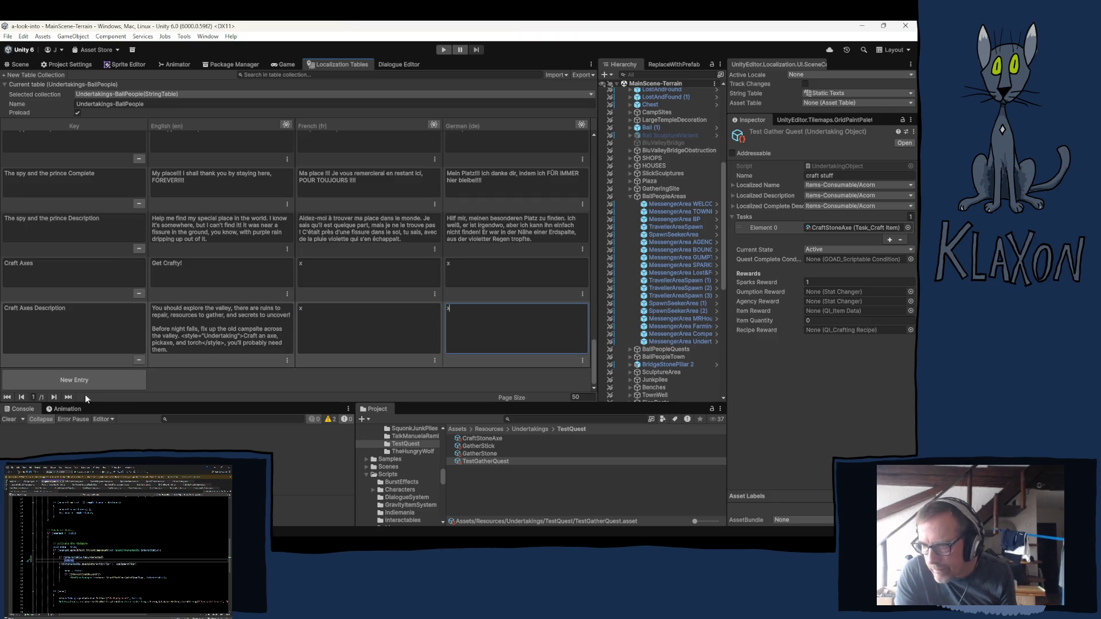
left_click(77, 379)
left_click(36, 283)
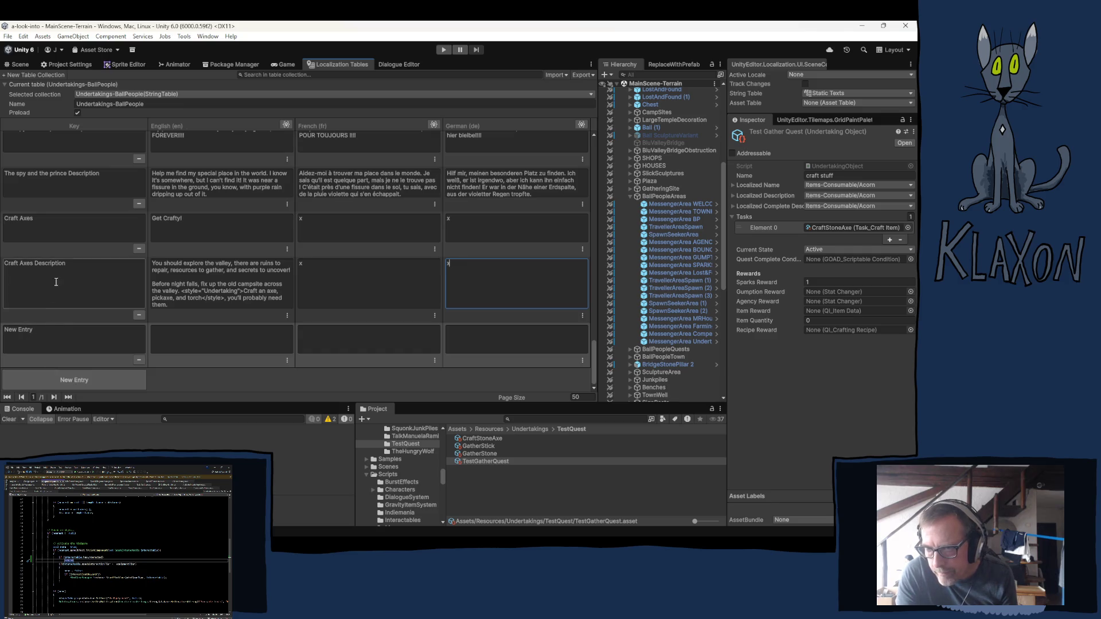
left_click(66, 332)
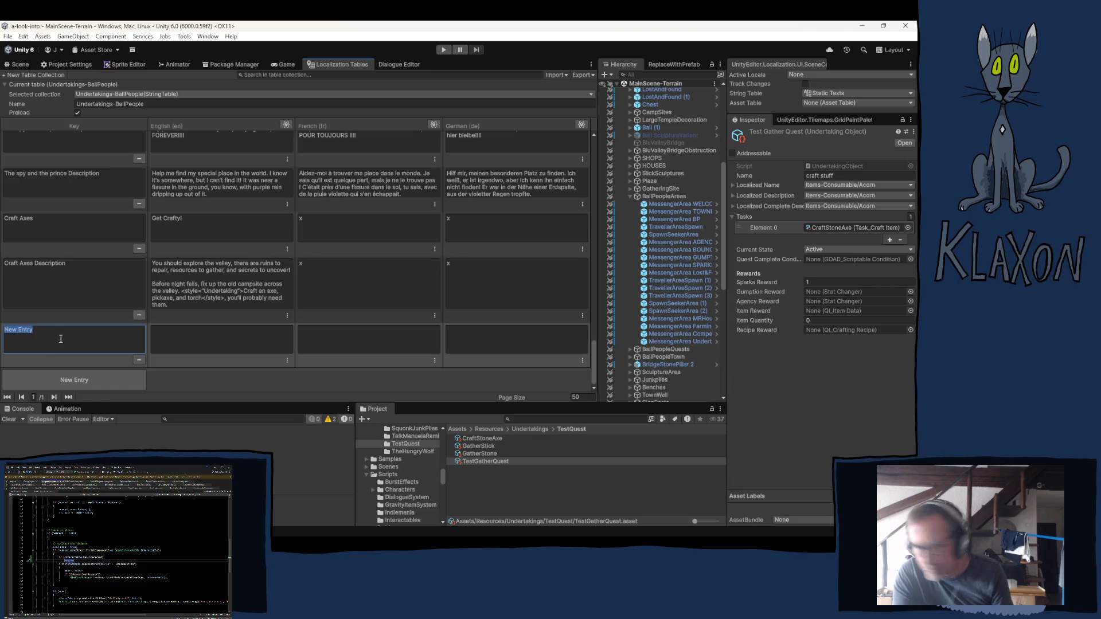
type("Craft Axes Description")
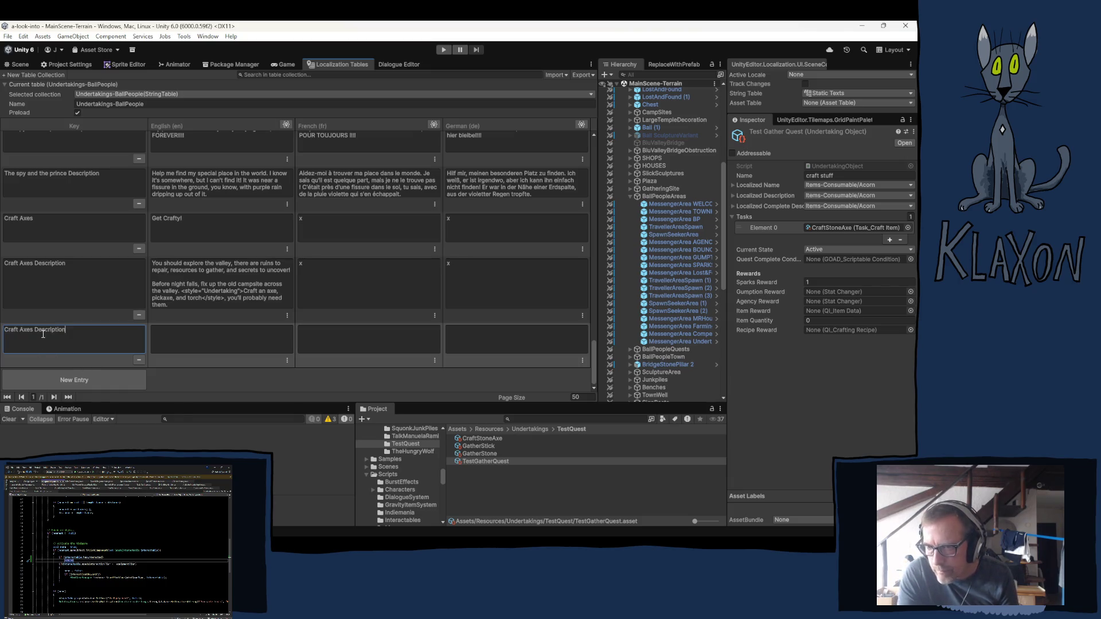
type("Comp")
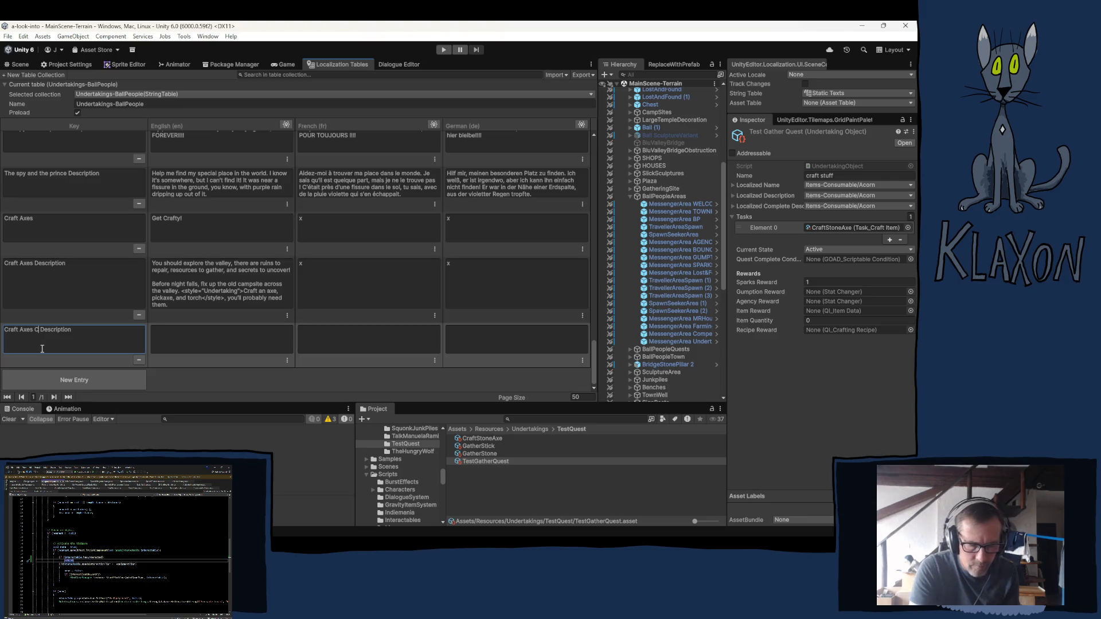
type("lete")
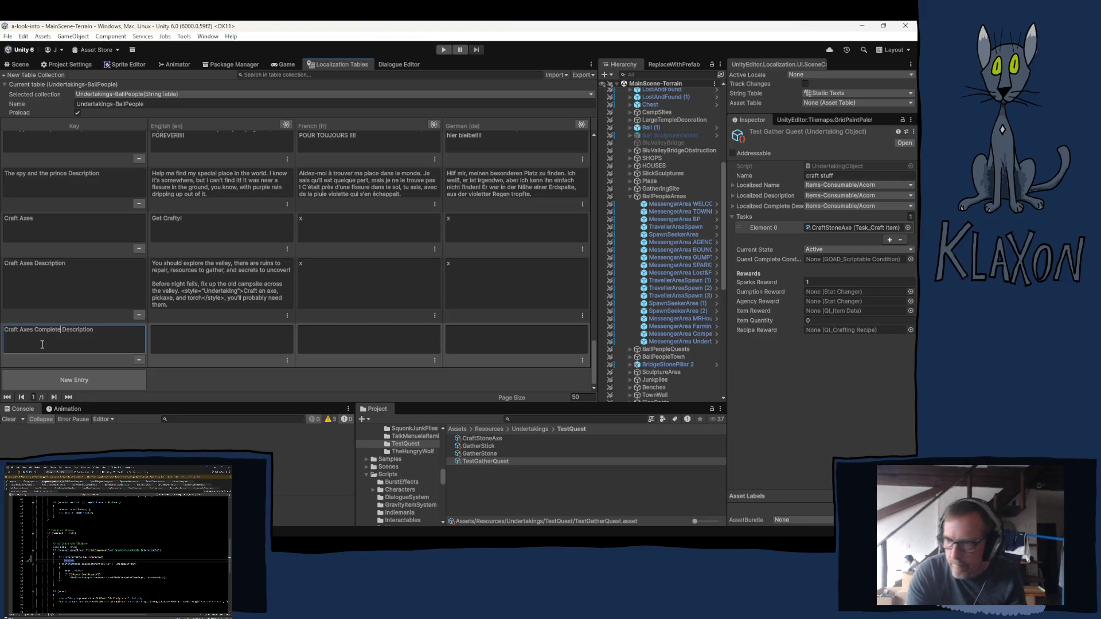
left_click(186, 340)
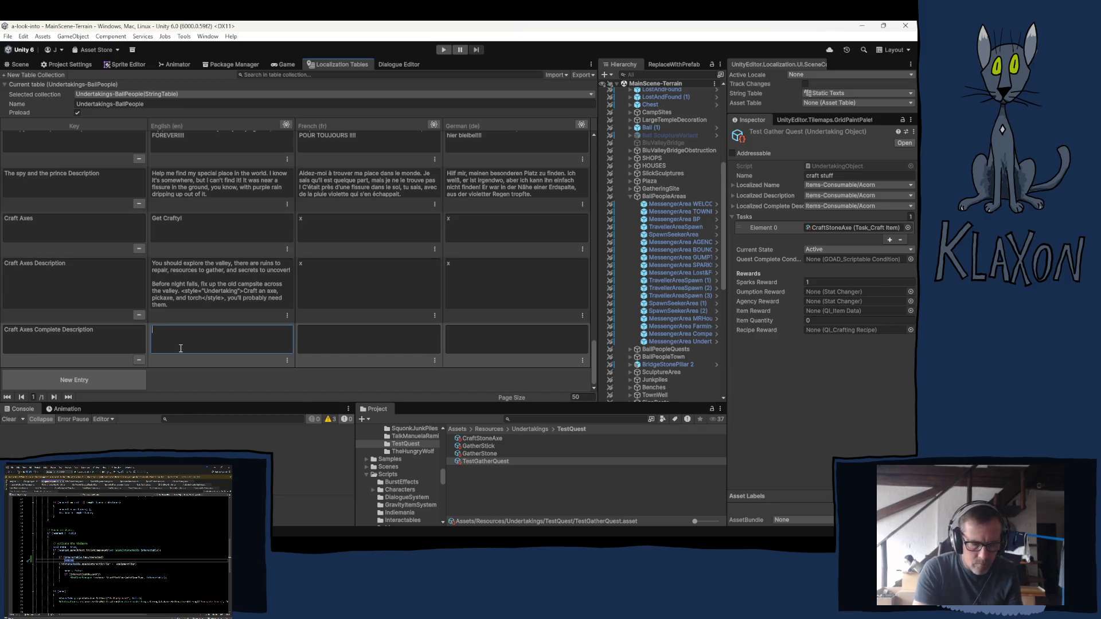
Type 'True to form, you've accomplished the very base of what is asked of you…' into Craft Axes Complete Description's English cell.
type("True to f")
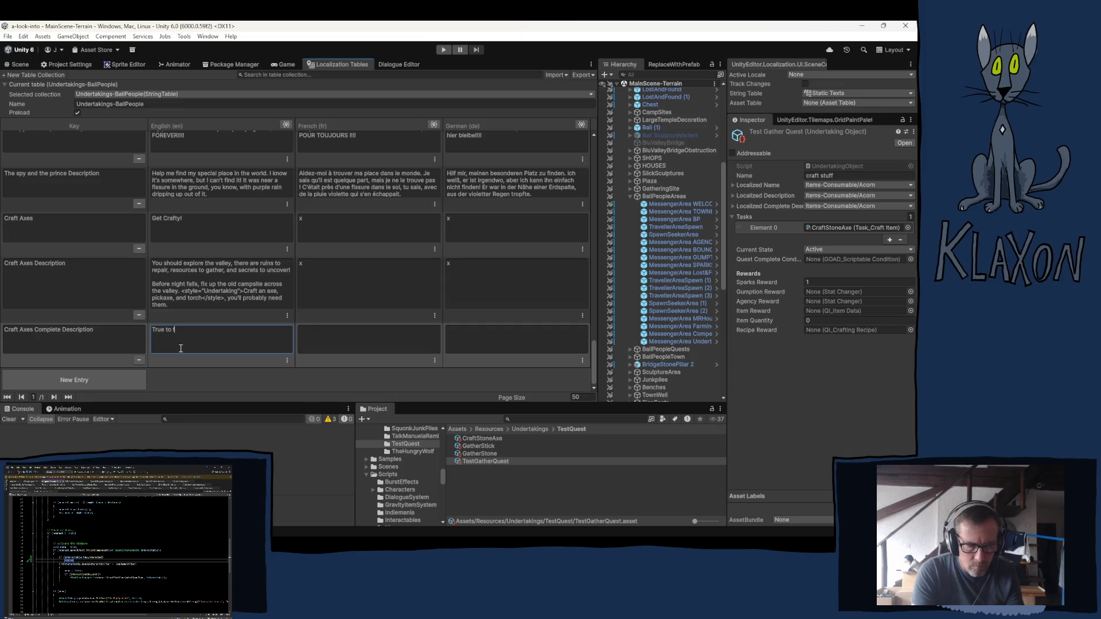
type("orm, y")
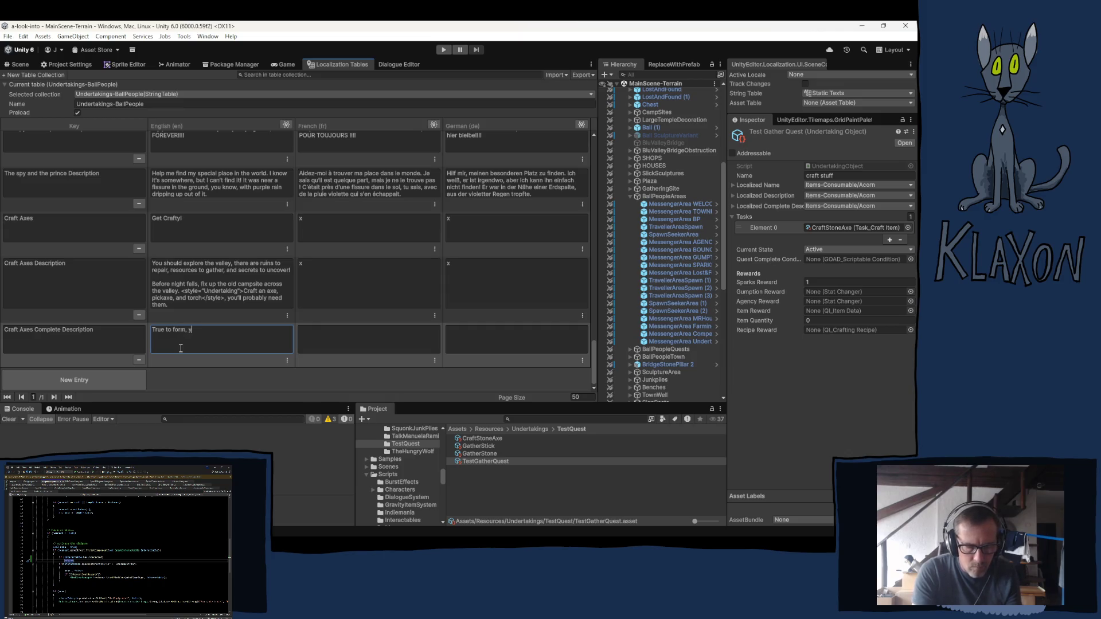
type("ou'v")
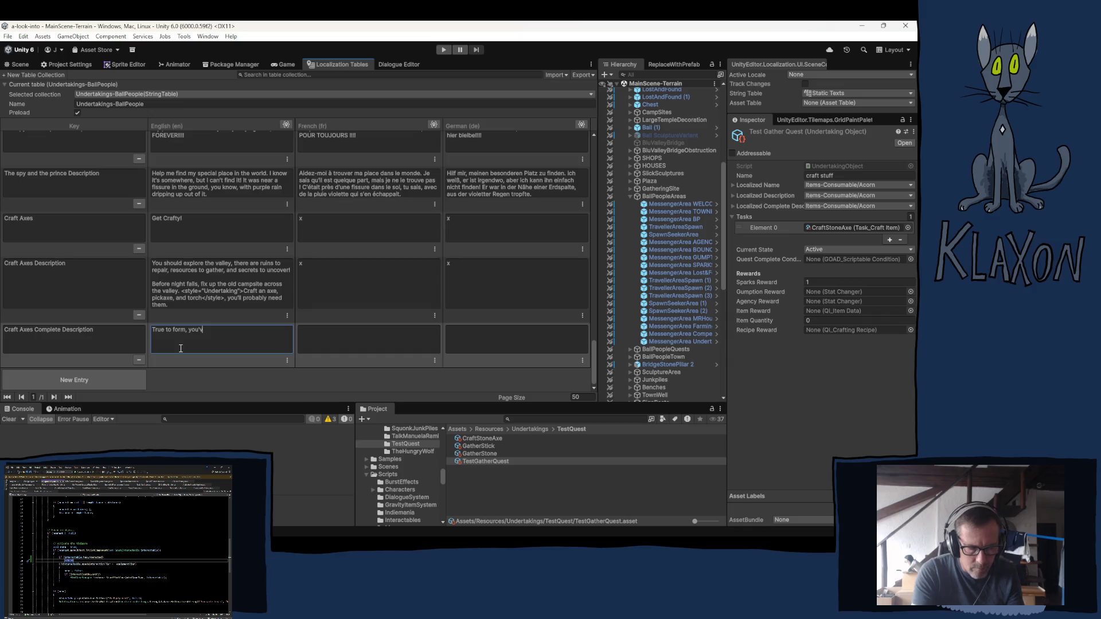
type("e accompl")
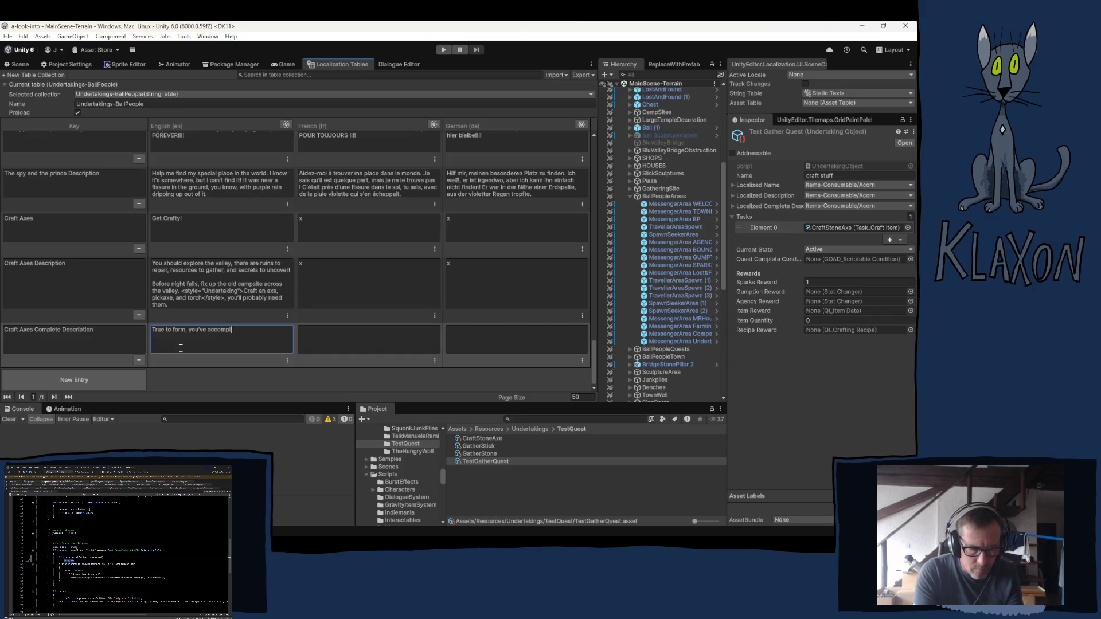
type("ished ")
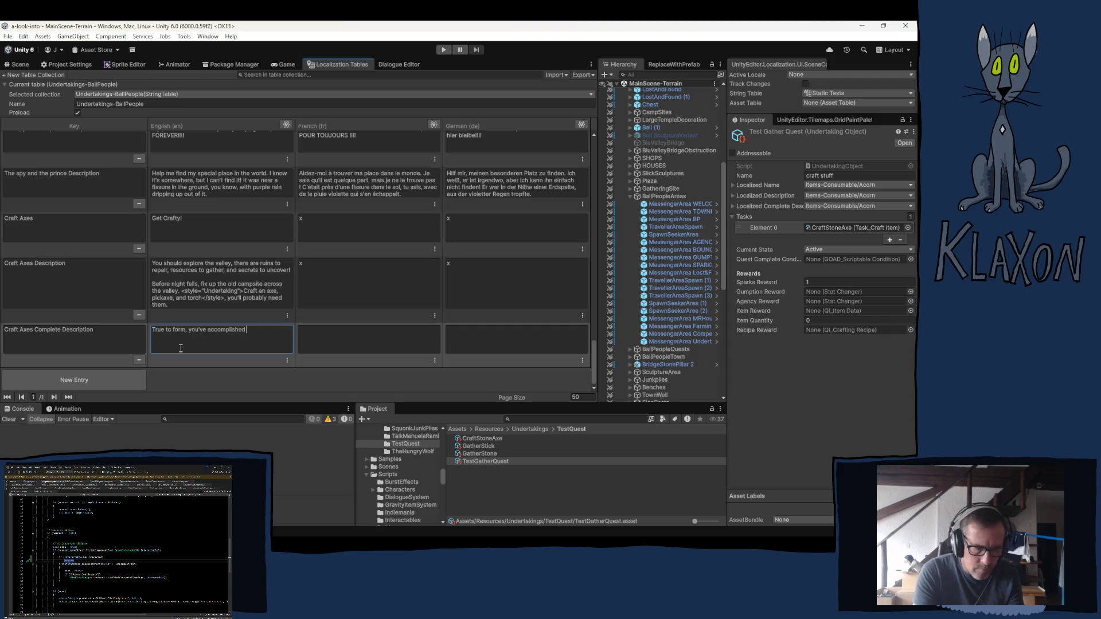
type("the")
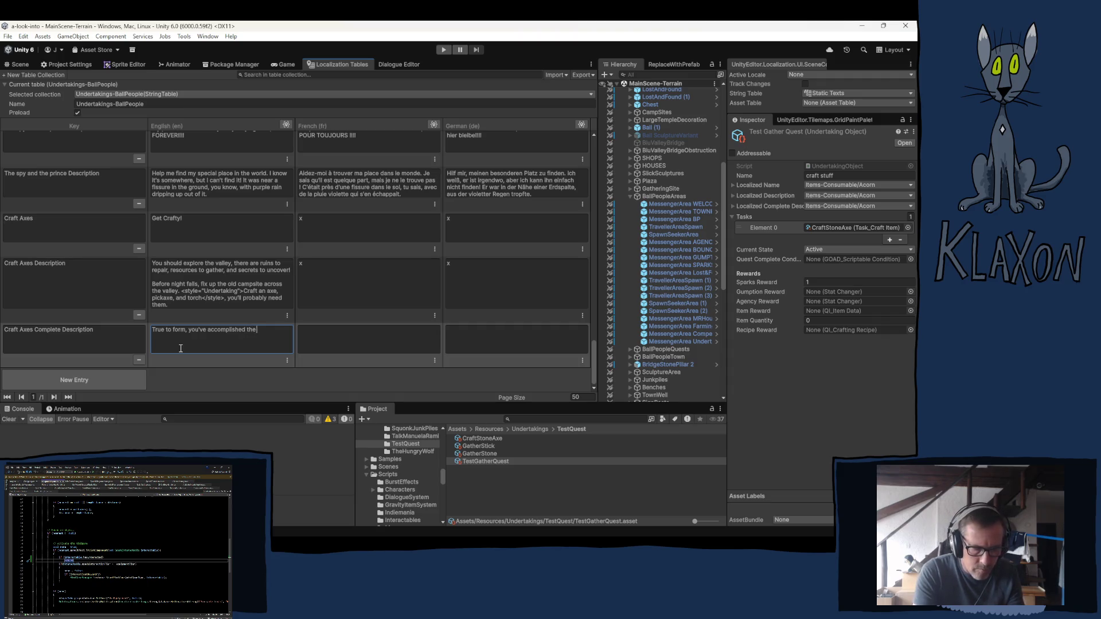
type(" very ")
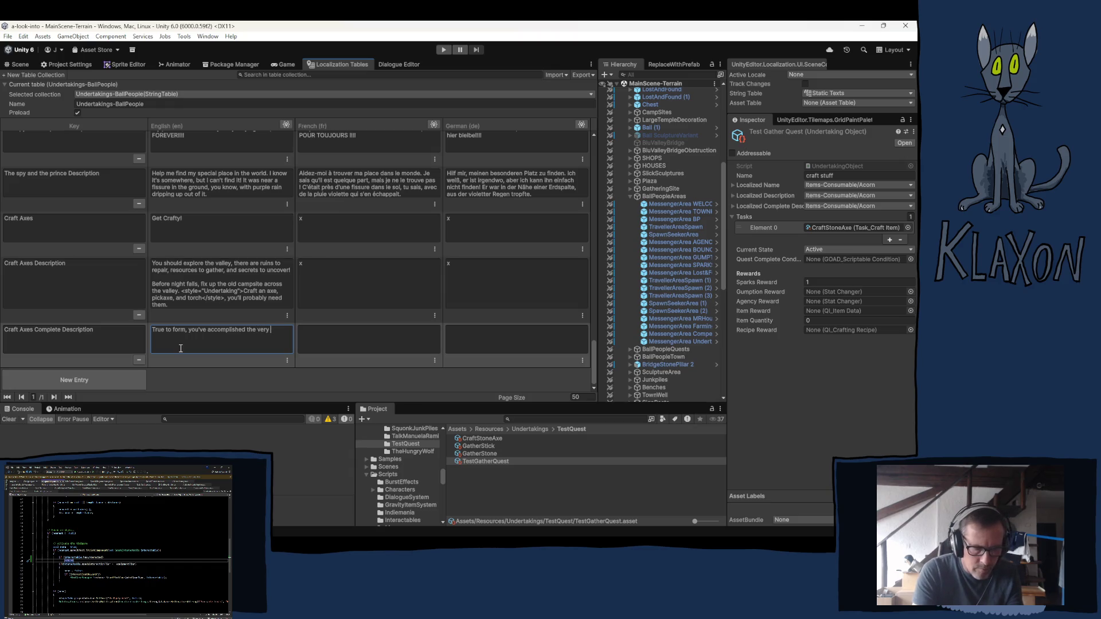
type("be")
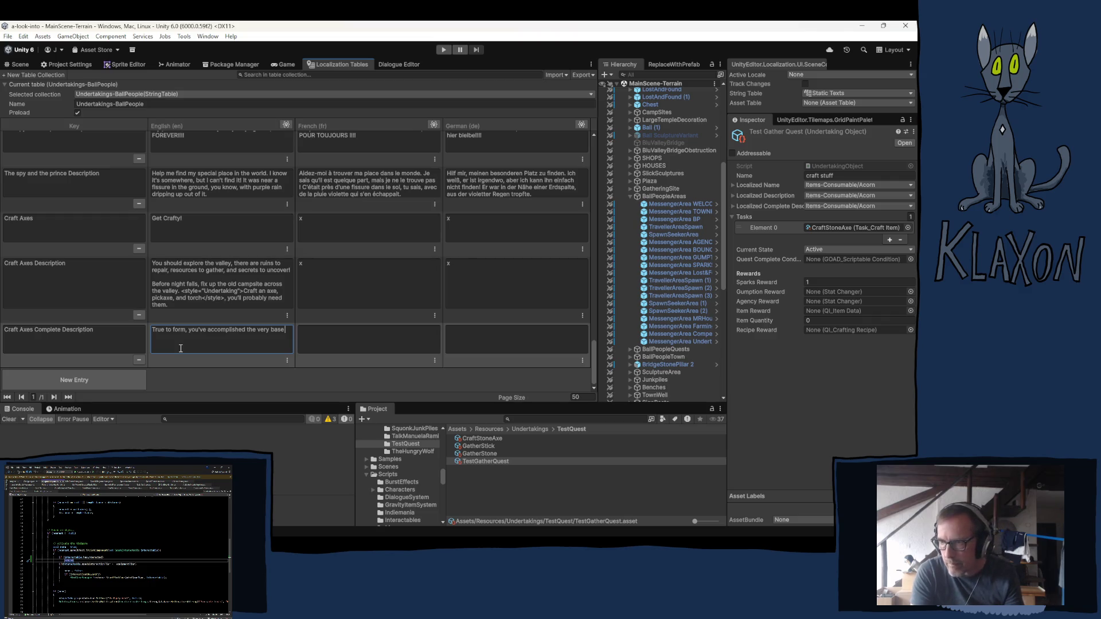
type("of w")
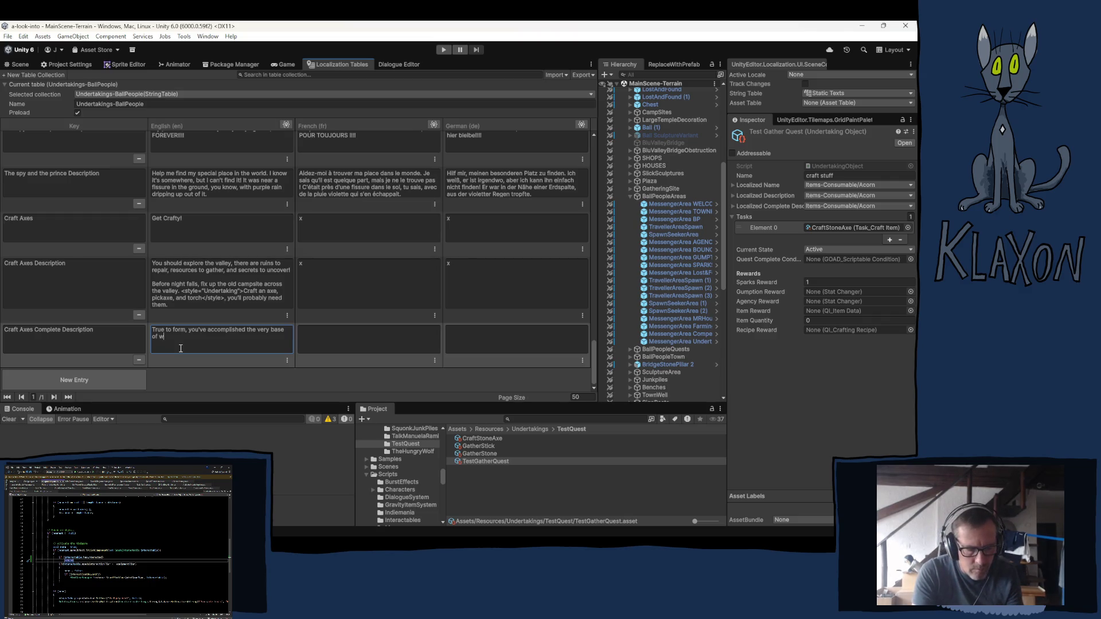
type("hat is asked ")
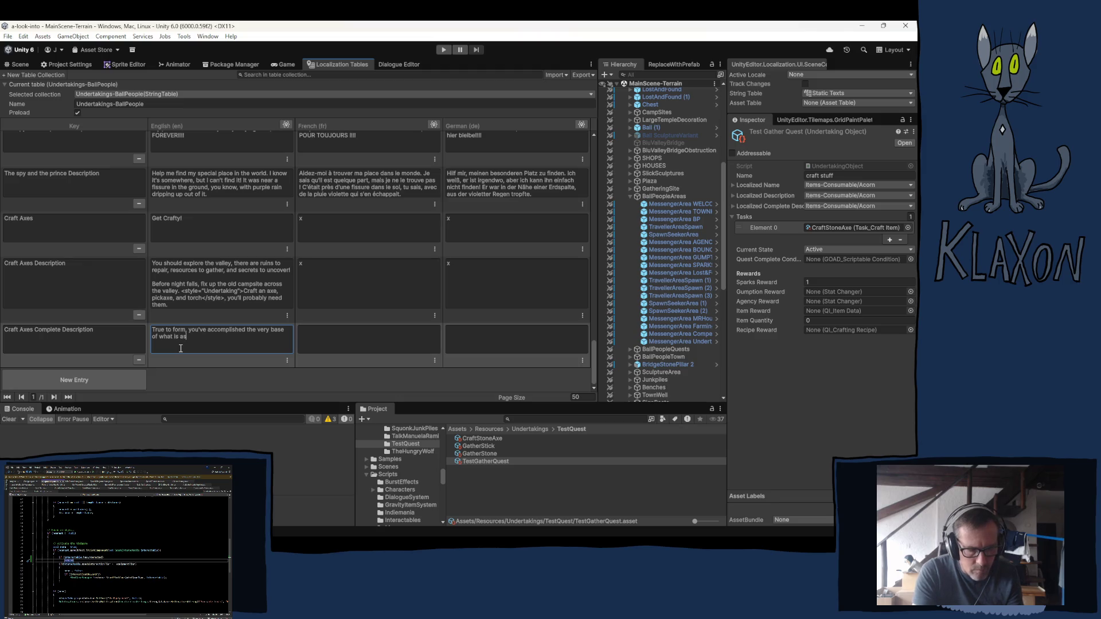
type("of ")
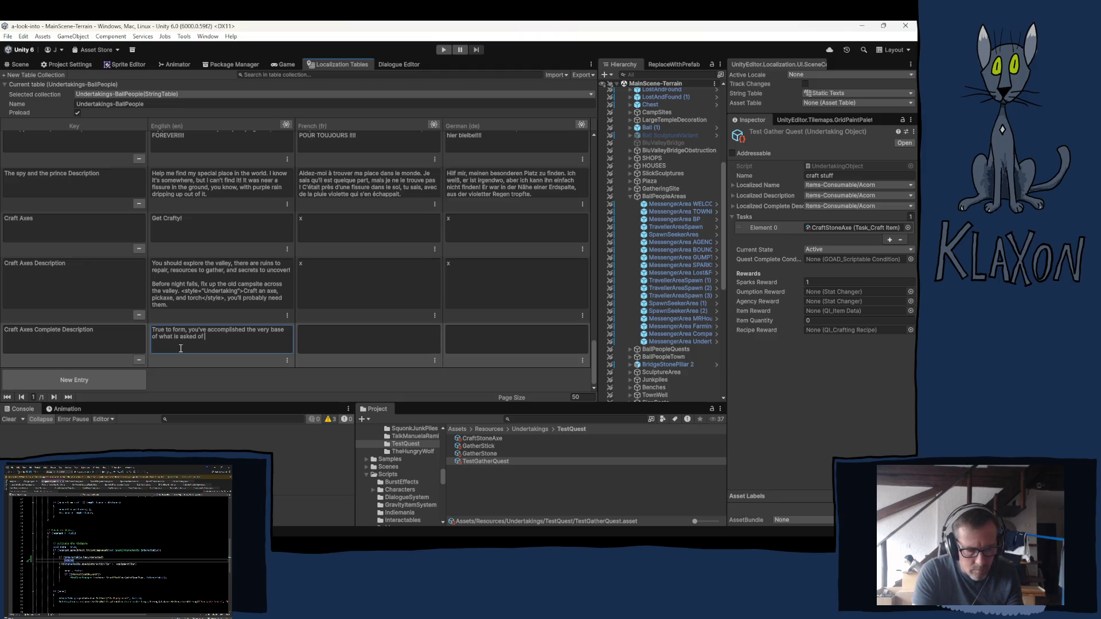
type("you. From")
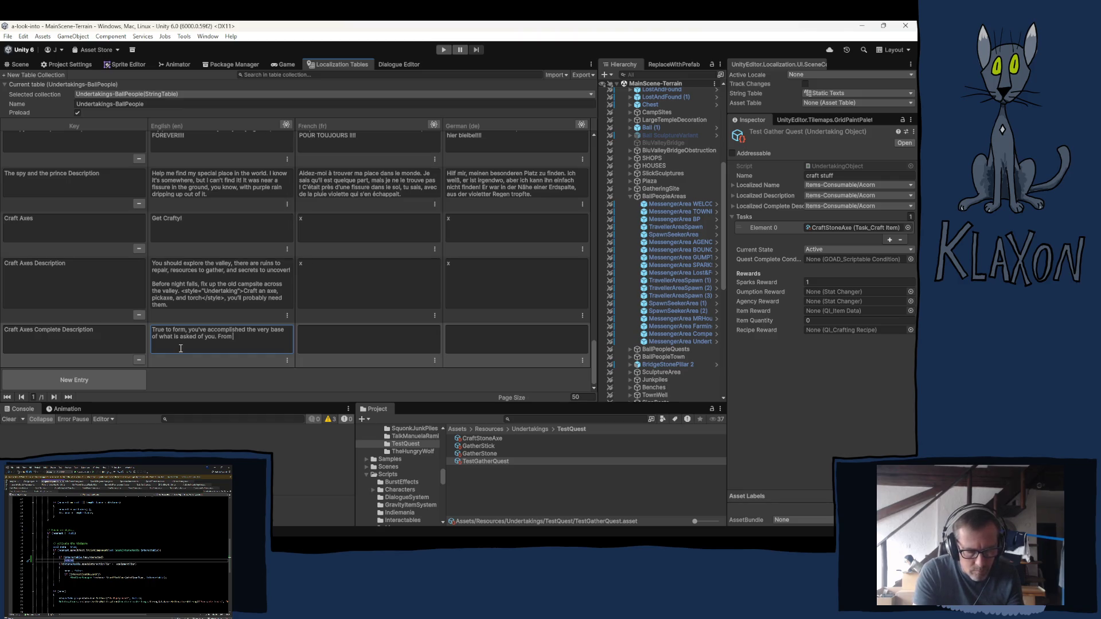
type(" here on")
type(" out yo")
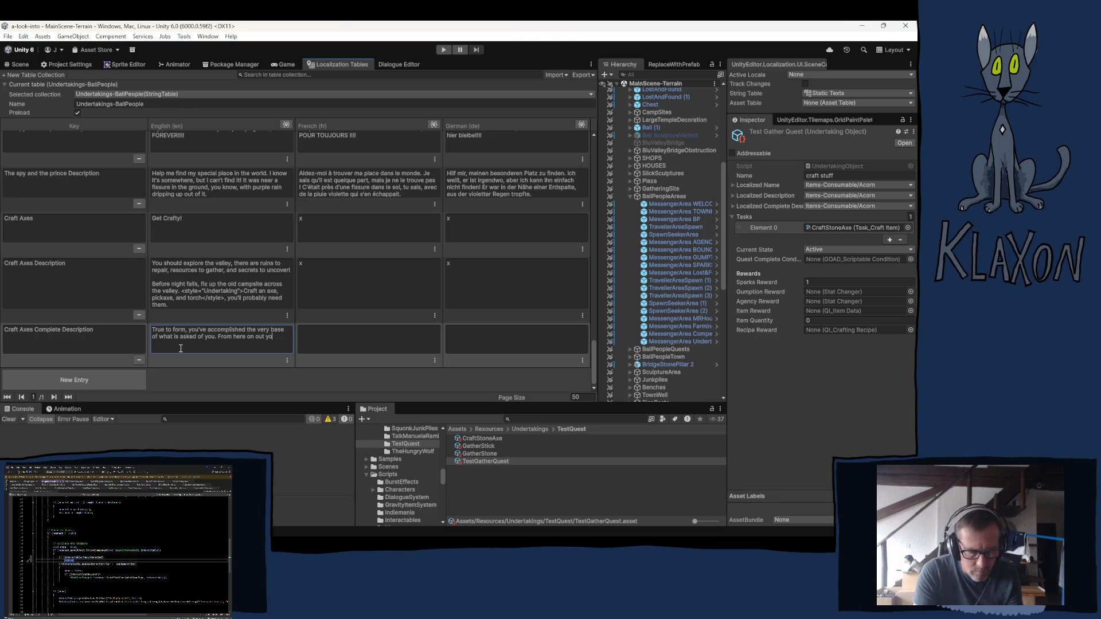
type("u will be able")
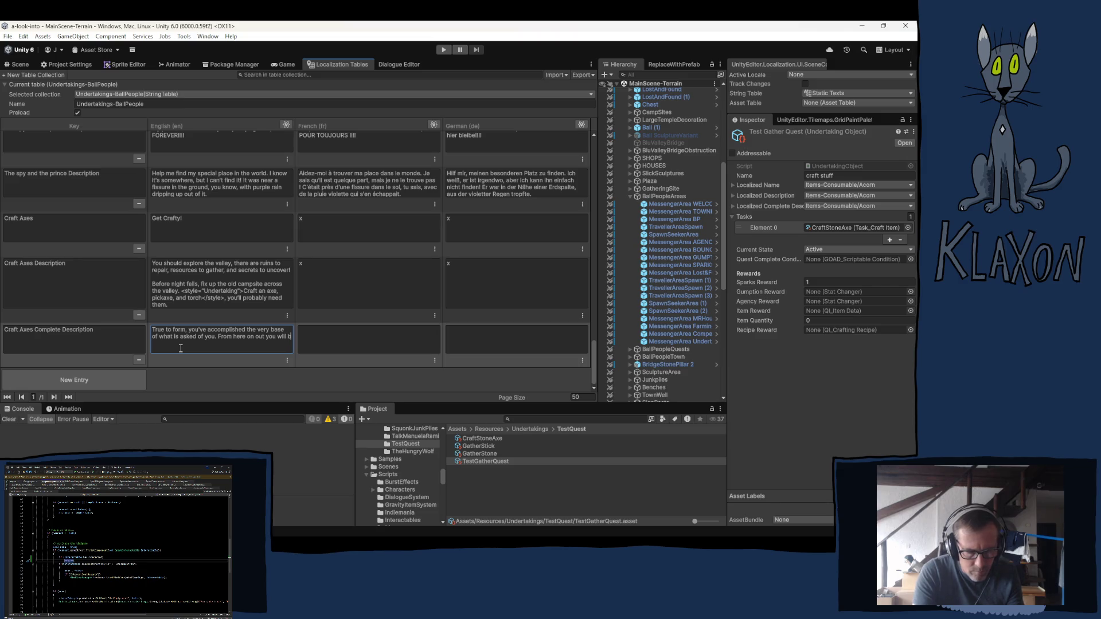
type(" to")
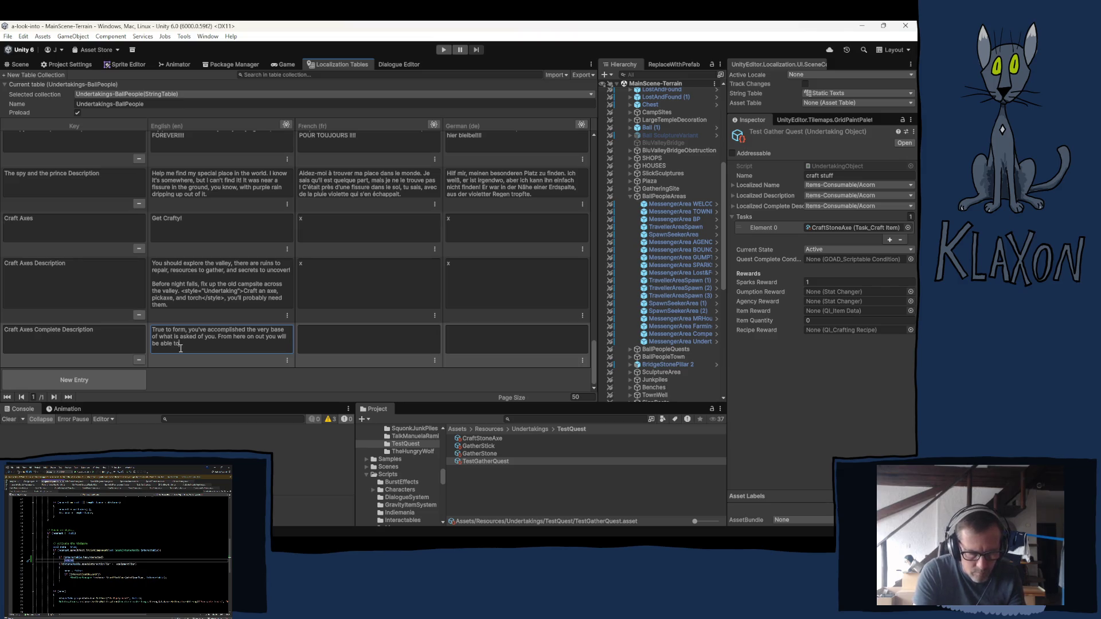
type(" accompli")
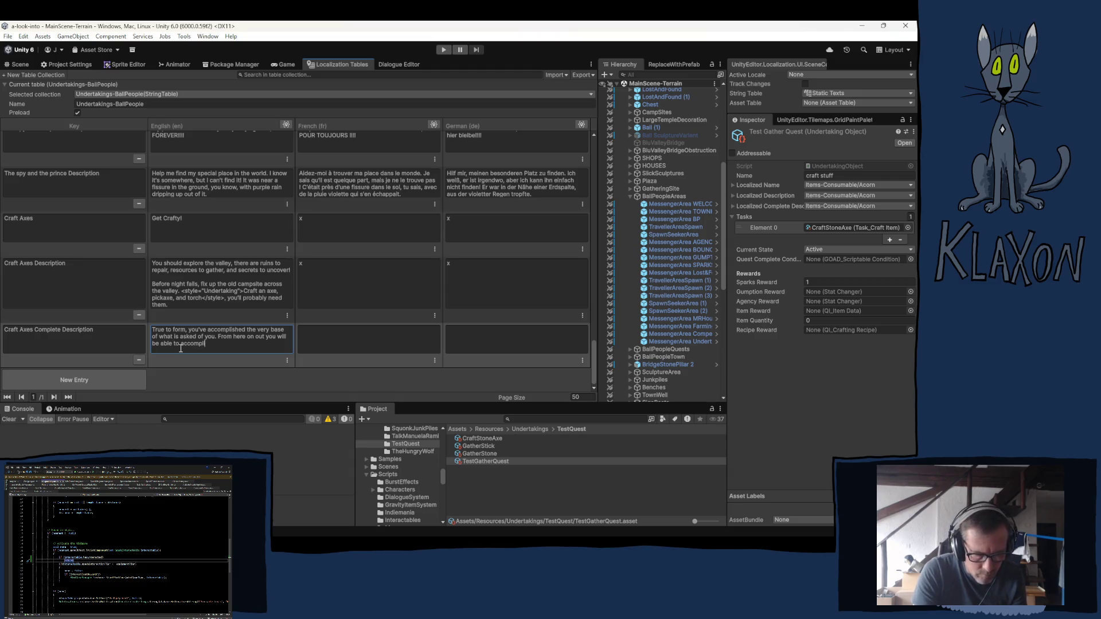
type("sh ")
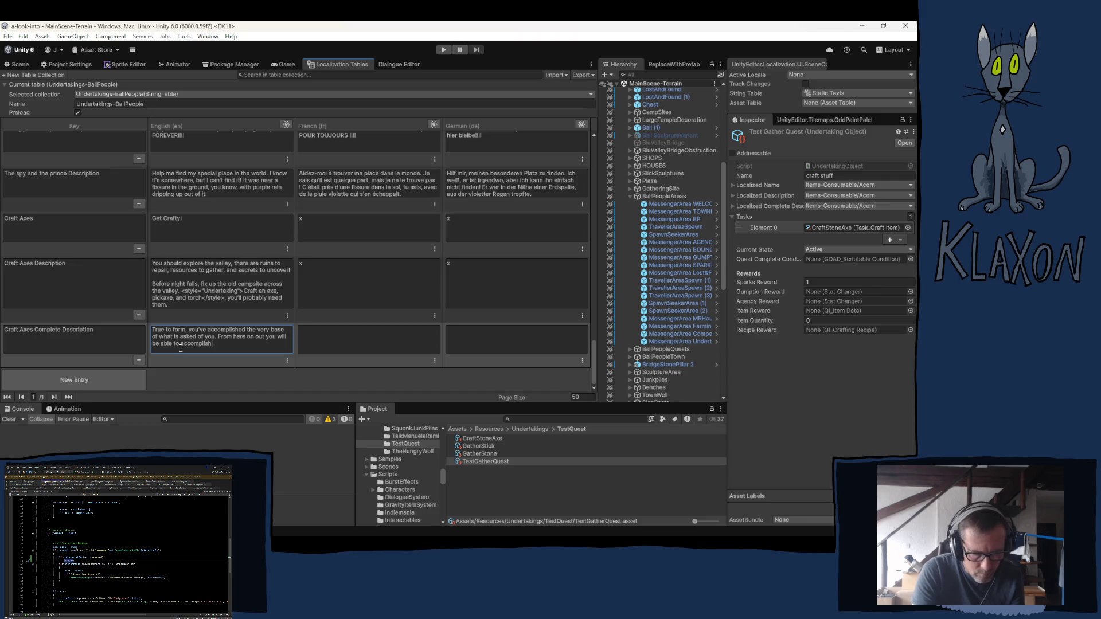
type("ALL")
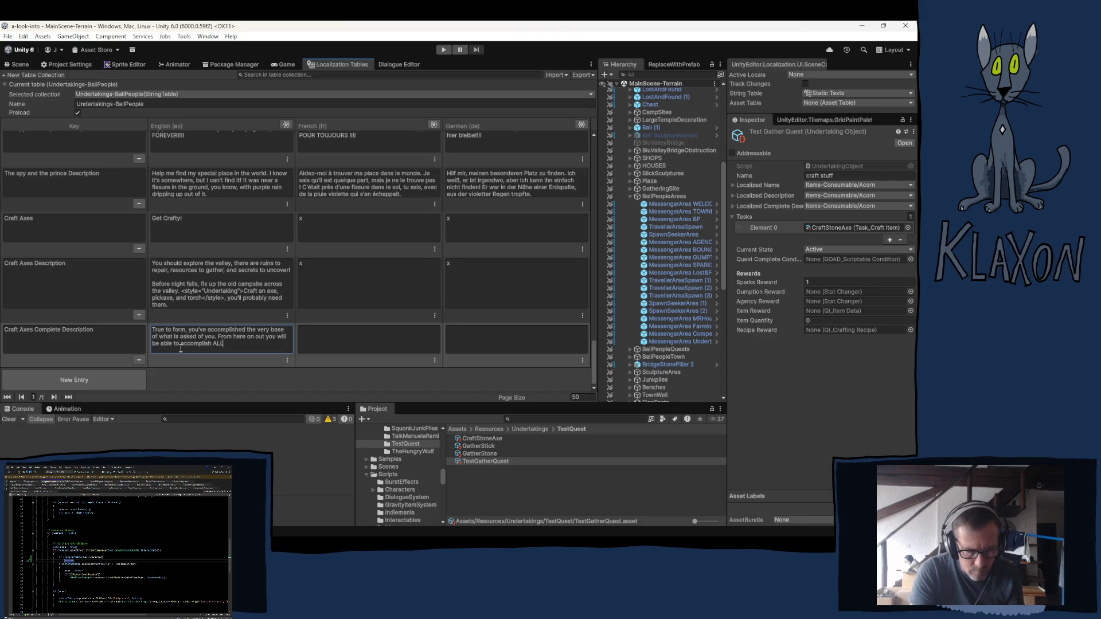
type(" the th")
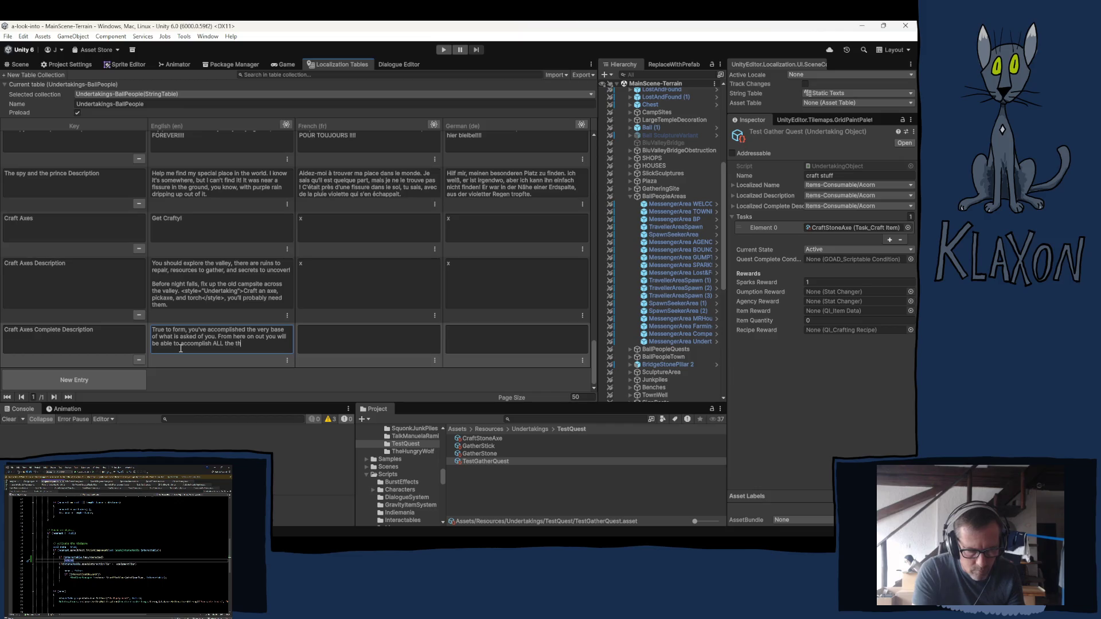
type("ings...")
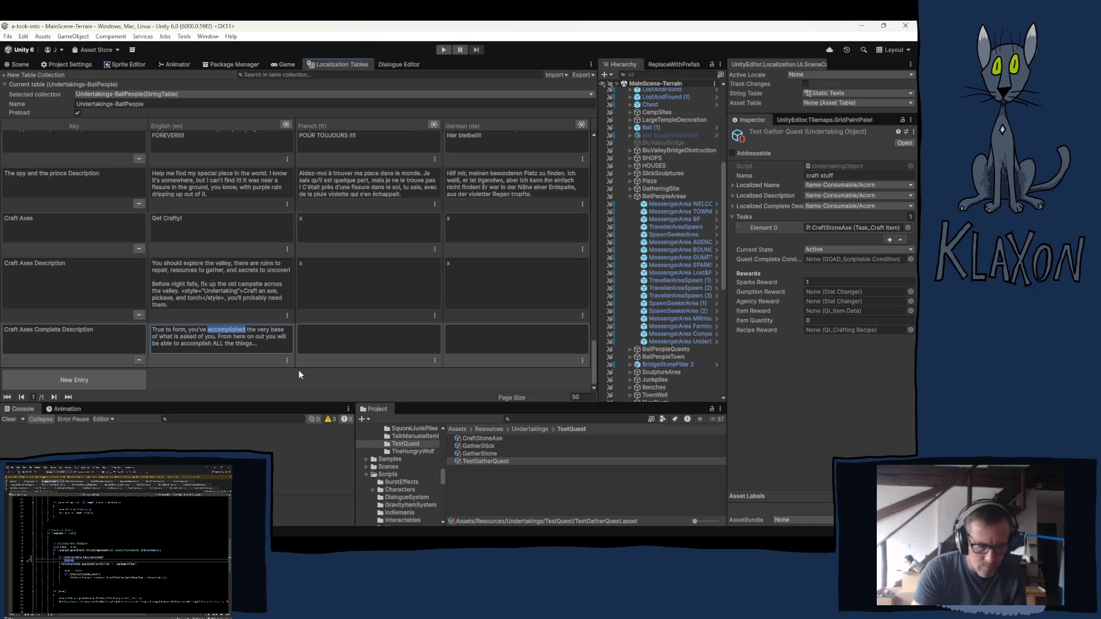
Change 'accomplished' to 'achieved' and 'base' to 'least' in the English description.
type("ach")
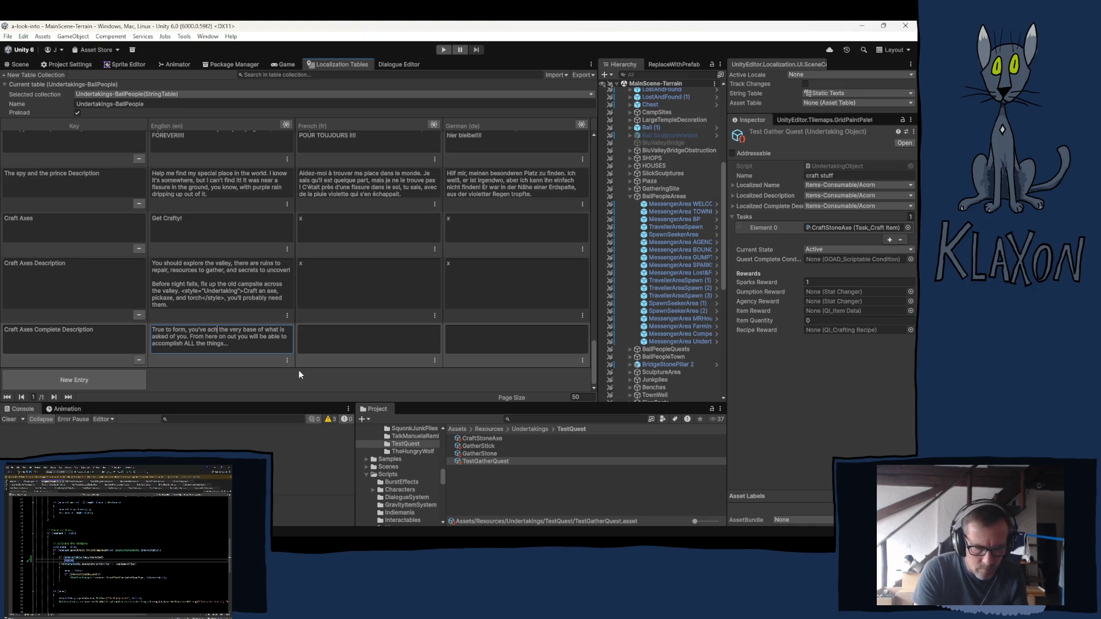
type("ieved")
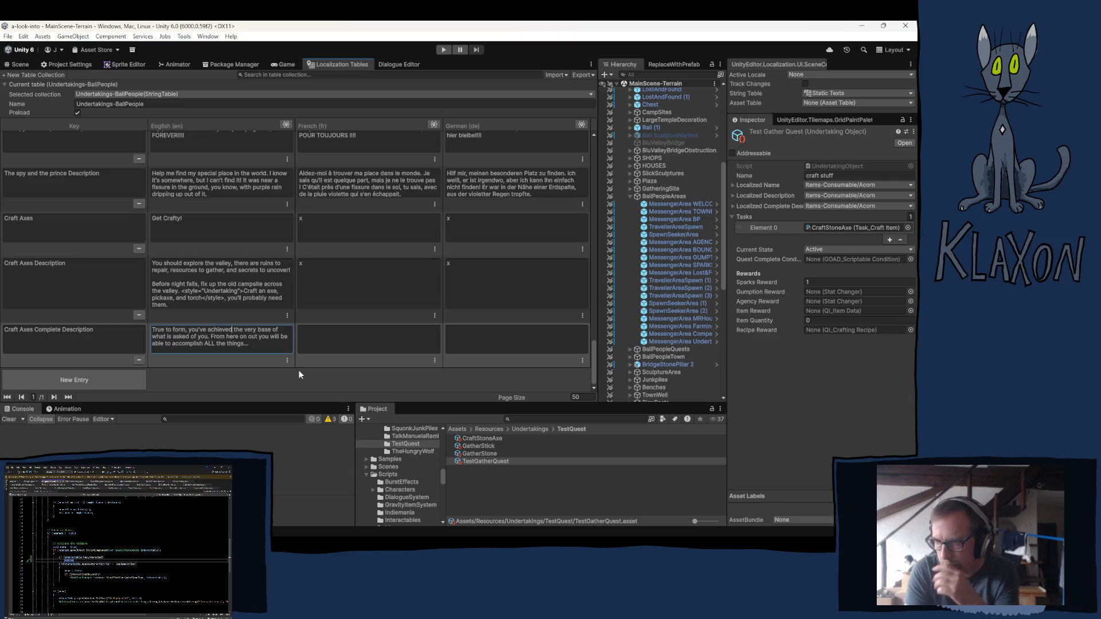
double_click(264, 330)
type("least")
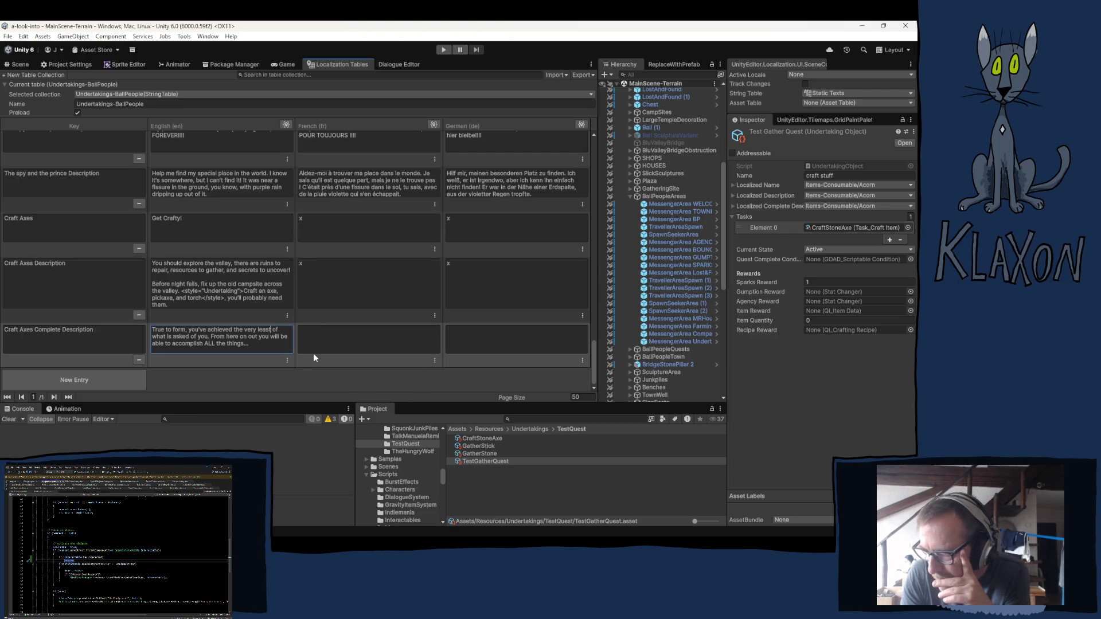
Append 'above and beyond what is expected' to the end of the English description.
left_click(260, 343)
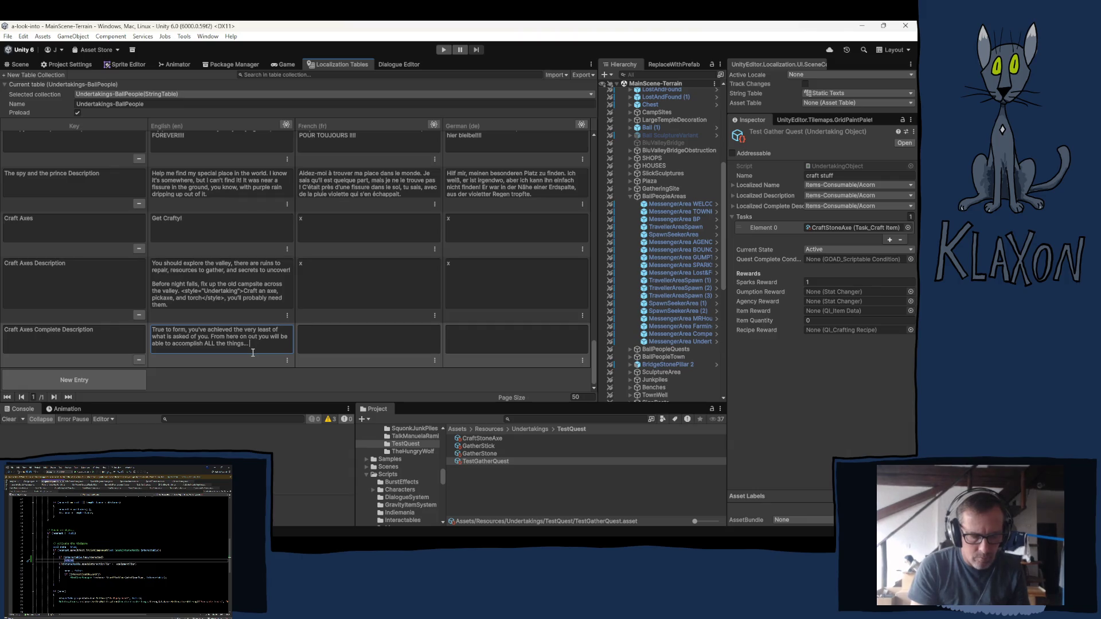
type(" ab")
type("ove")
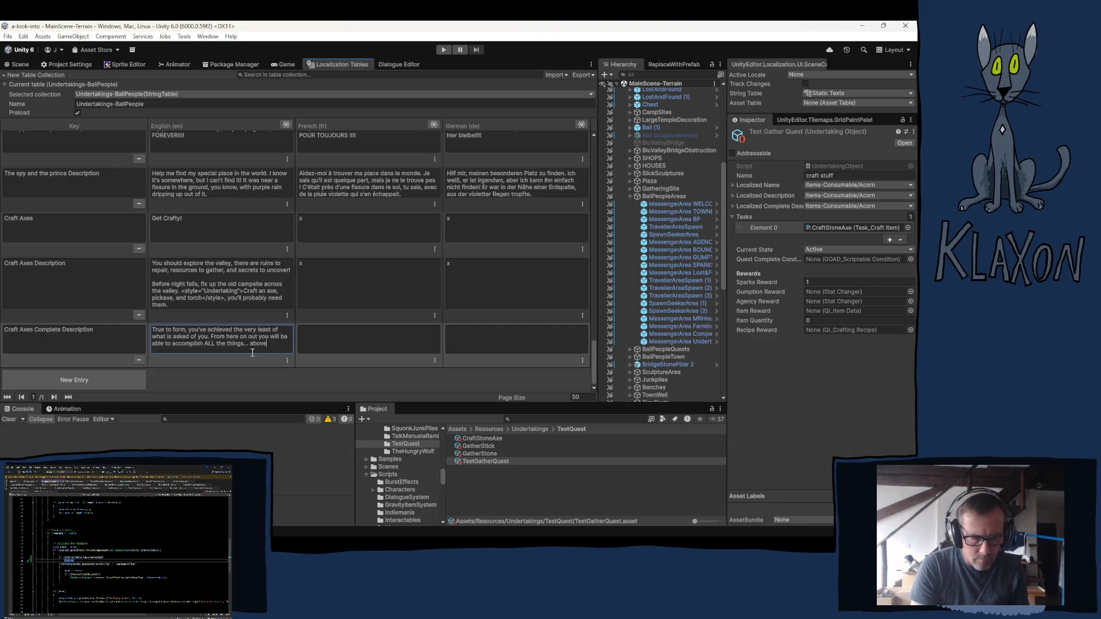
type(" and beyond")
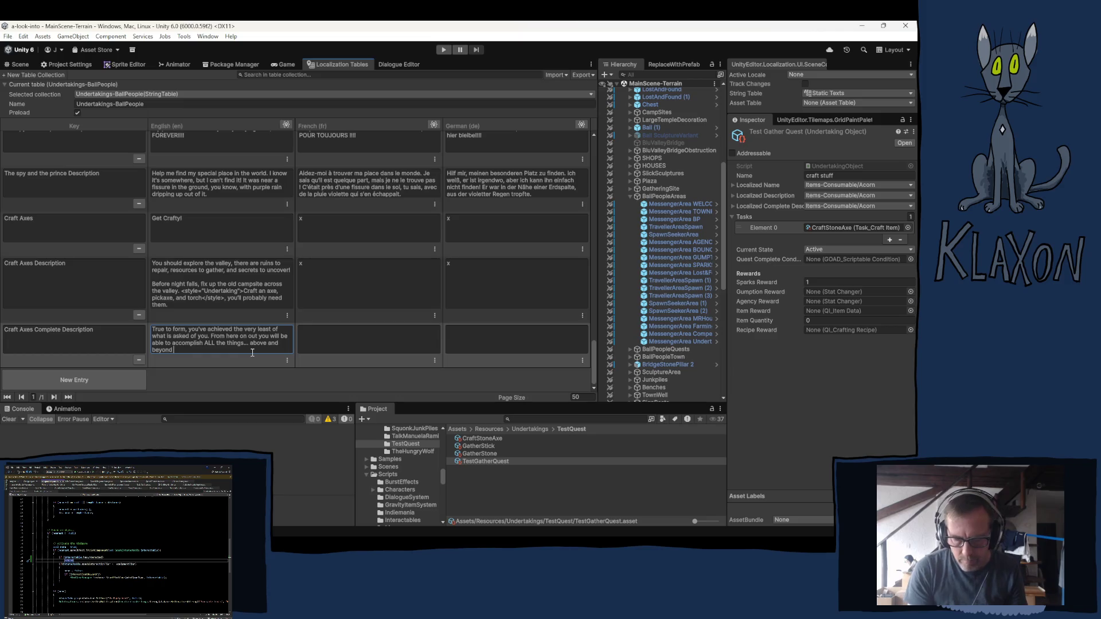
key("BackSpace")
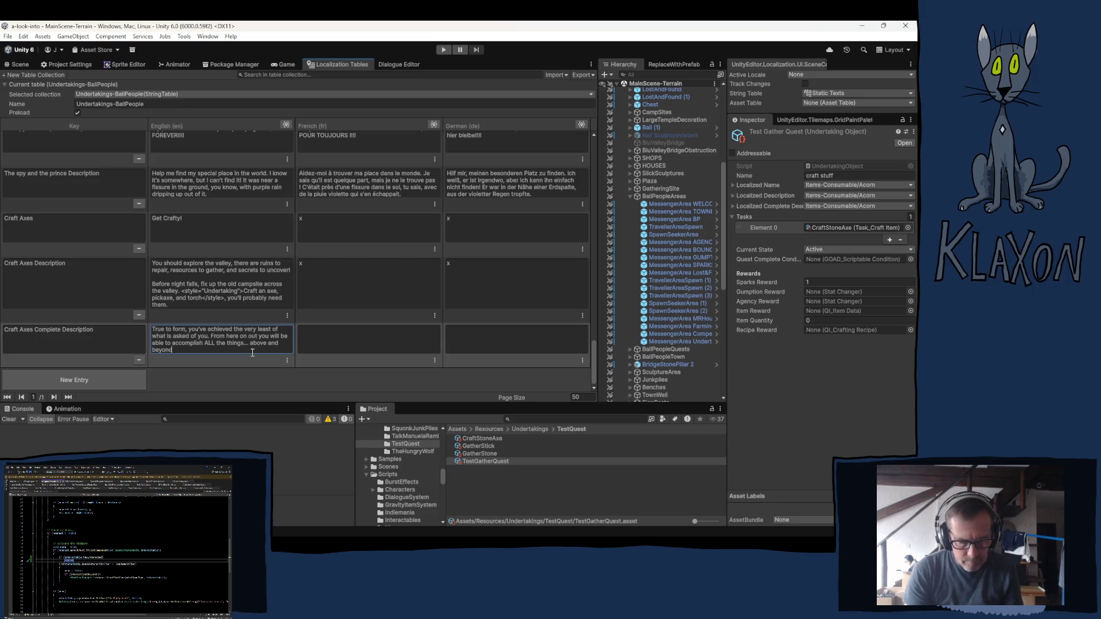
type(" what")
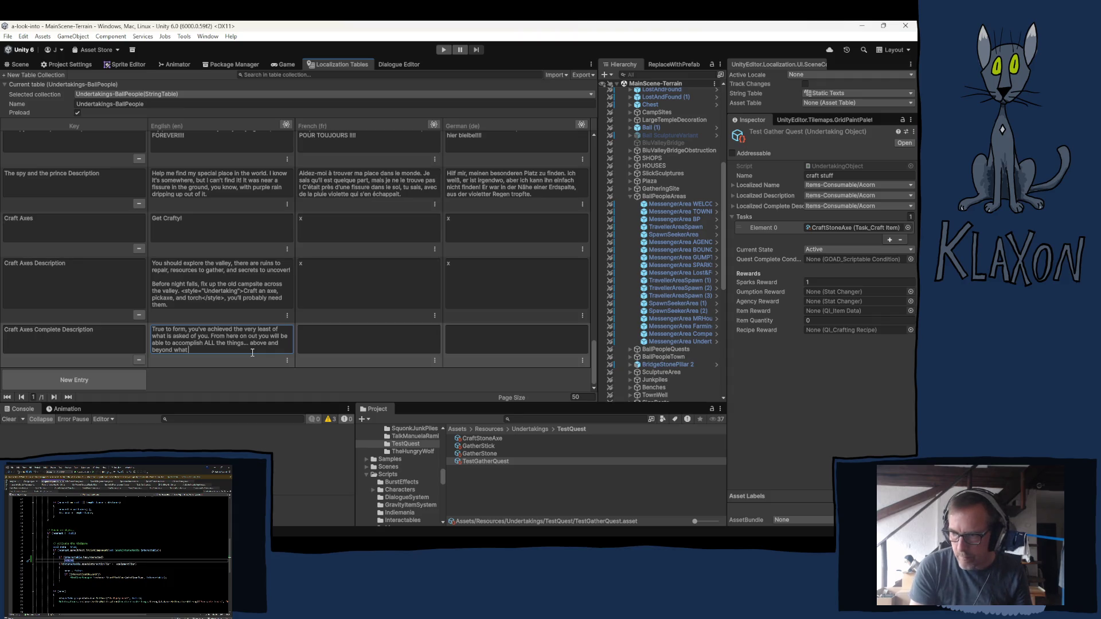
type(" is ex")
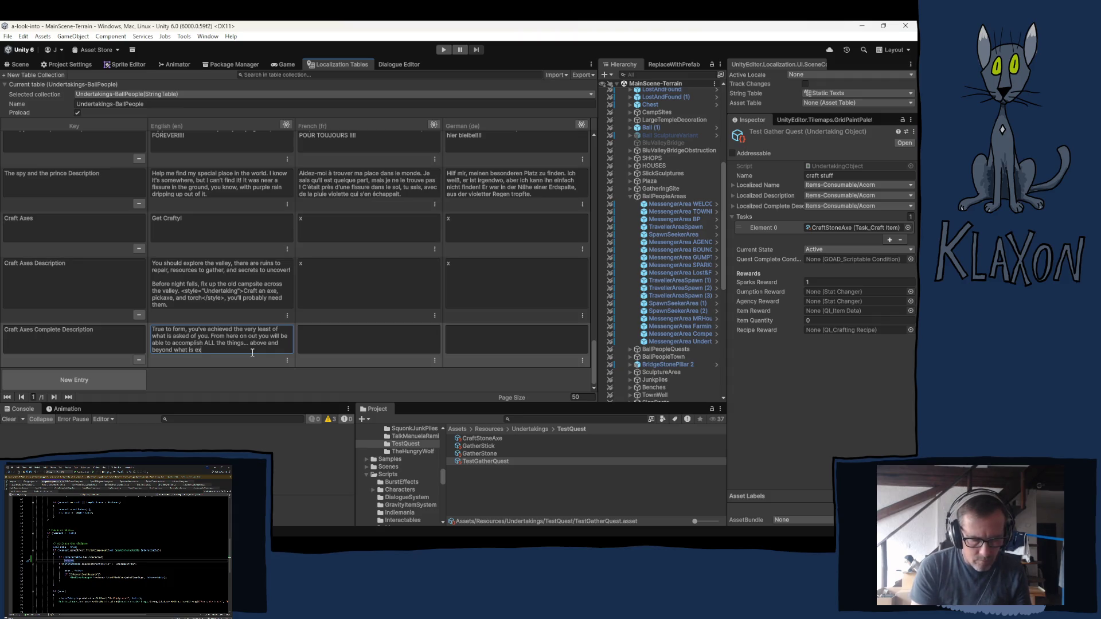
type("pected.")
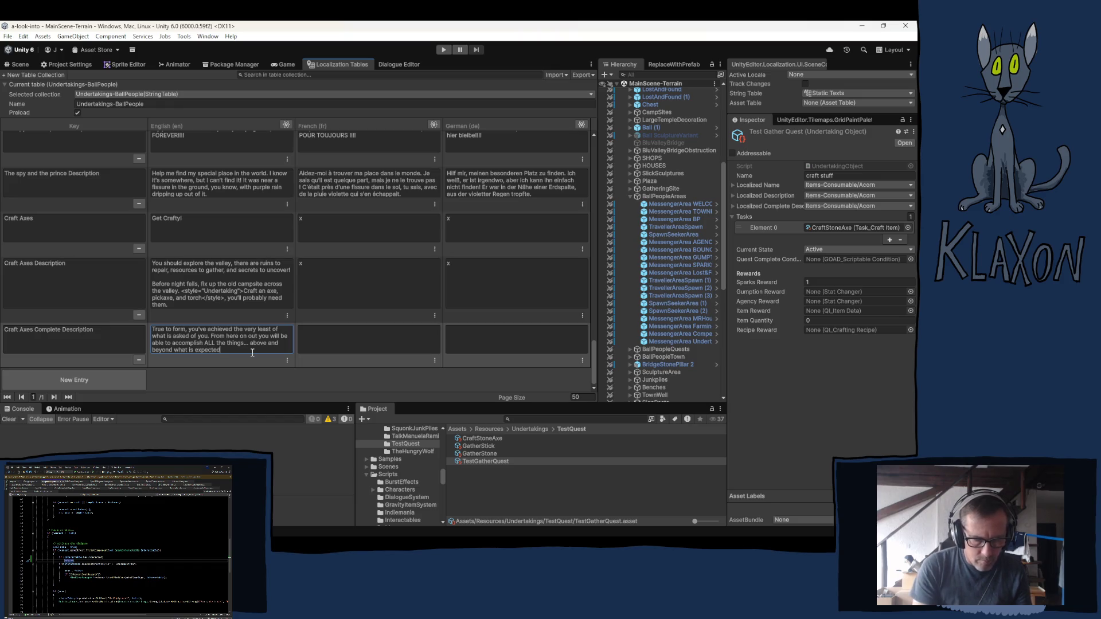
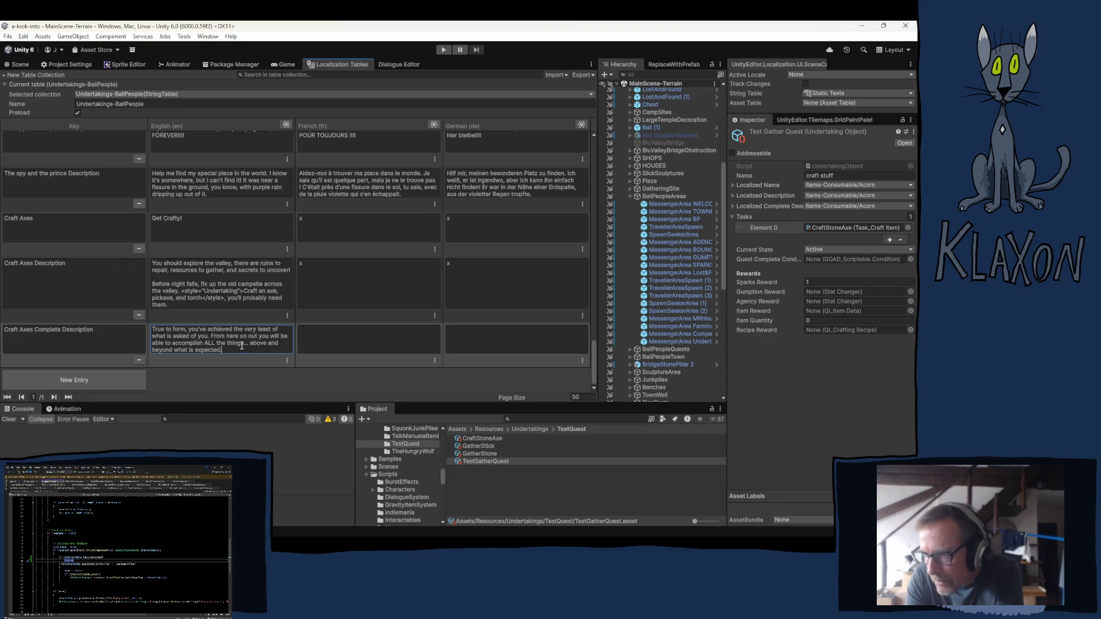
Reword the English Craft Axes Complete Description from 'the very least of what is' to 'exactly what was' asked.
left_click_drag(233, 330, 279, 335)
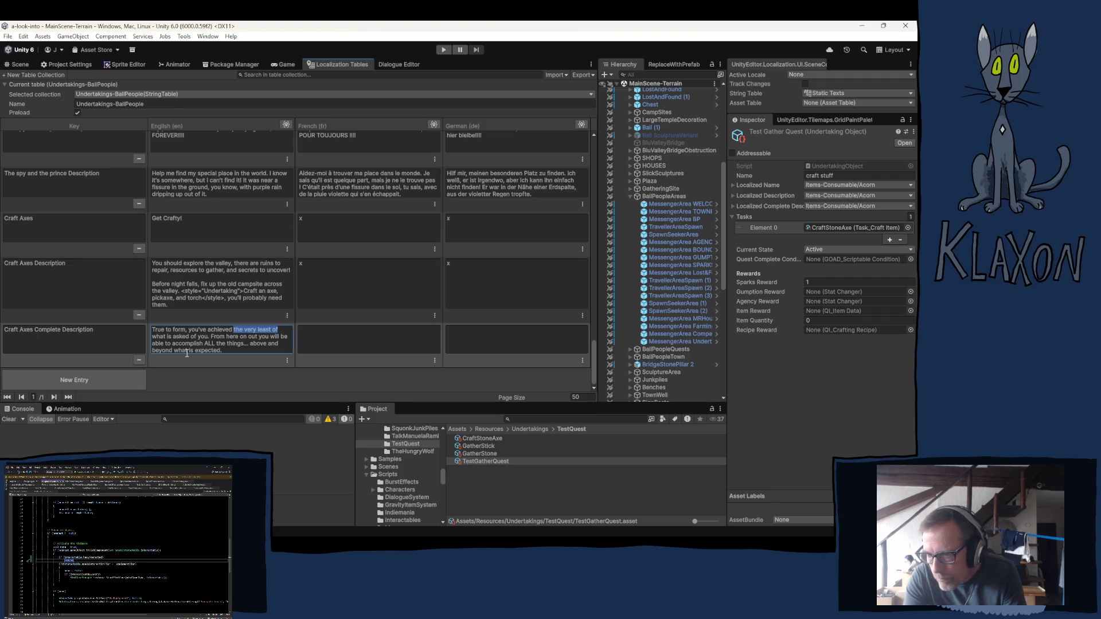
key("BackSpace")
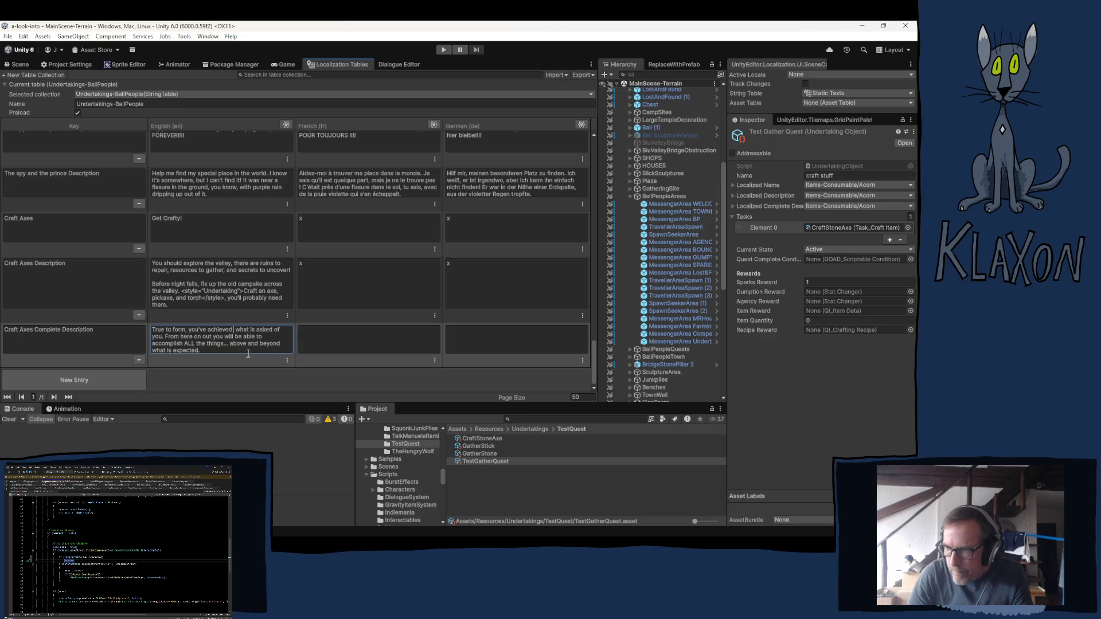
type("exac")
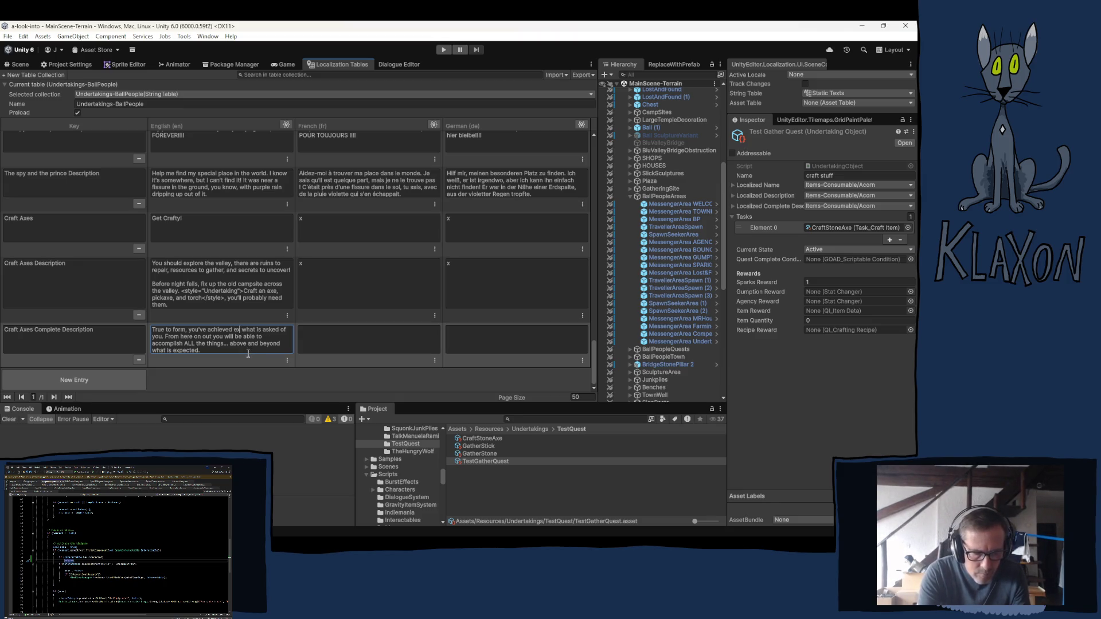
type("tly")
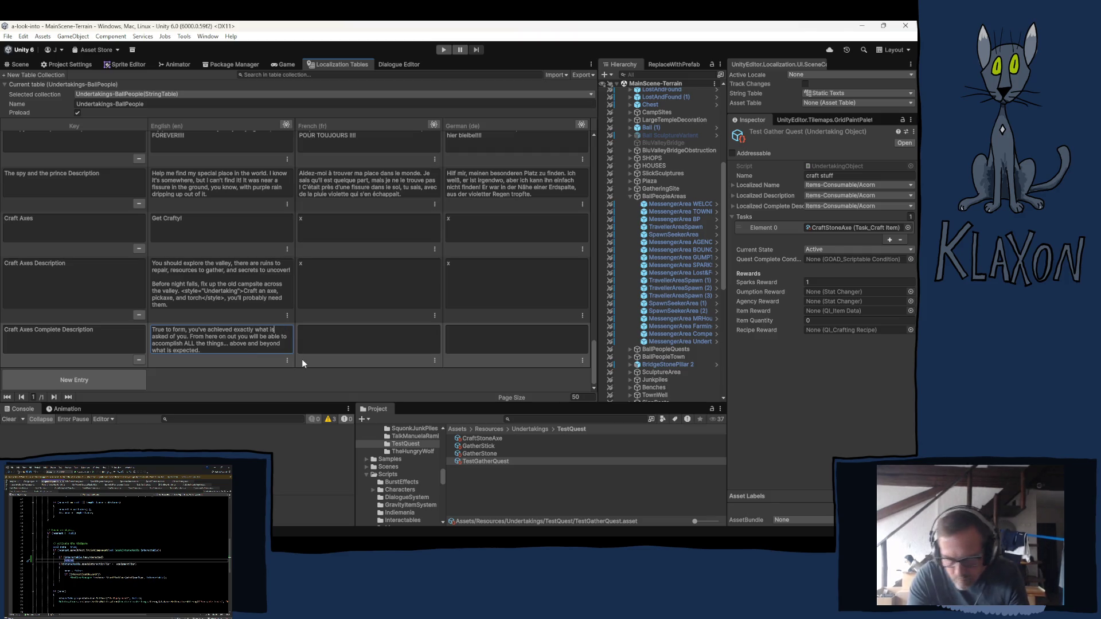
key("BackSpace")
key("BackSpace")
type("we")
type("s")
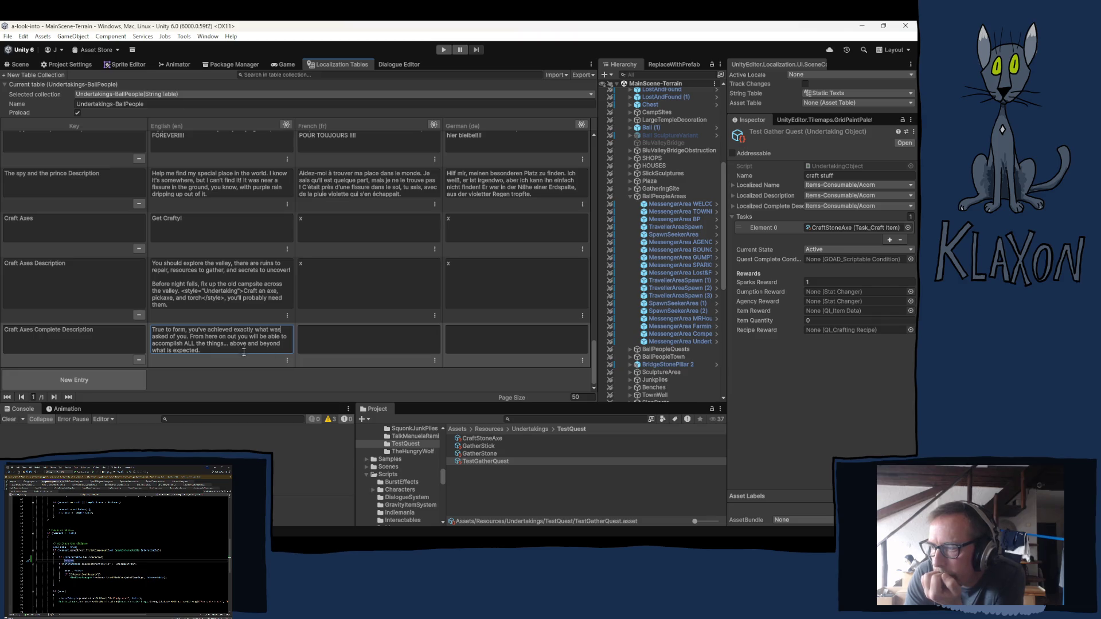
left_click(207, 351)
left_click(212, 350)
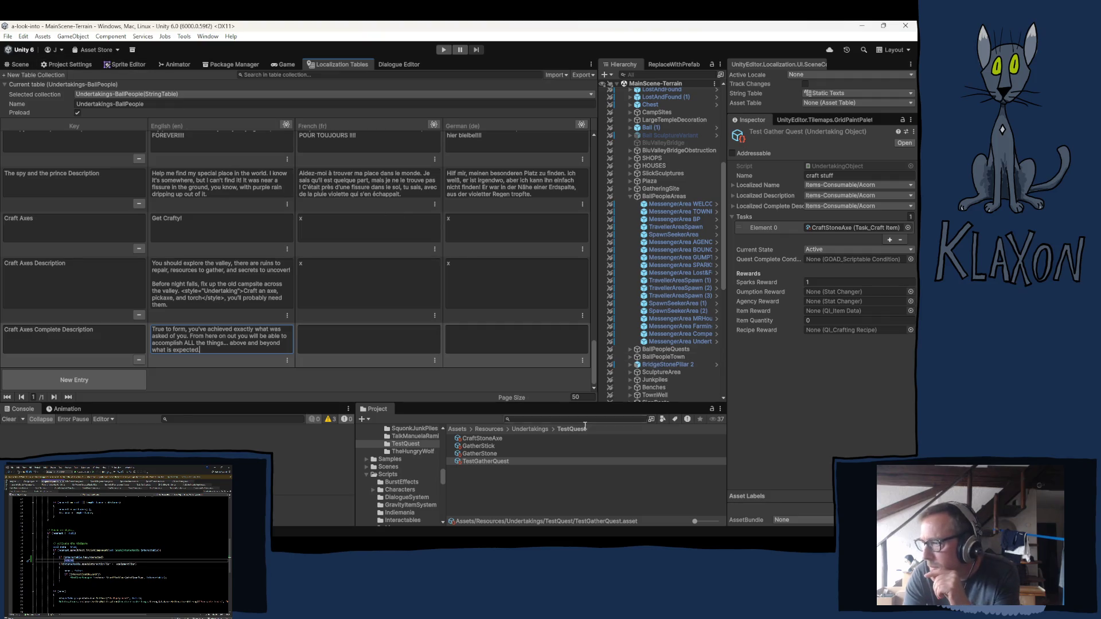
Point the quest's Localized Name, Description and Complete Description at the matching Craft Axes entries.
left_click(849, 184)
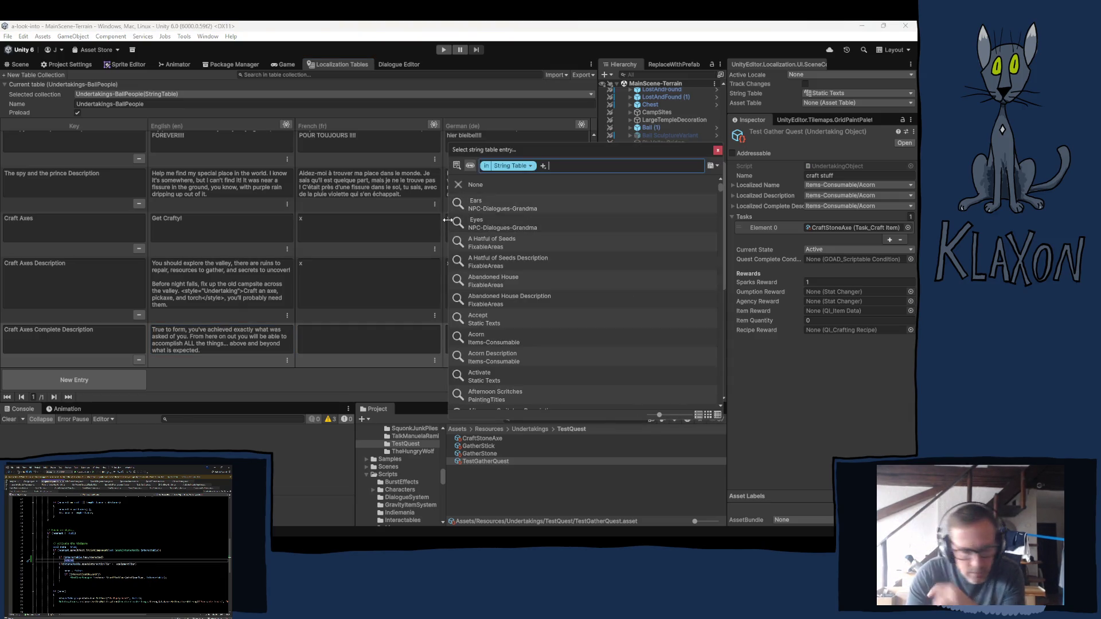
type("craft ax")
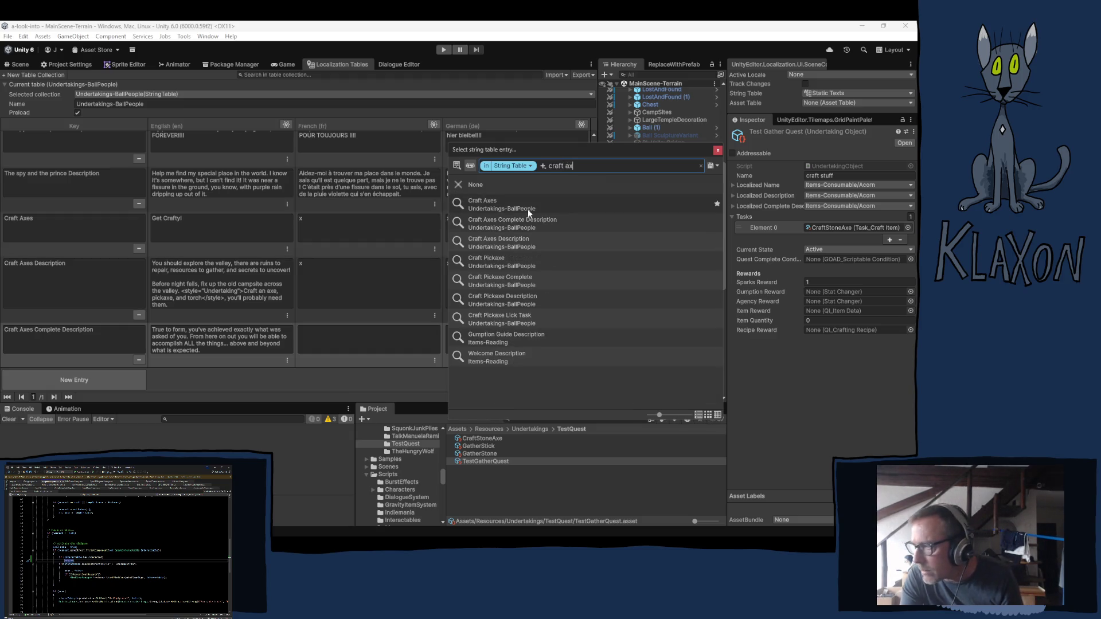
left_click(527, 207)
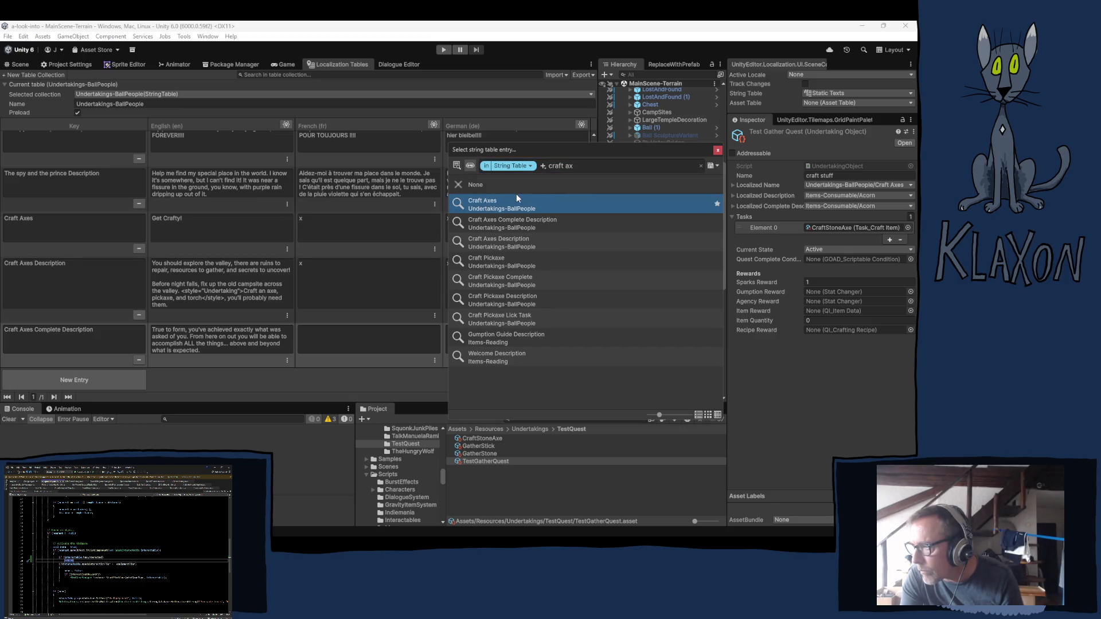
left_click(717, 150)
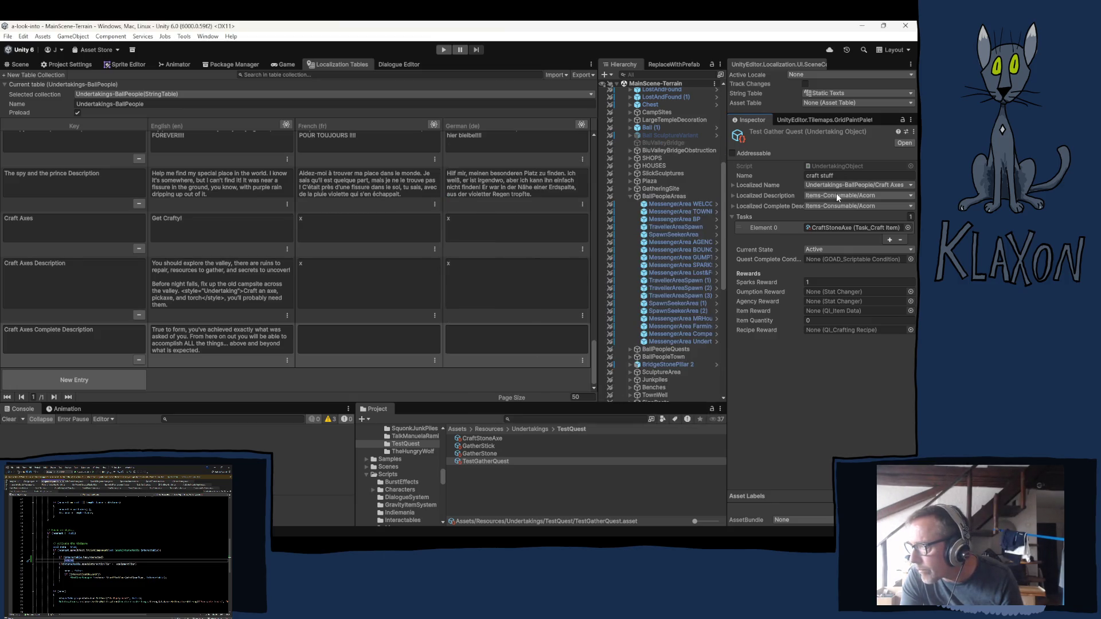
left_click(836, 195)
type("craft ax")
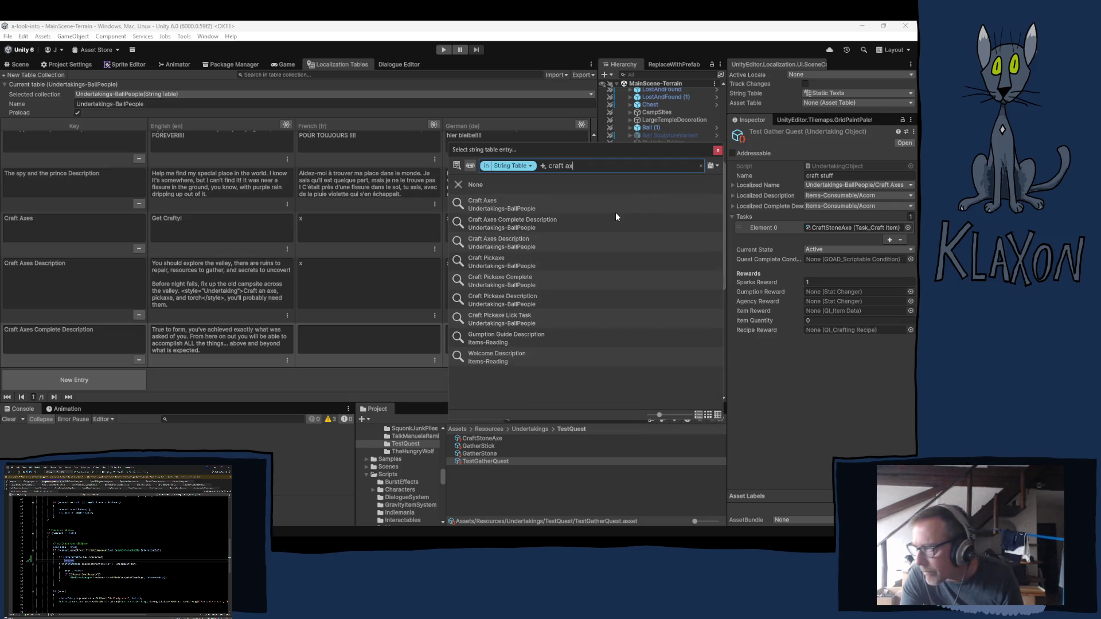
left_click(504, 240)
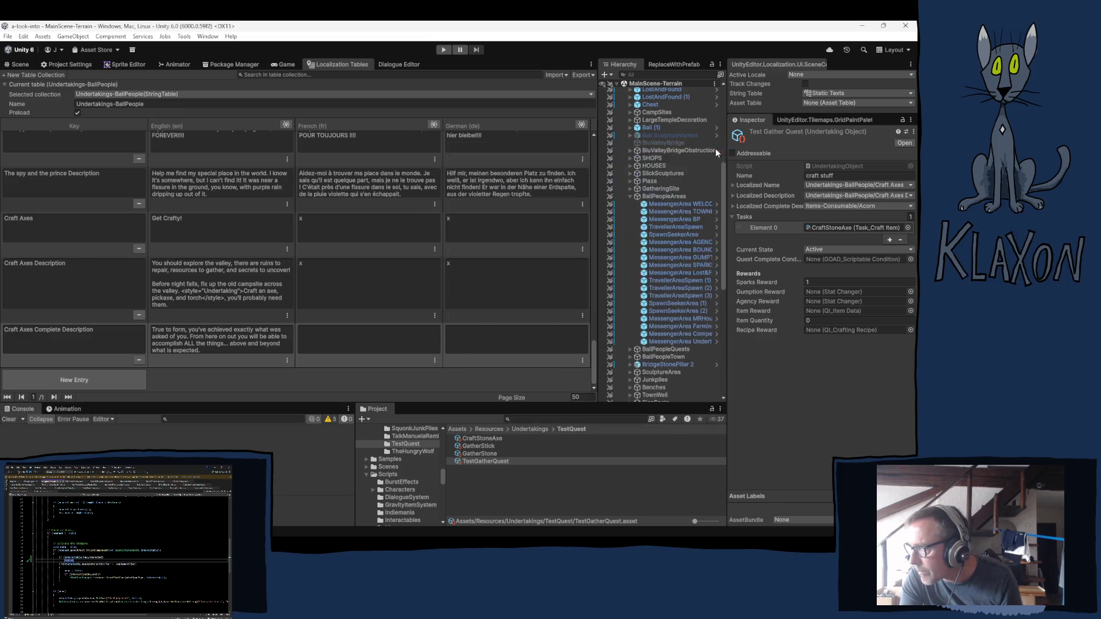
left_click(820, 197)
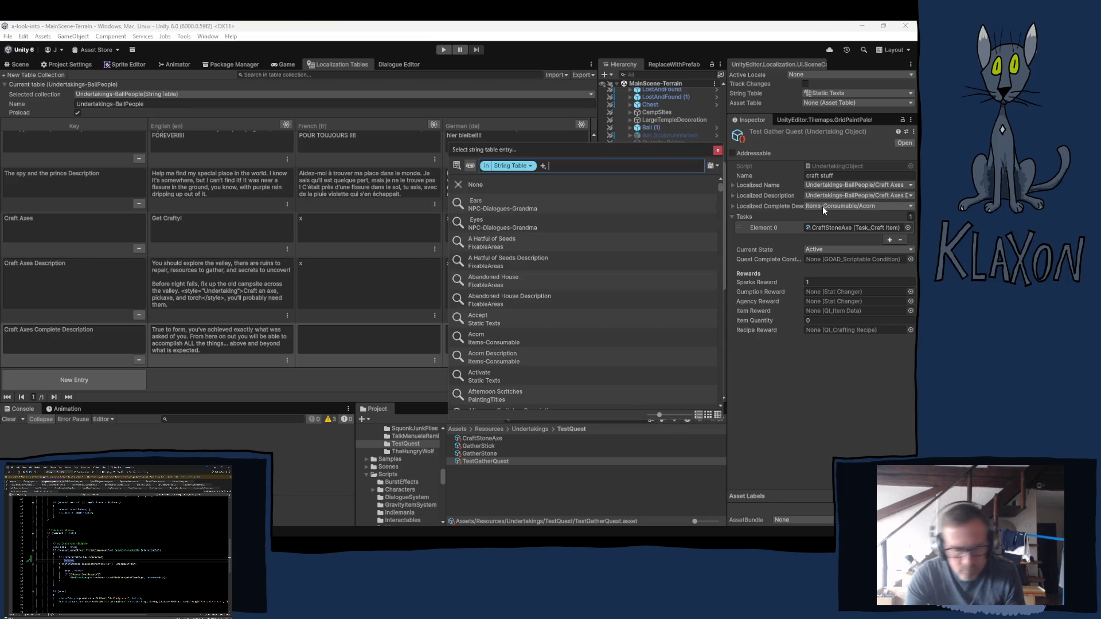
type("craft ax")
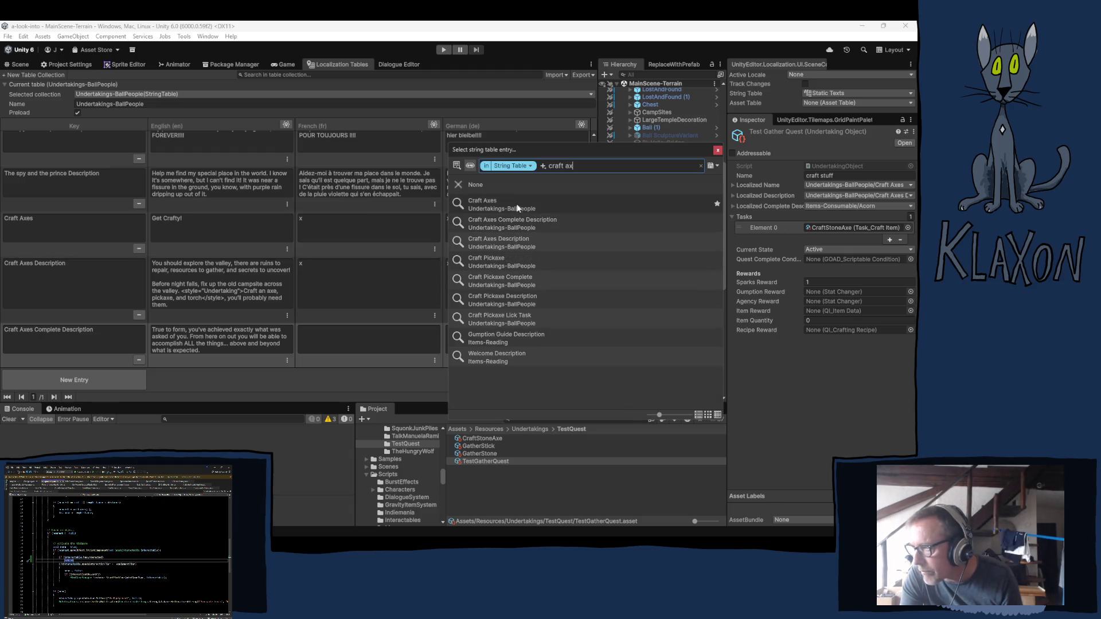
left_click(504, 223)
left_click(717, 150)
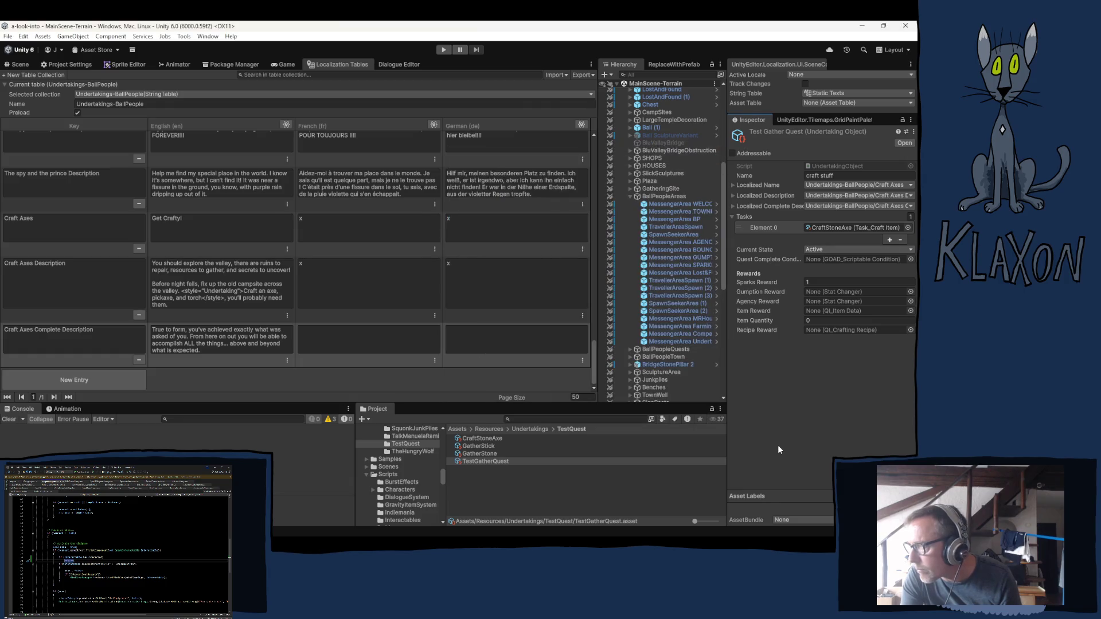
left_click(835, 227)
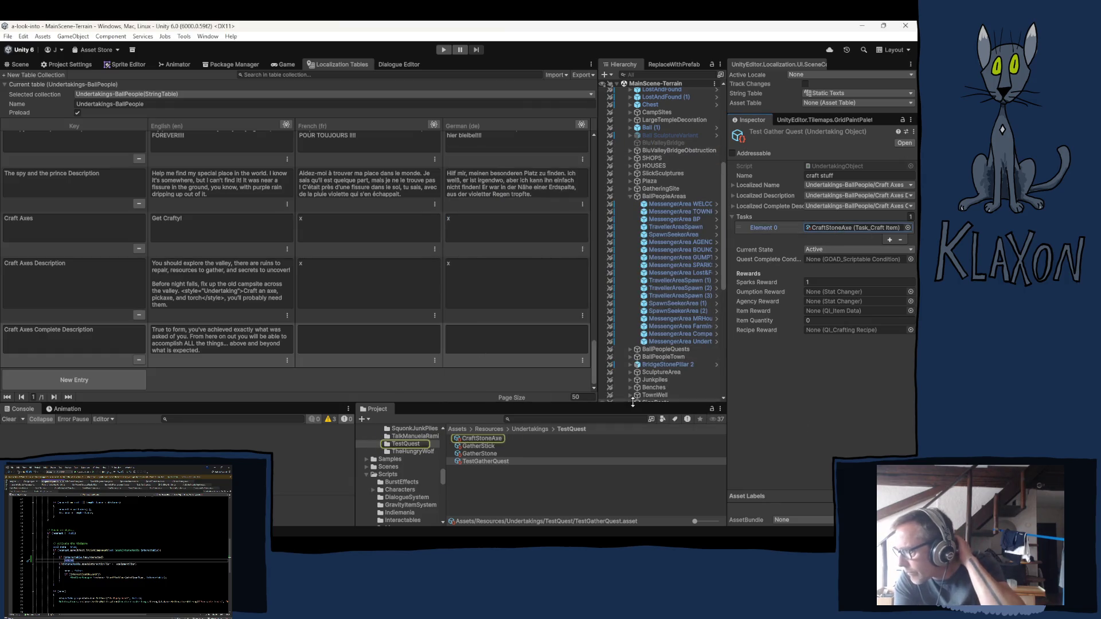
Select both GatherStick and GatherStone task assets, delete them, and confirm the deletion.
left_click(493, 446)
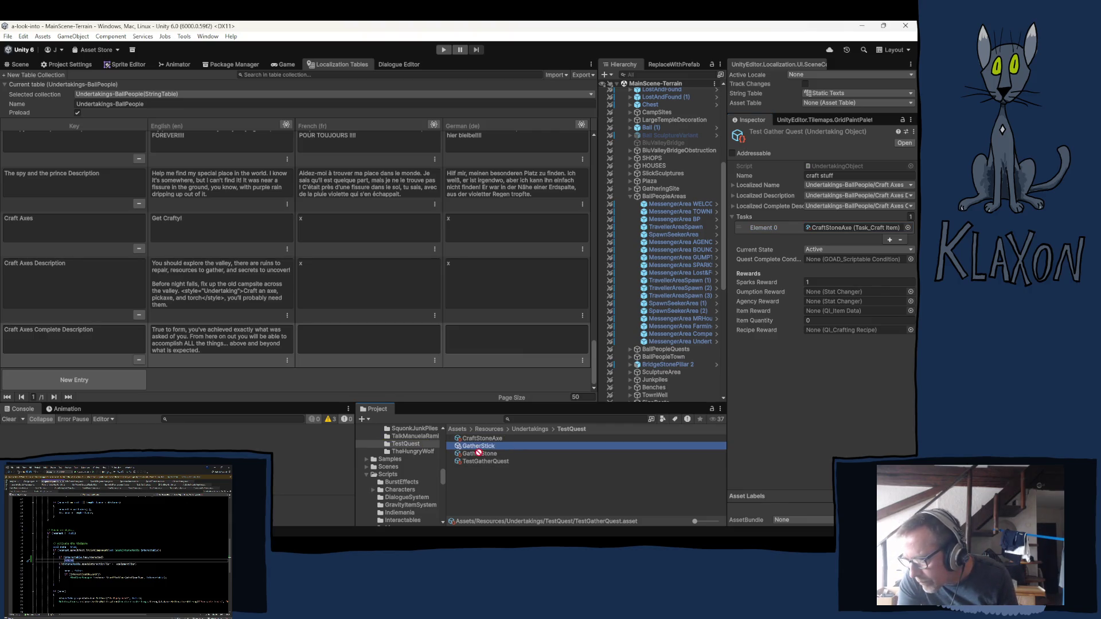
left_click(485, 459)
left_click(485, 454)
left_click(492, 446, "shift")
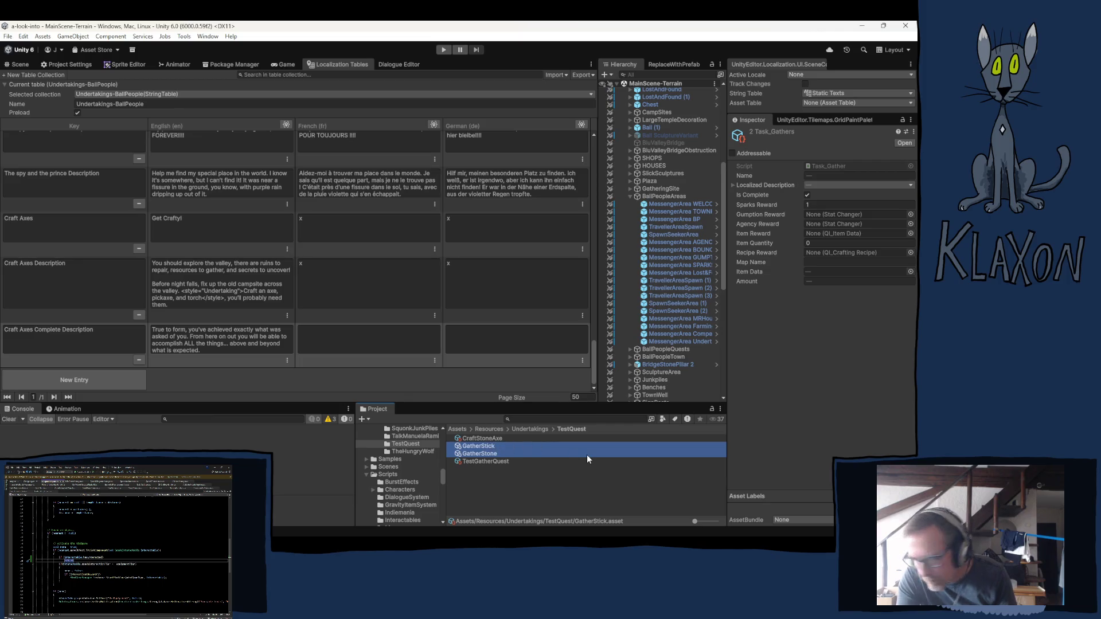
key("Delete")
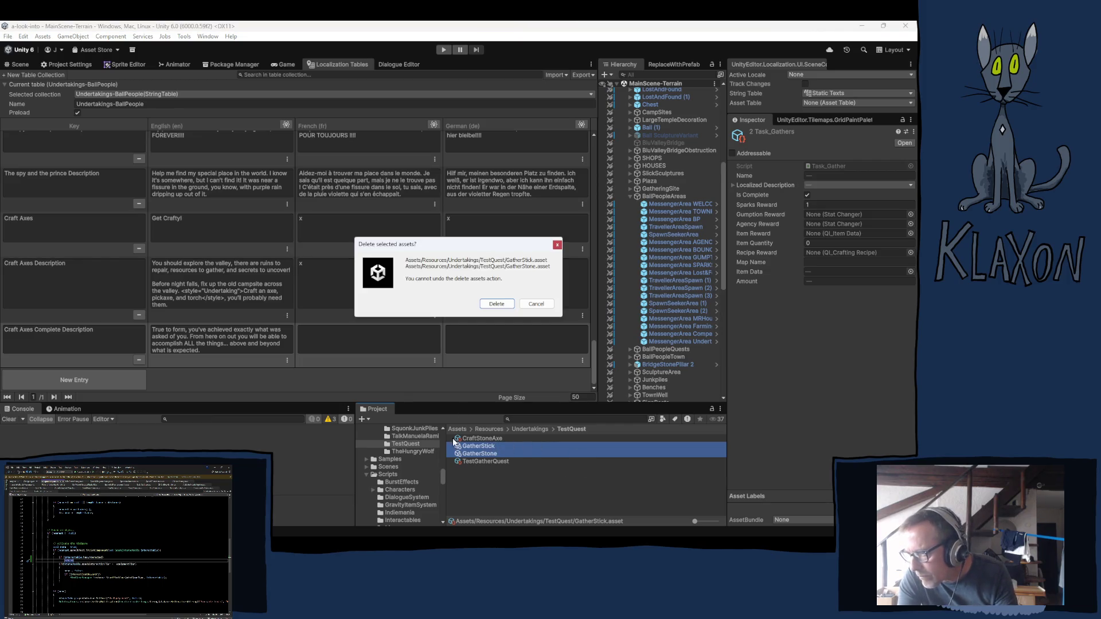
left_click(507, 310)
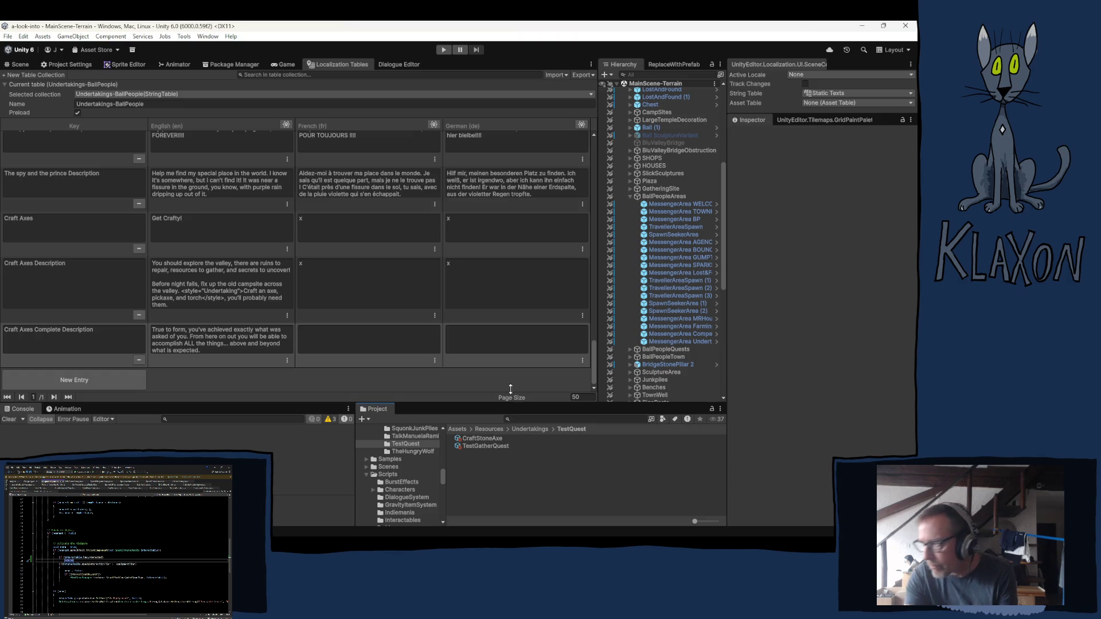
Rename the copy of CraftStoneAxe to CraftStonePickAxe.
left_click(490, 438)
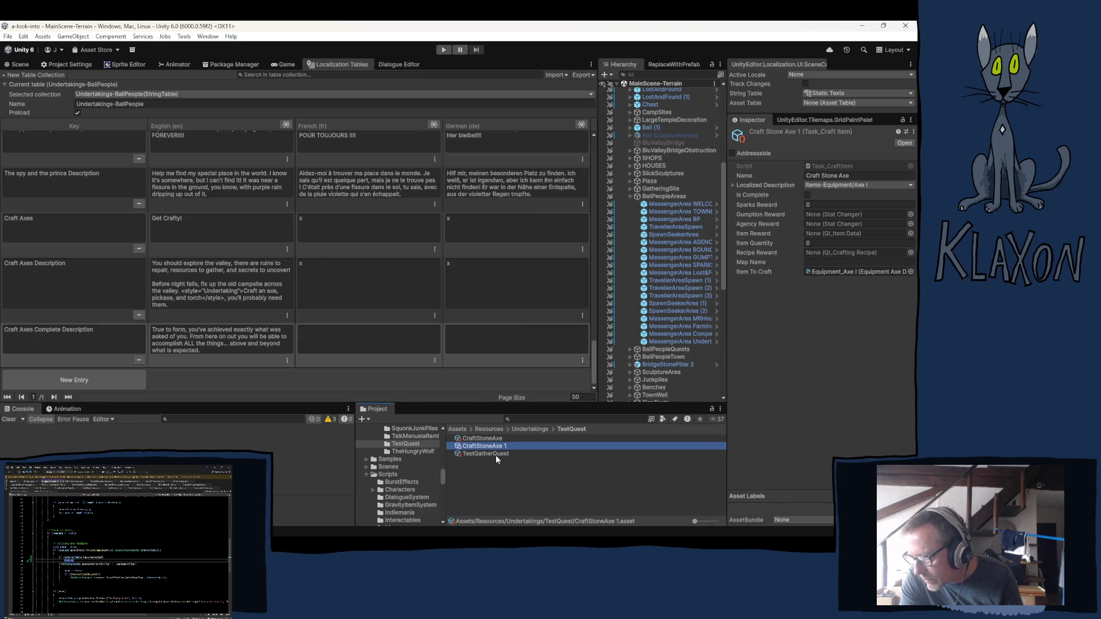
left_click(482, 446)
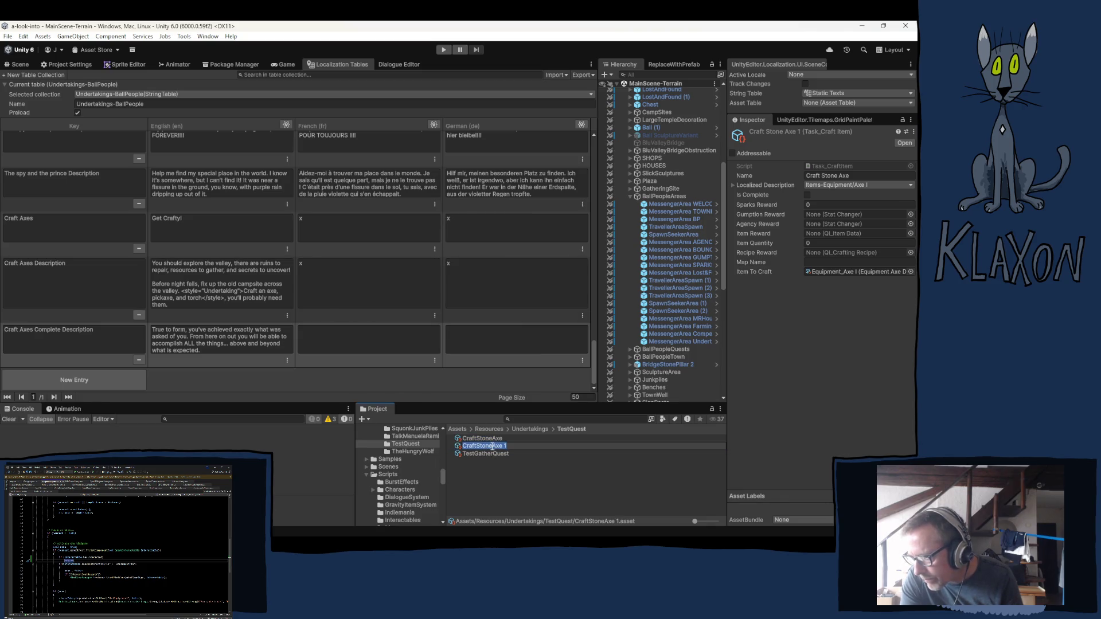
type("Pick")
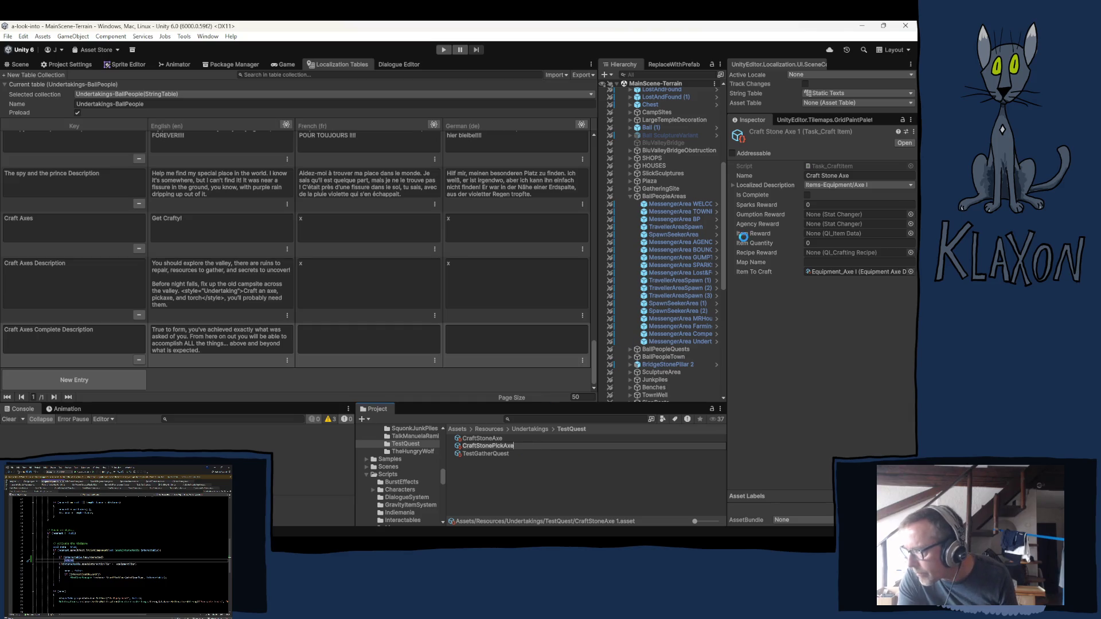
key("Return")
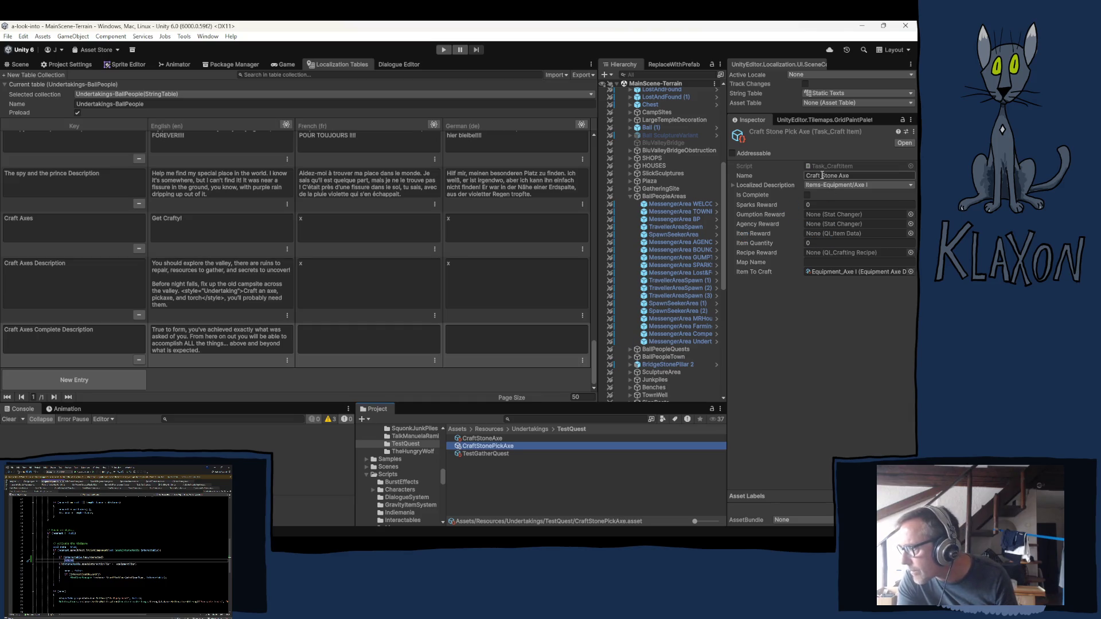
Set the task Name to 'Craft Stone Pick Axe' and Item To Craft to Equipment_Pickaxe I.
left_click(839, 176)
left_click(838, 176)
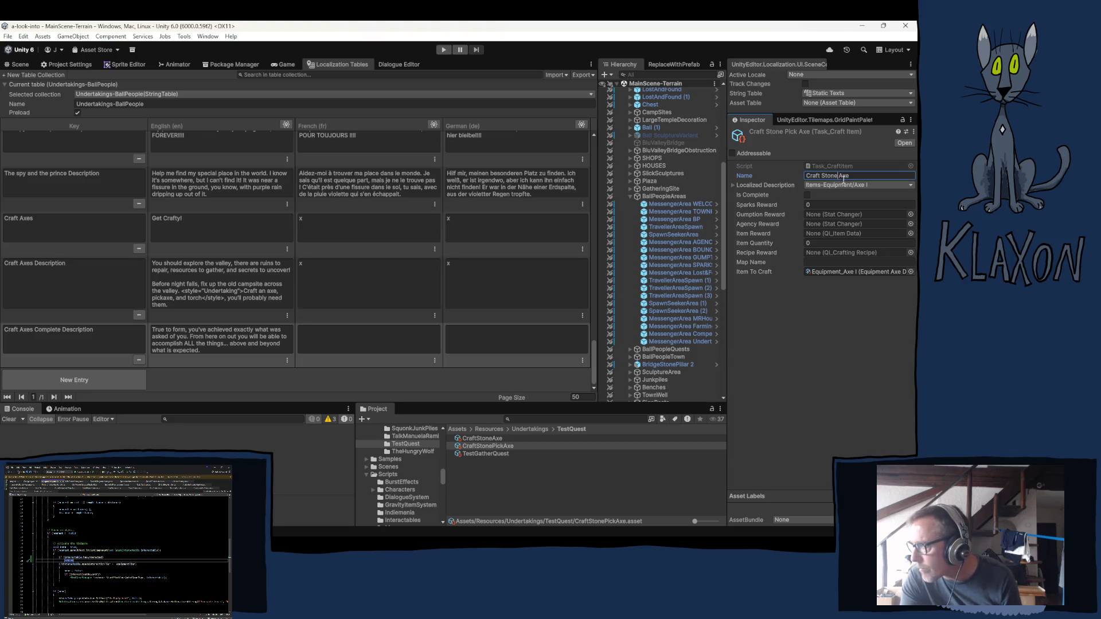
type("Pick")
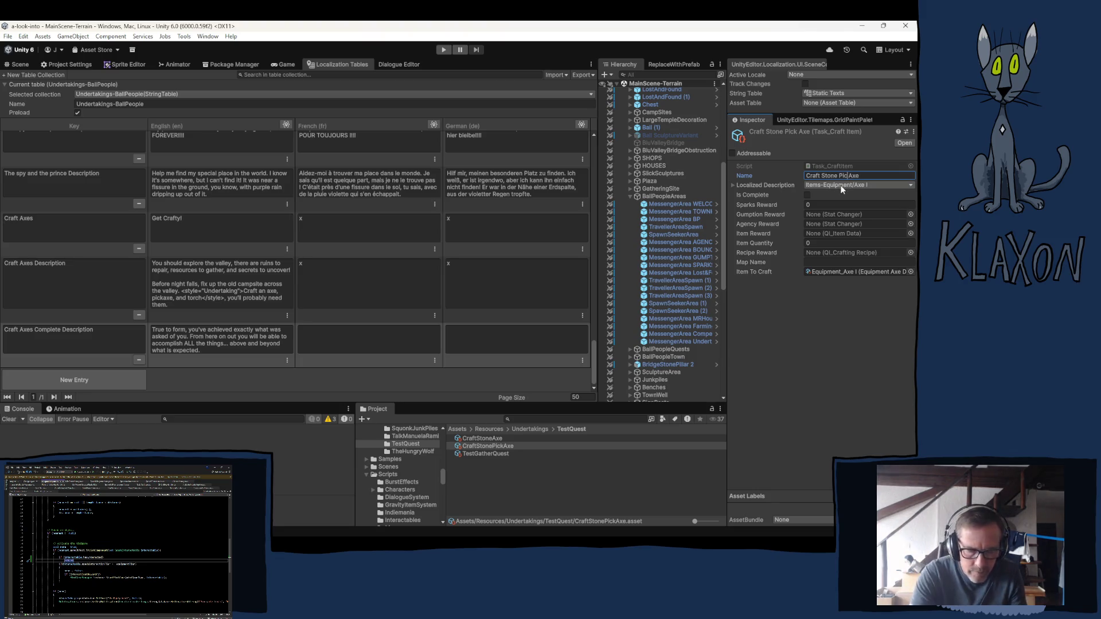
left_click(828, 270)
scroll(530, 487, "down", 3)
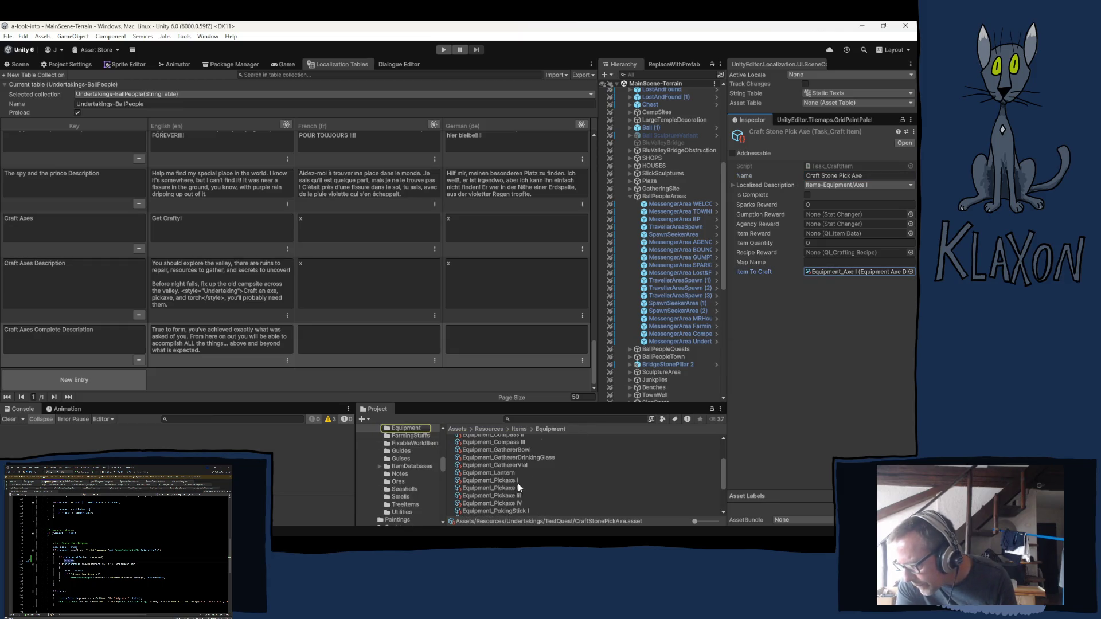
mouse_move(489, 487)
left_mouse_down()
mouse_move(641, 414)
mouse_move(826, 263)
mouse_move(833, 273)
left_mouse_up()
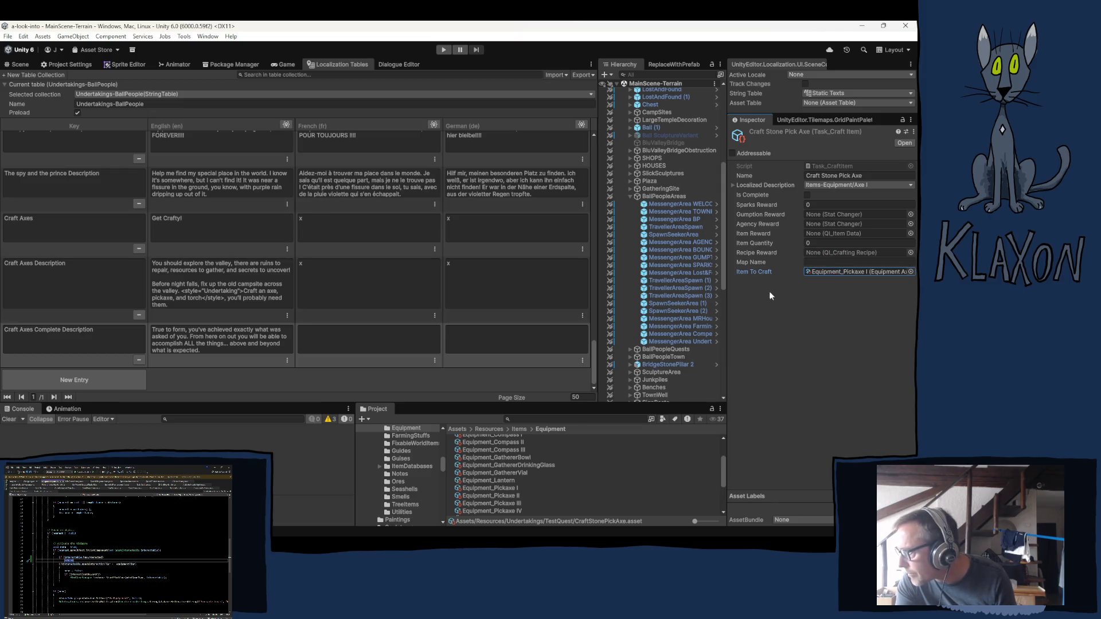
left_click(830, 184)
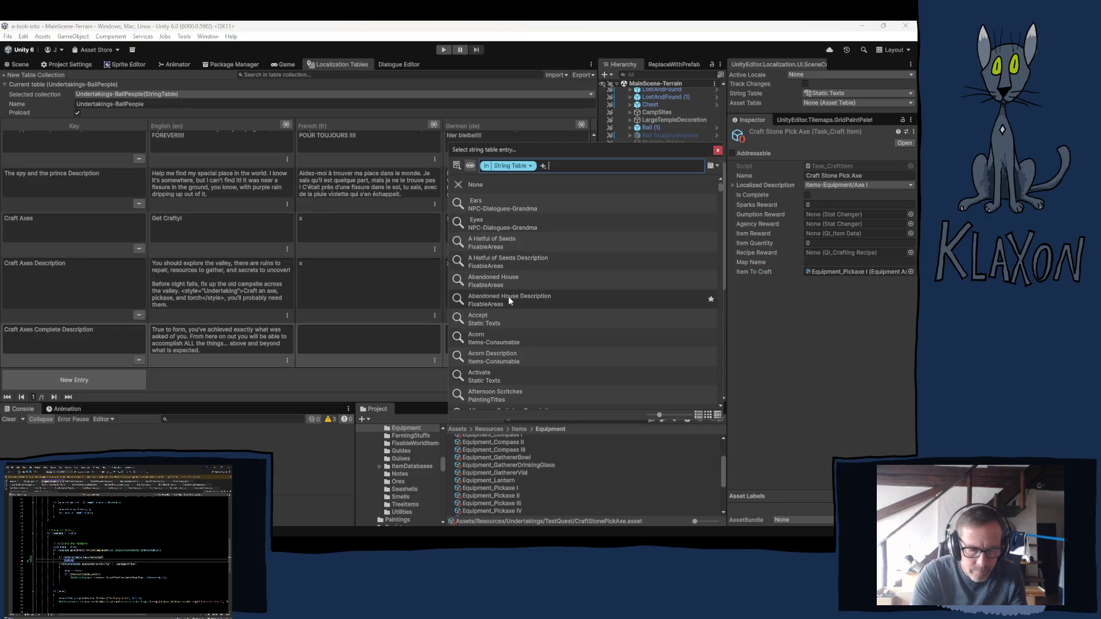
Search 'pick' and pick the Items-Equipment Pickaxe I entry for the localized description.
type("pick")
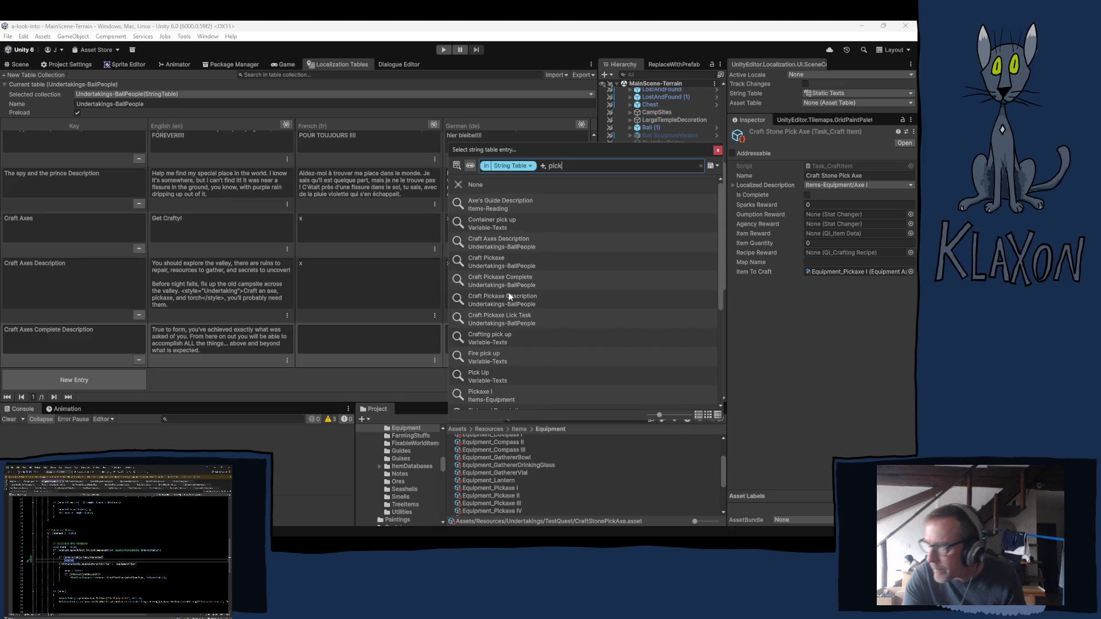
left_click(484, 396)
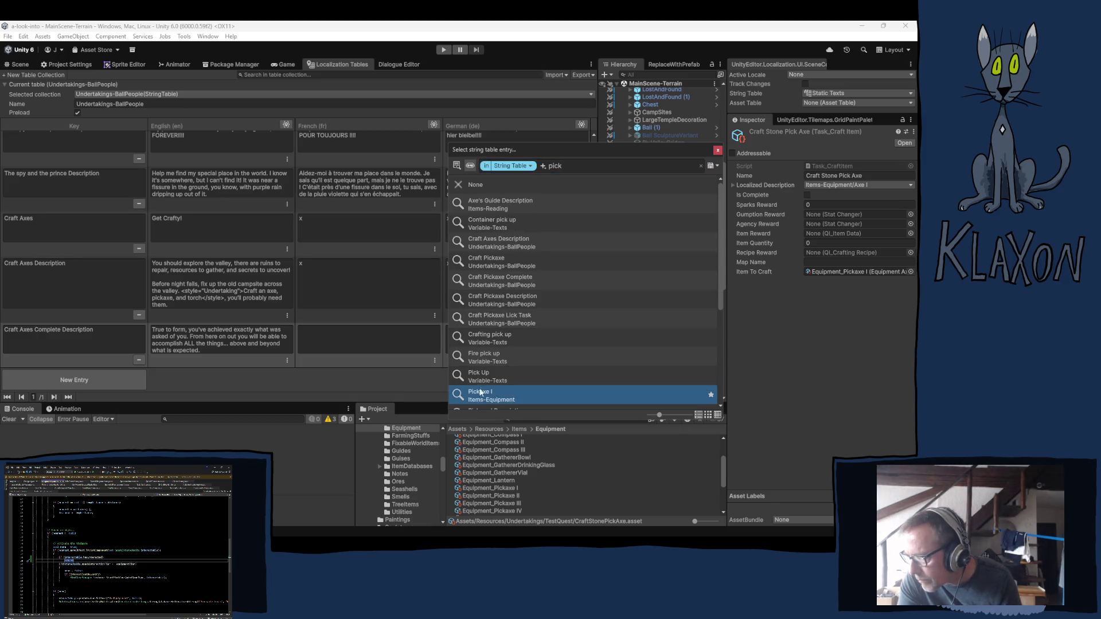
left_click(718, 150)
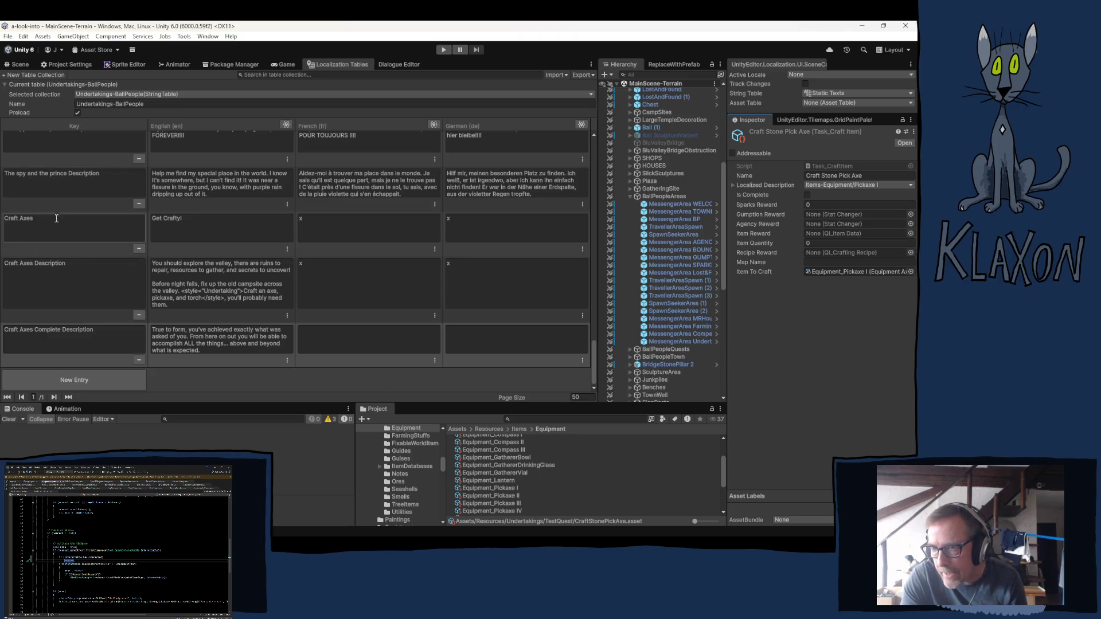
Add a new entry keyed Craft Axe Task with English text 'Craft a stone axe.'.
left_click(57, 379)
left_click(43, 346)
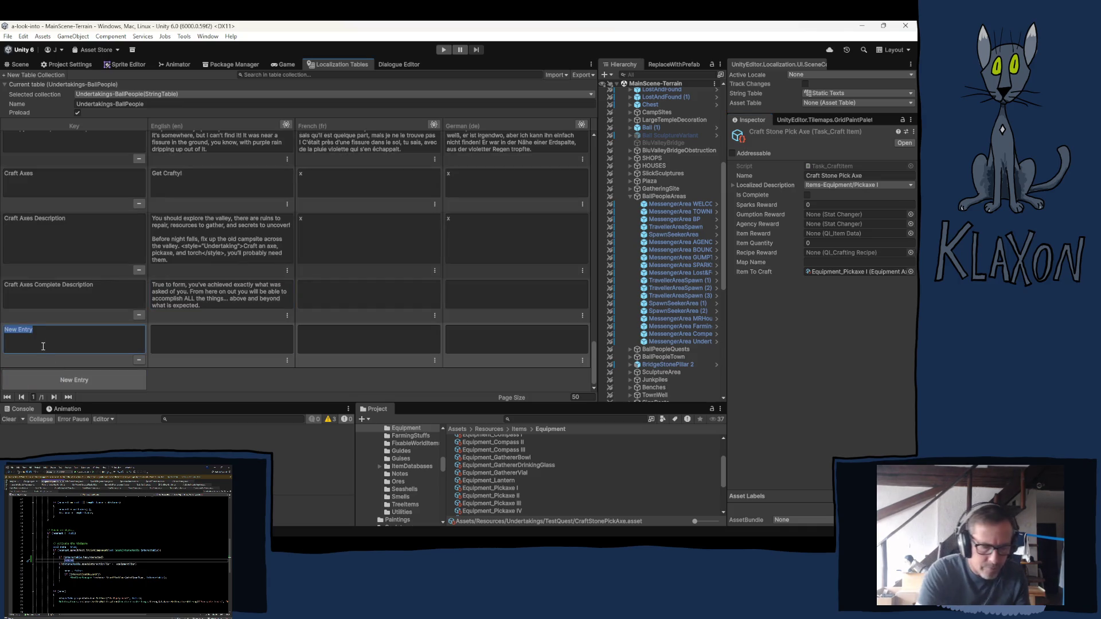
type("Craft ")
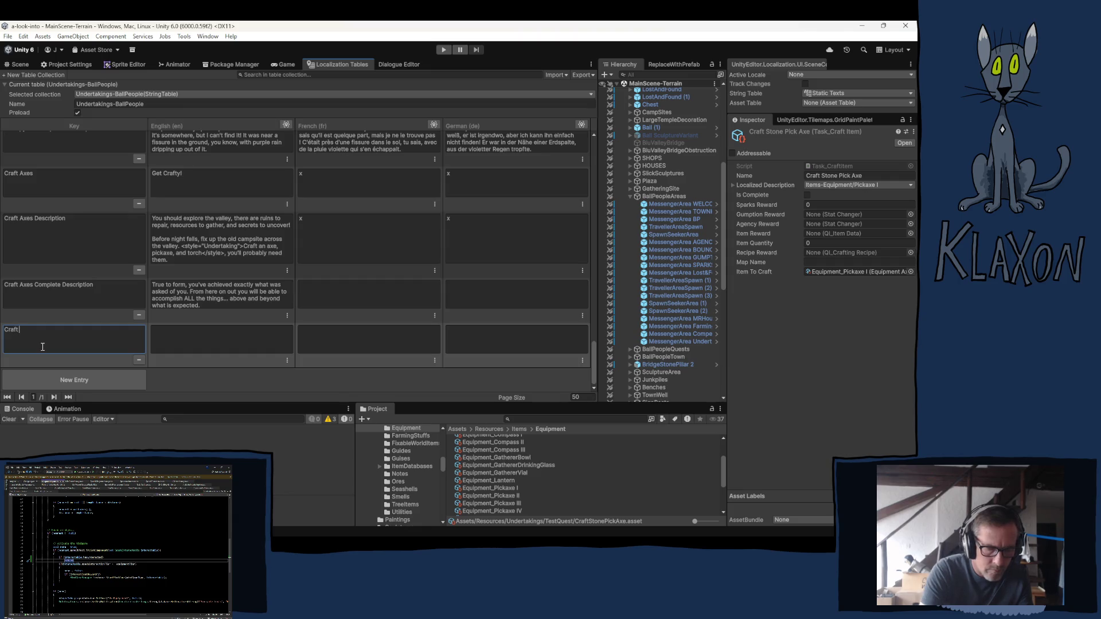
type("Axe")
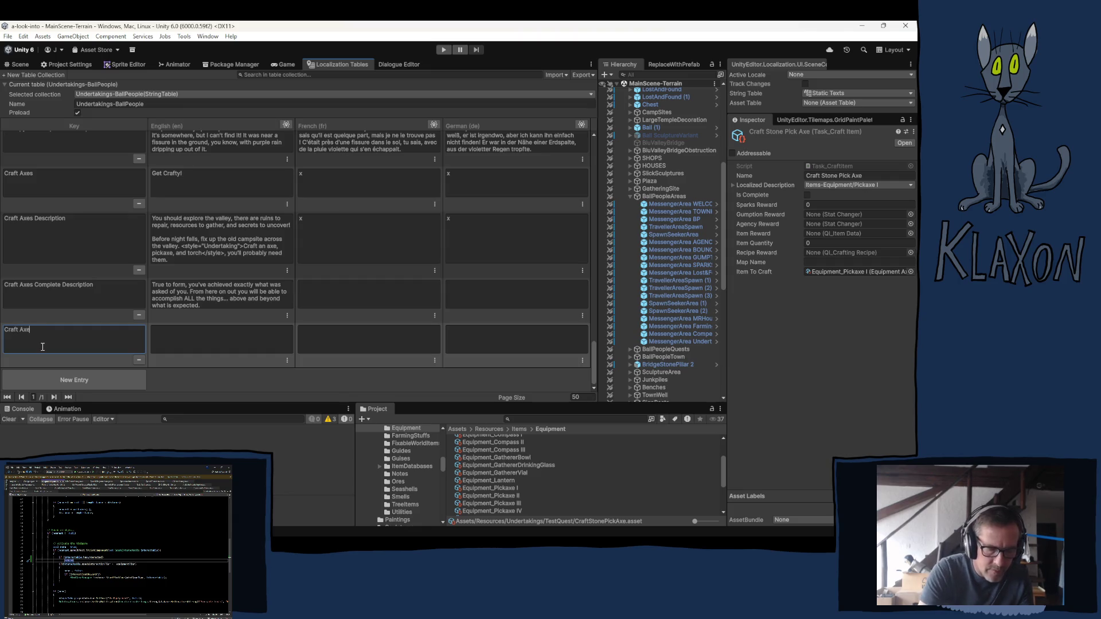
type(" Task")
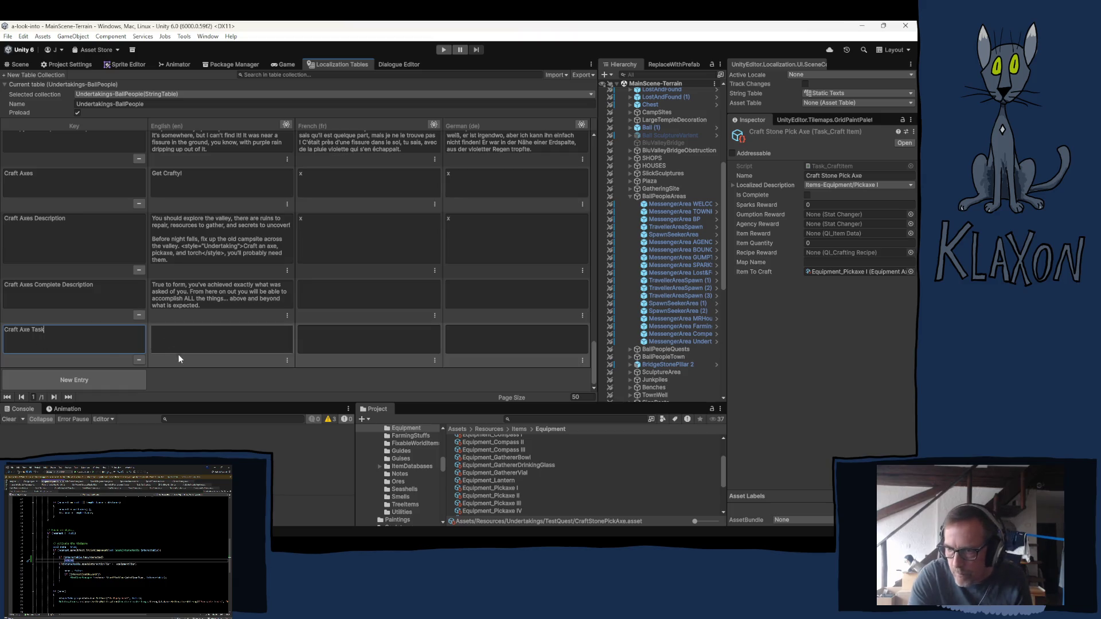
left_click(188, 341)
type("C")
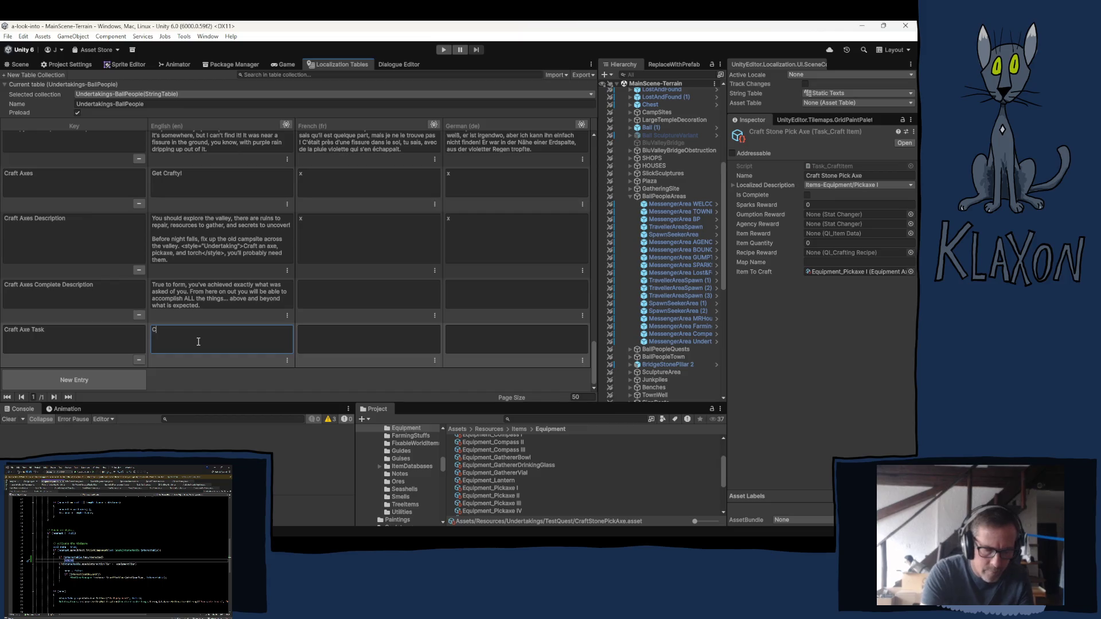
type("raft")
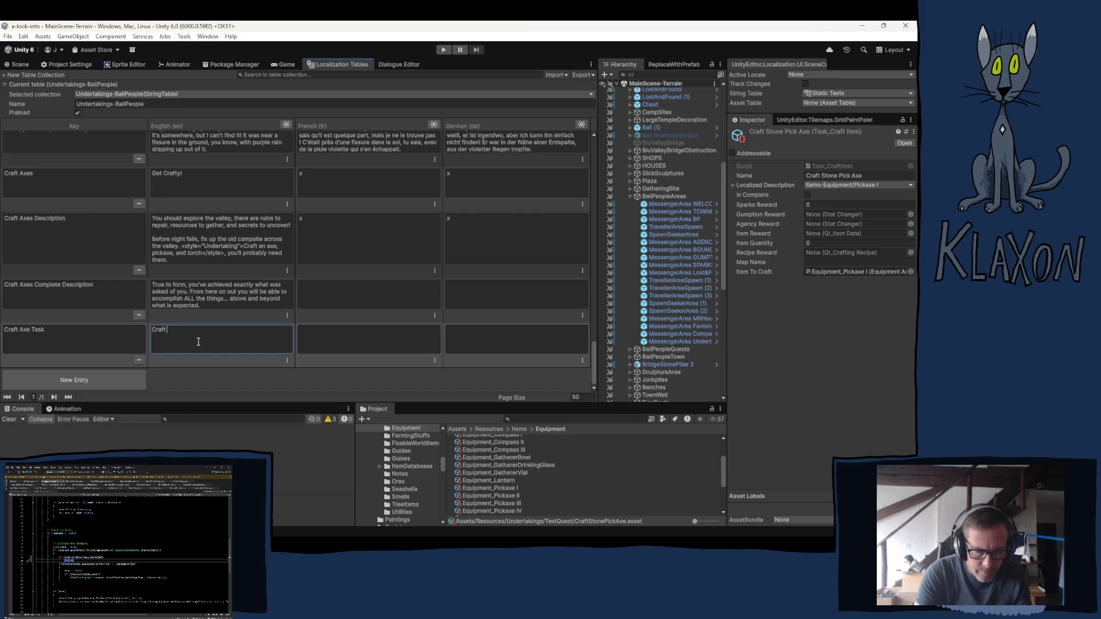
type(" a ")
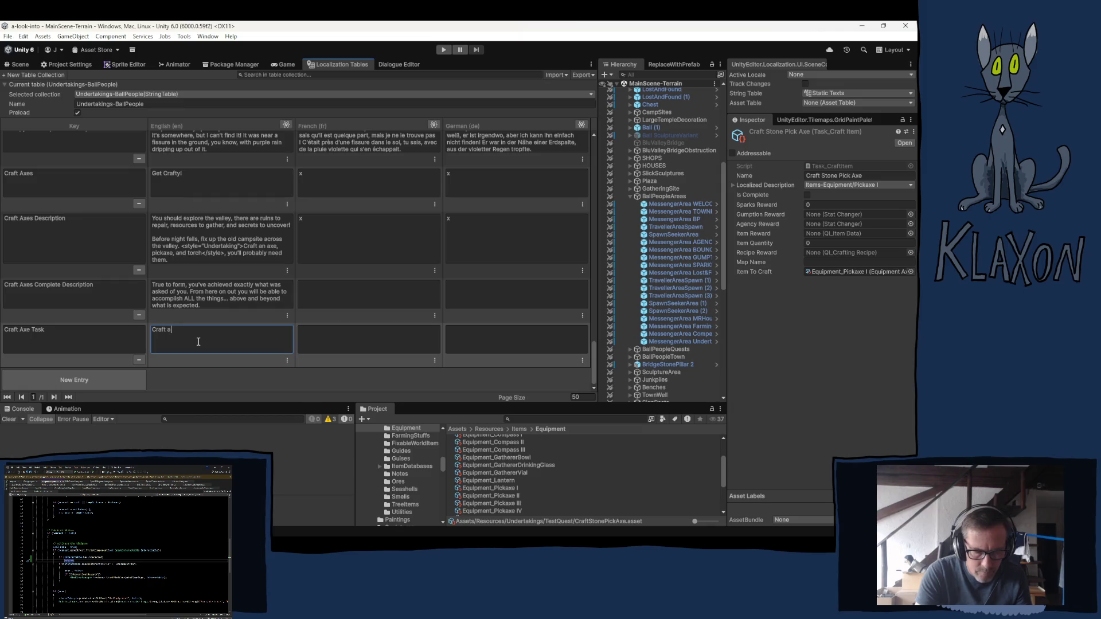
type("stone")
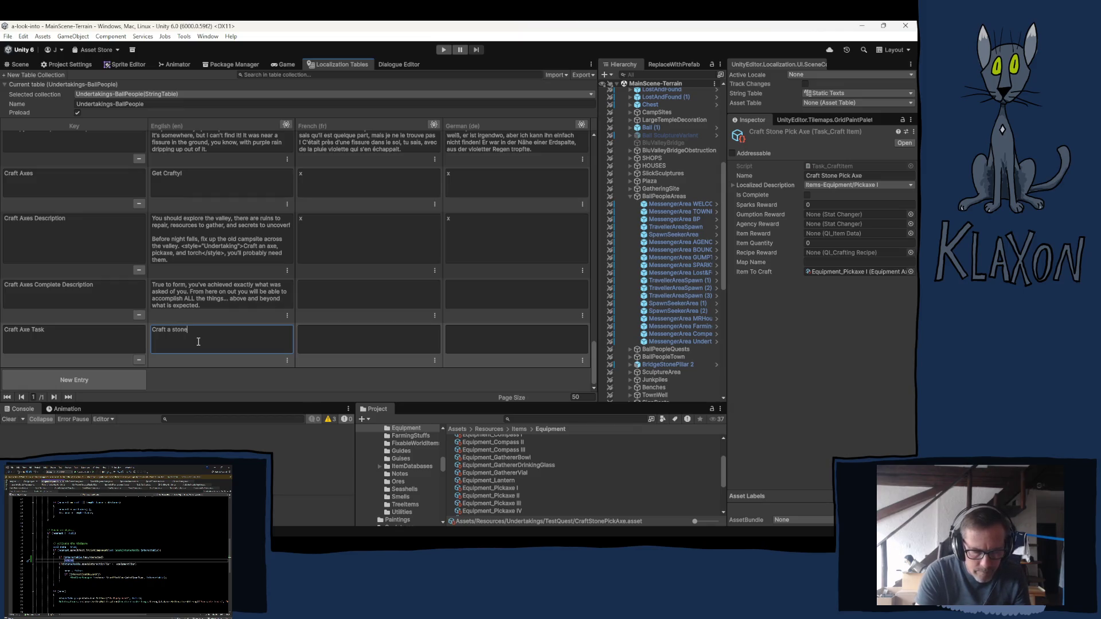
type(" axe")
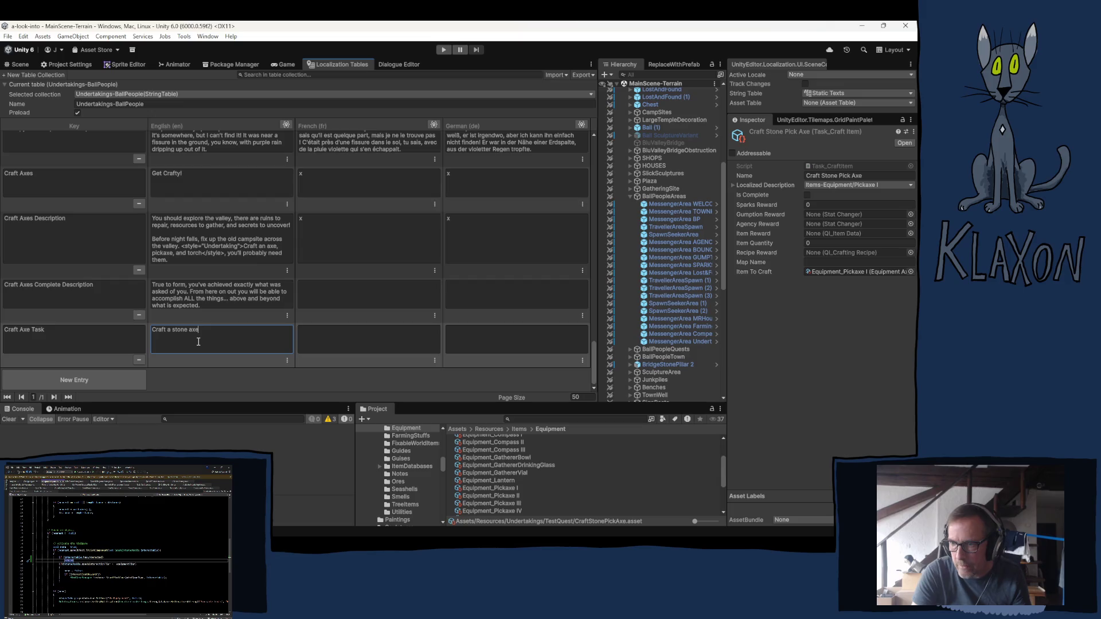
type(".")
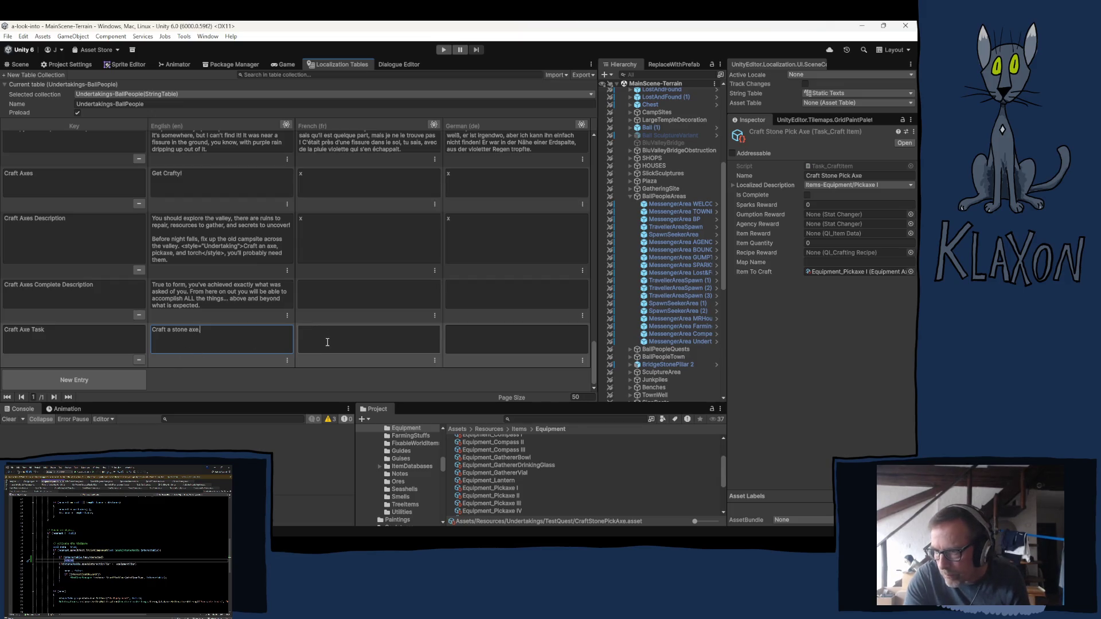
Enter x in the French and German cells of Craft Axes Complete Description and Craft Axe Task.
left_click(299, 303)
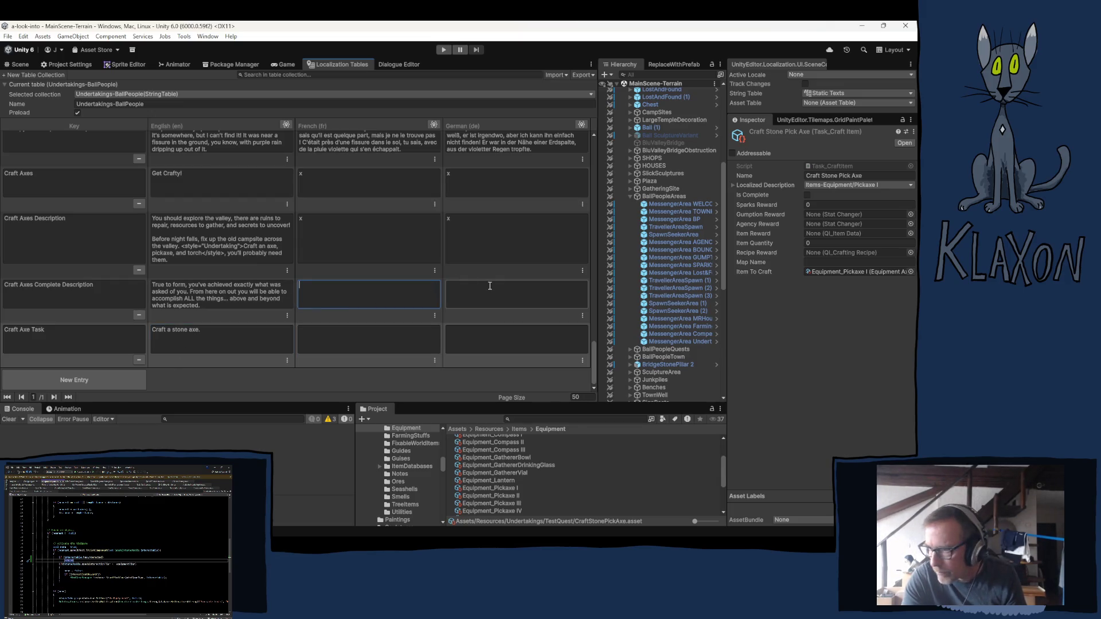
type("x")
left_click(471, 290)
type("x")
left_click(359, 339)
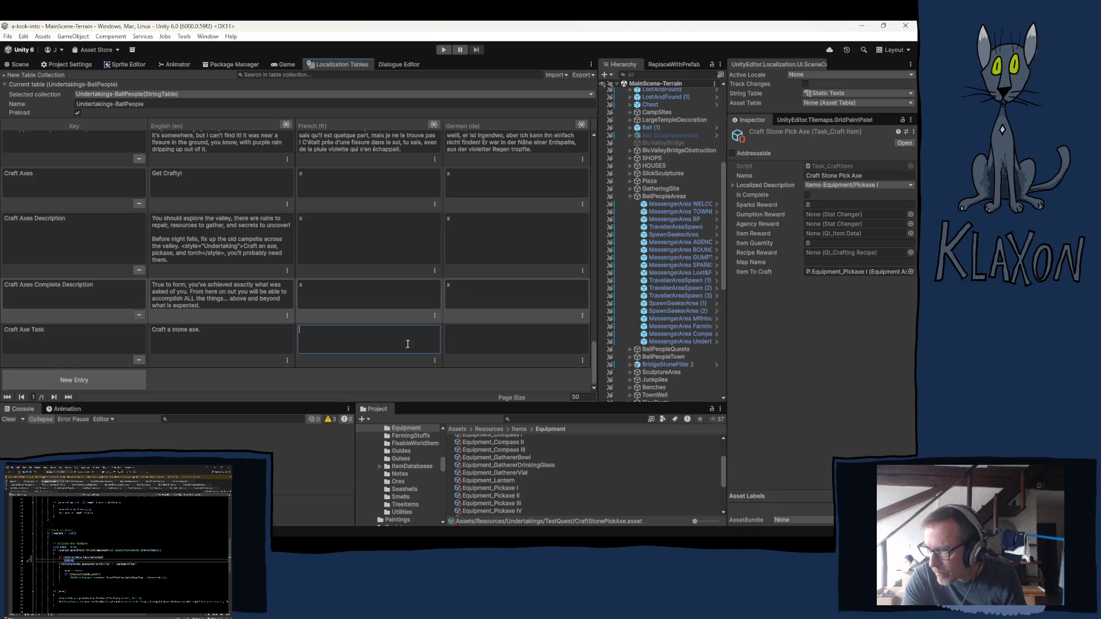
type("x")
left_click(456, 343)
type("x")
type("x")
Add a new entry keyed Craft Pick Axe Task.
left_click(83, 376)
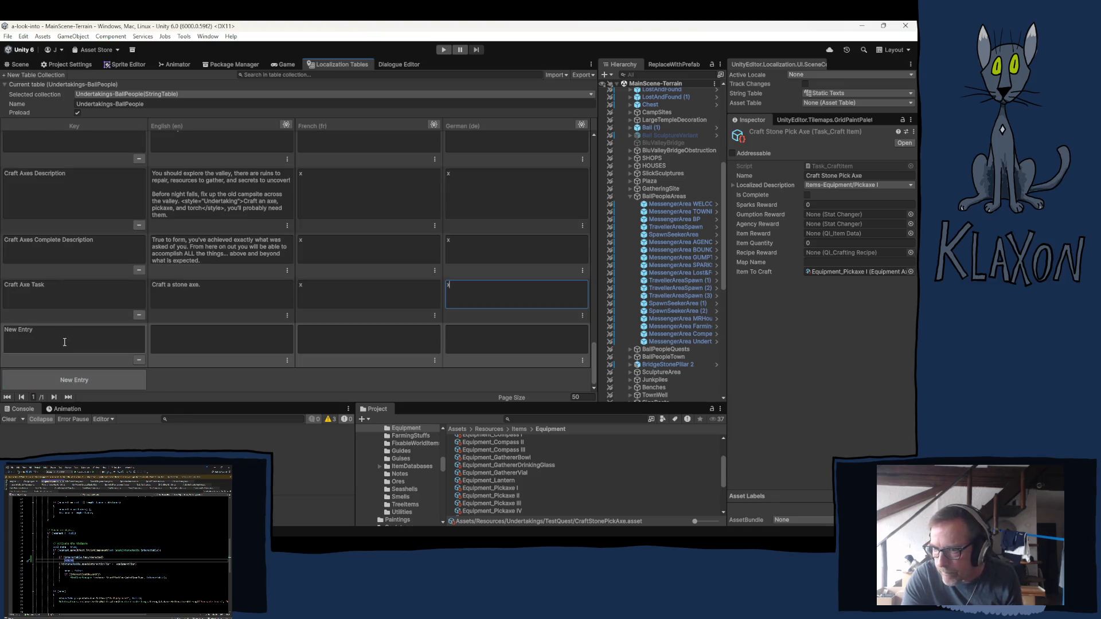
left_click(62, 301)
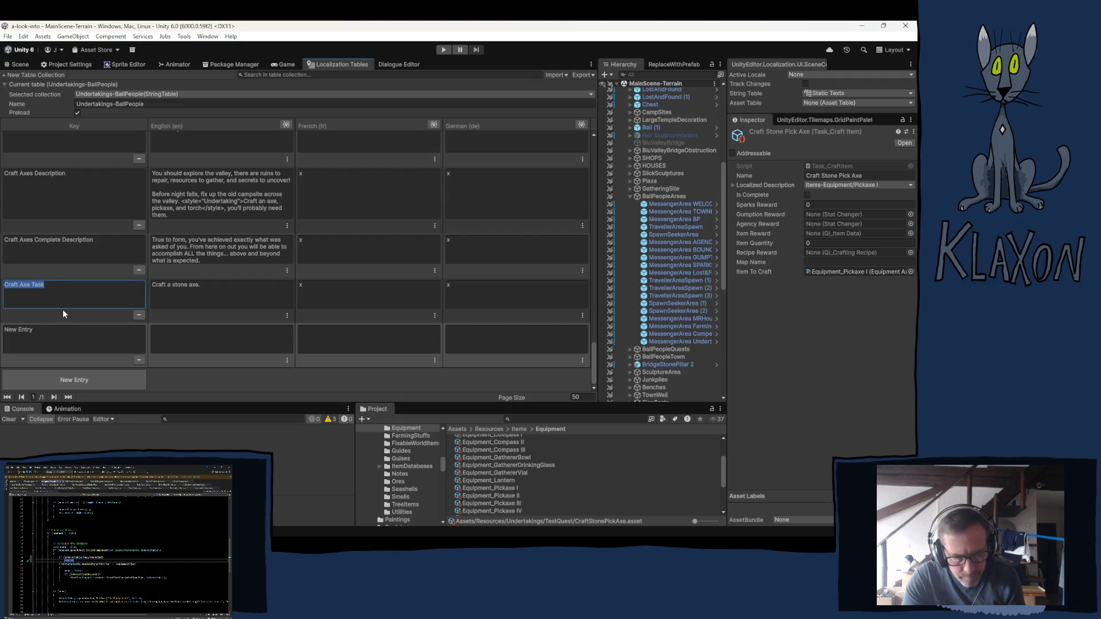
left_click(36, 341)
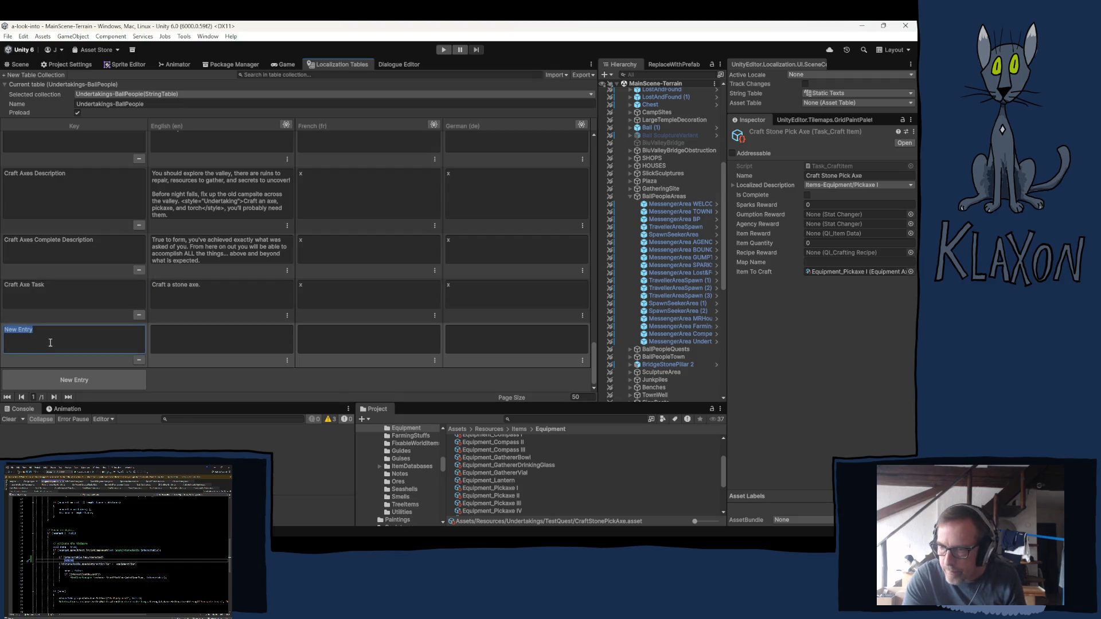
type("Craft Axe Task")
left_click(22, 331)
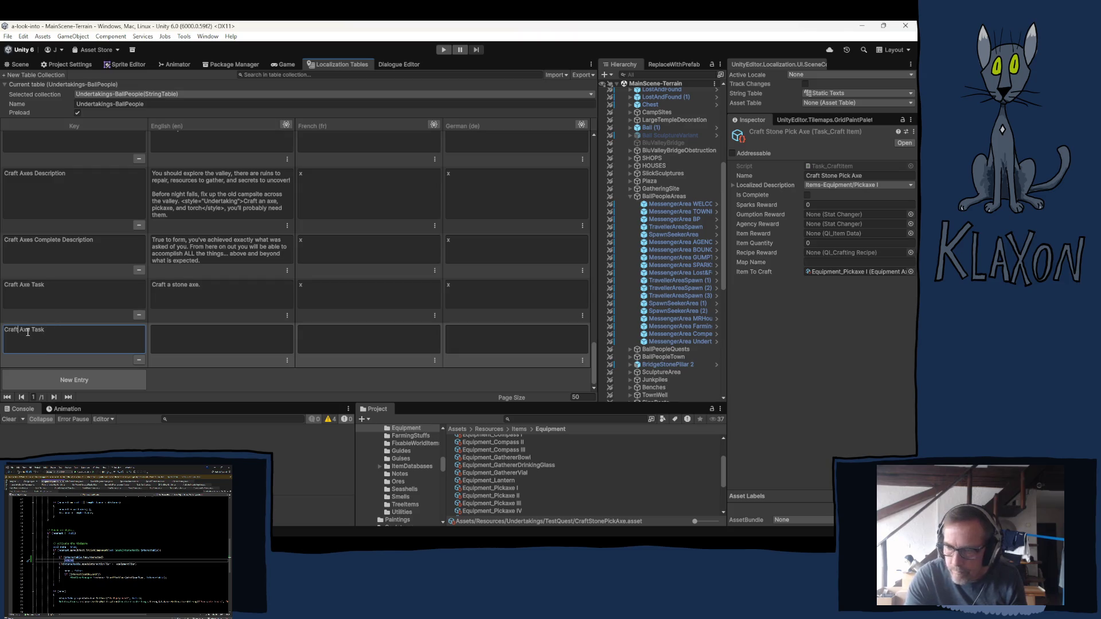
type("Pick")
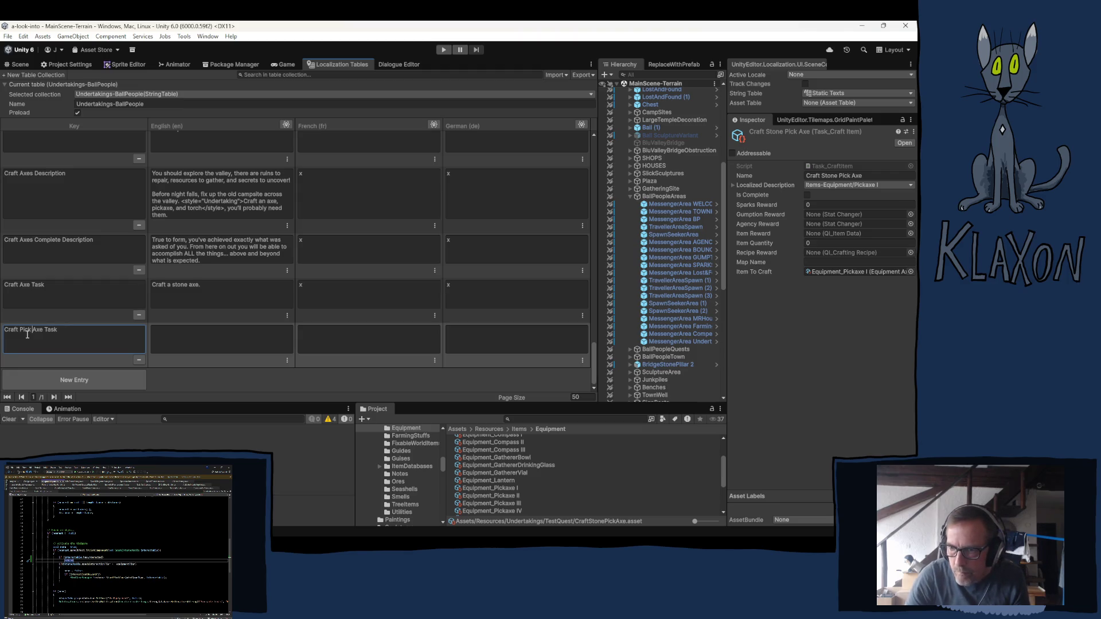
Give it English text 'Craft a stone pickaxe.' and French x, then add another blank entry.
left_click(204, 299)
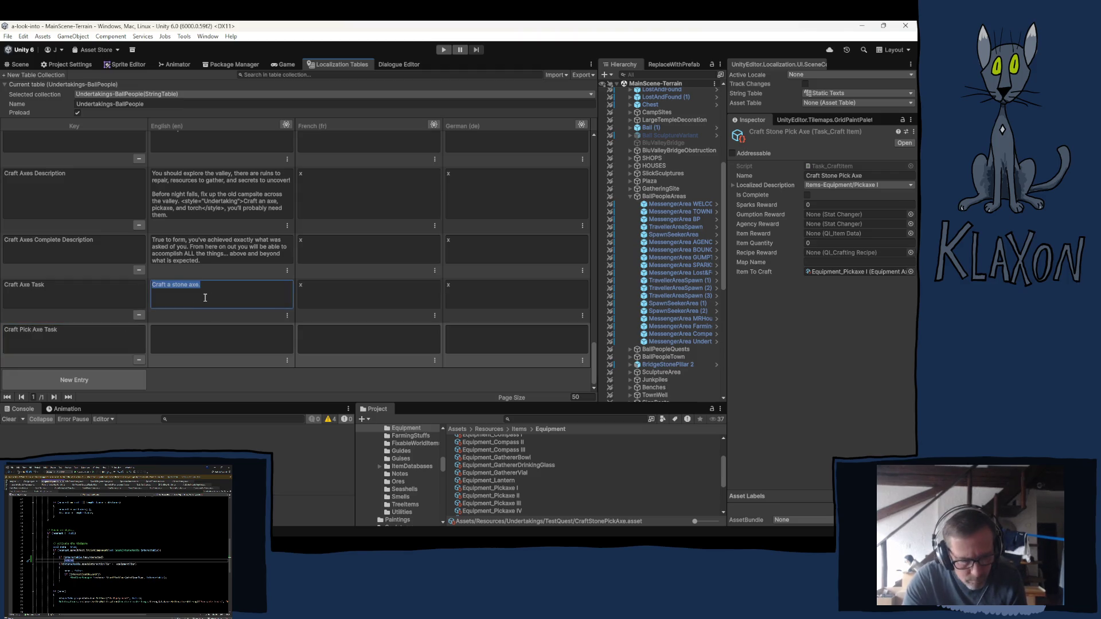
left_click(216, 338)
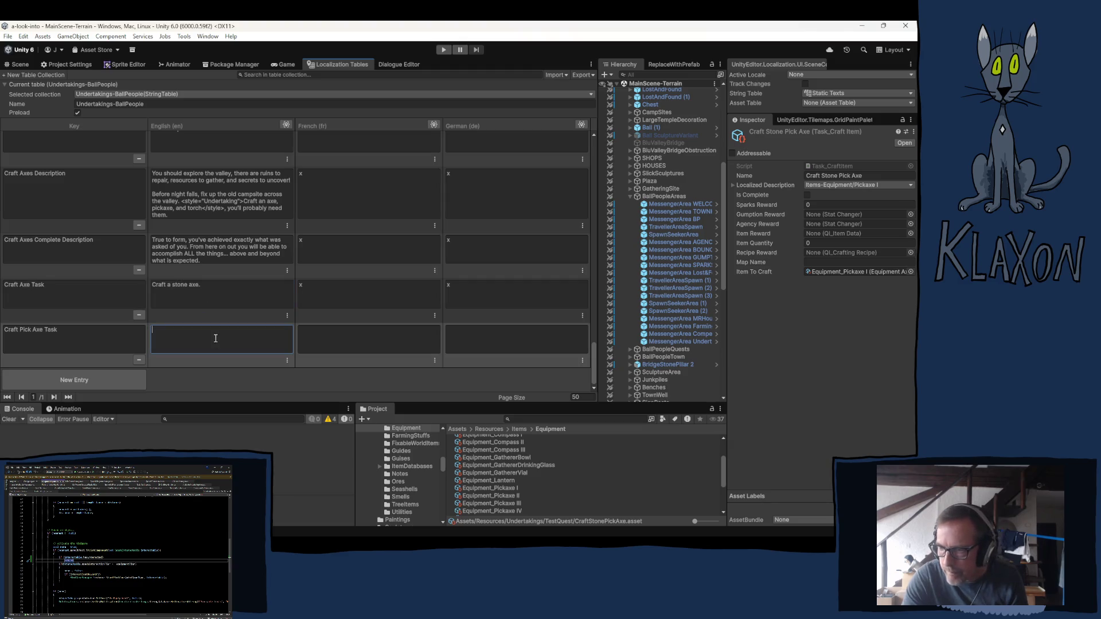
type("Craft a stone axe.")
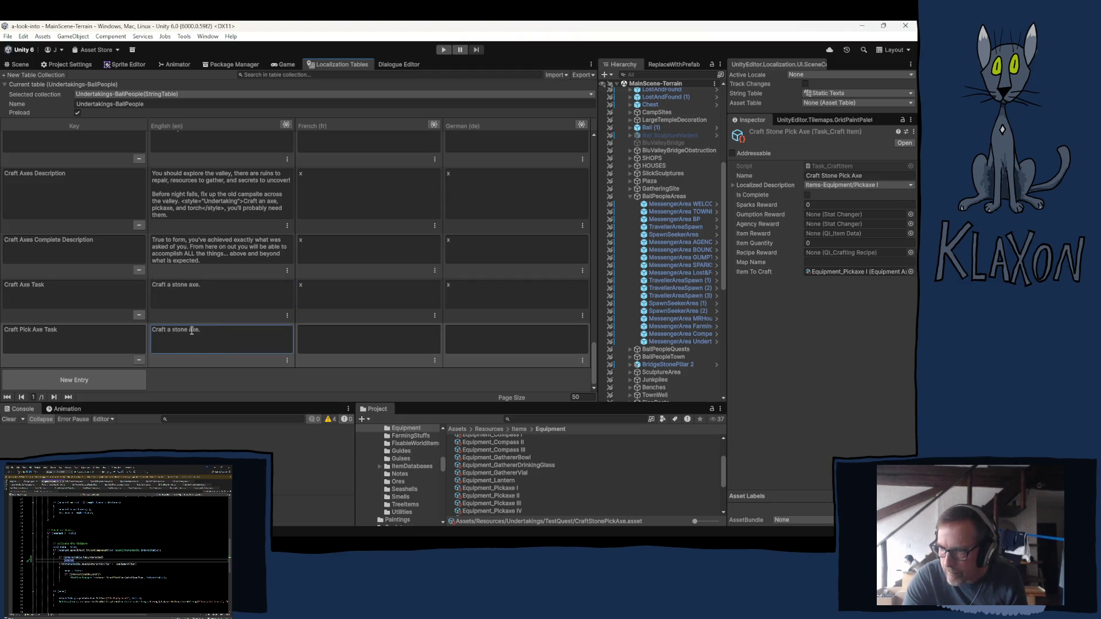
left_click(189, 330)
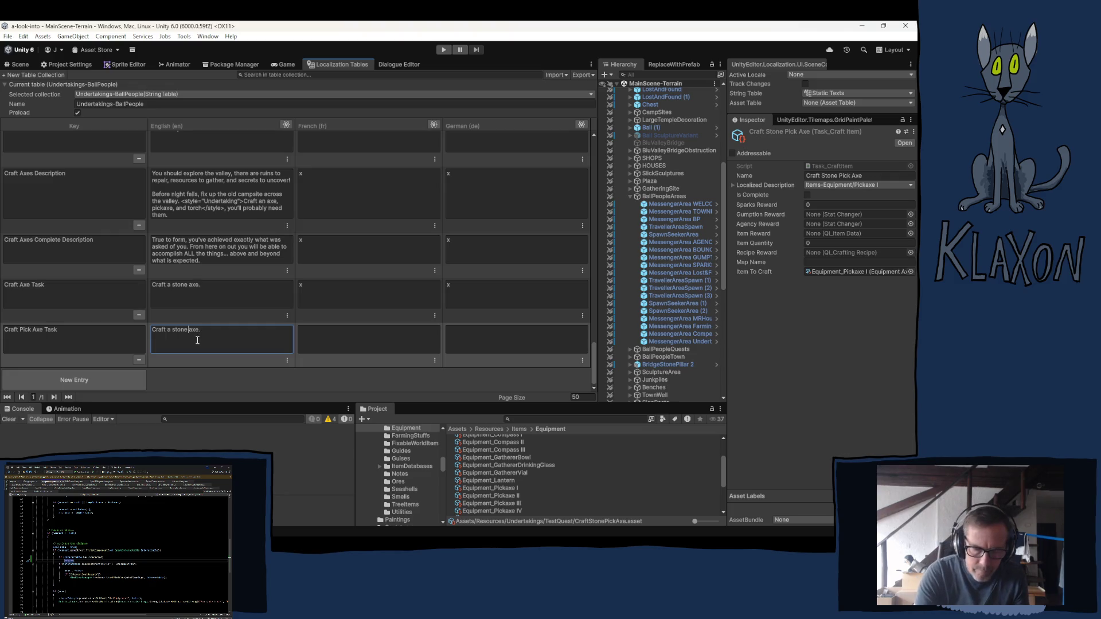
type("pick")
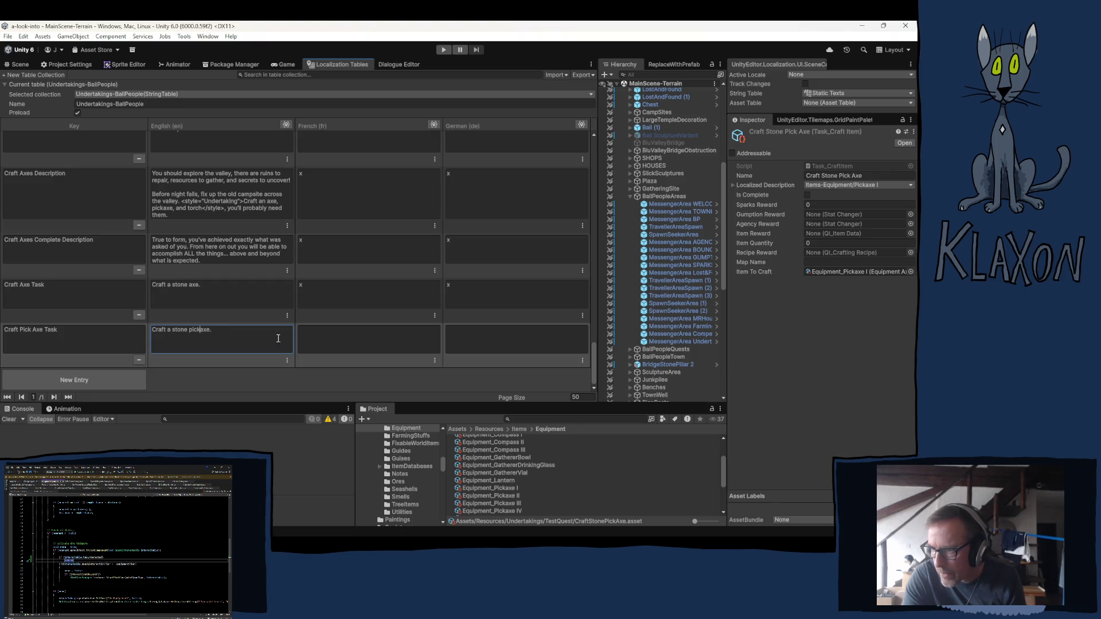
left_click(333, 339)
type("x")
key("Tab")
type("x")
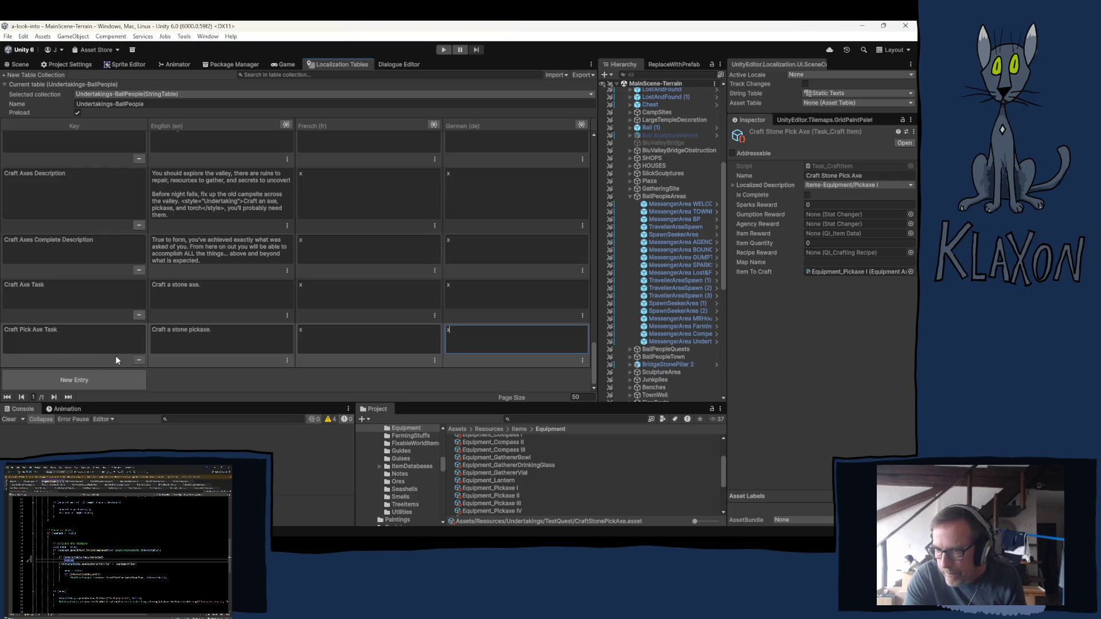
left_click(63, 382)
left_click(63, 337)
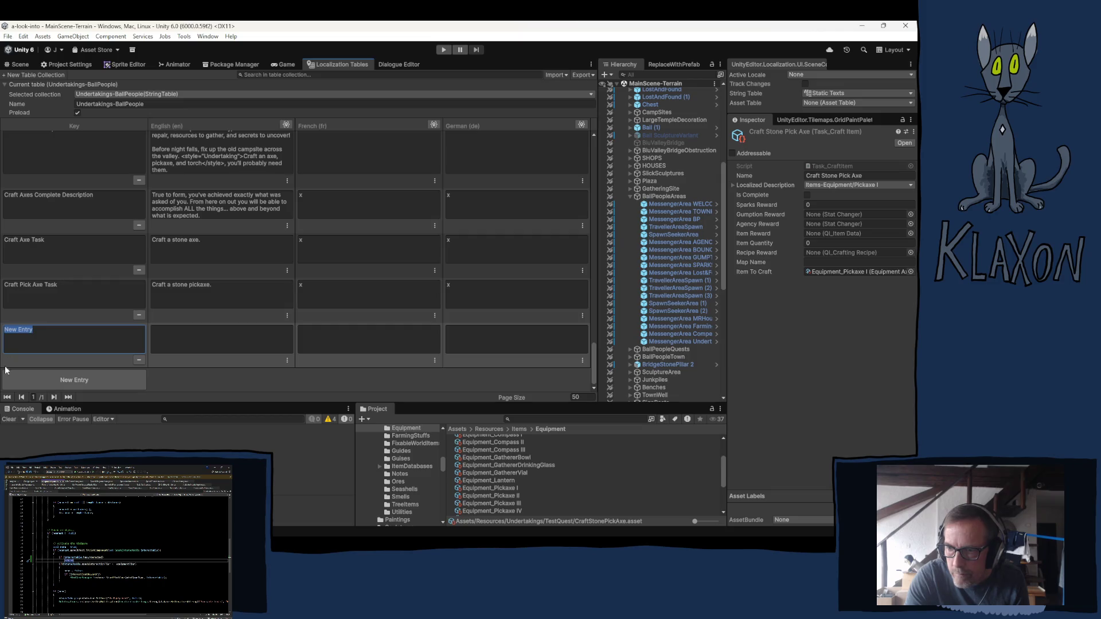
Key the new entry Craft Axes Reach Camp Task, English 'Find the Blu Valley Campsite.', French x.
type("Cra")
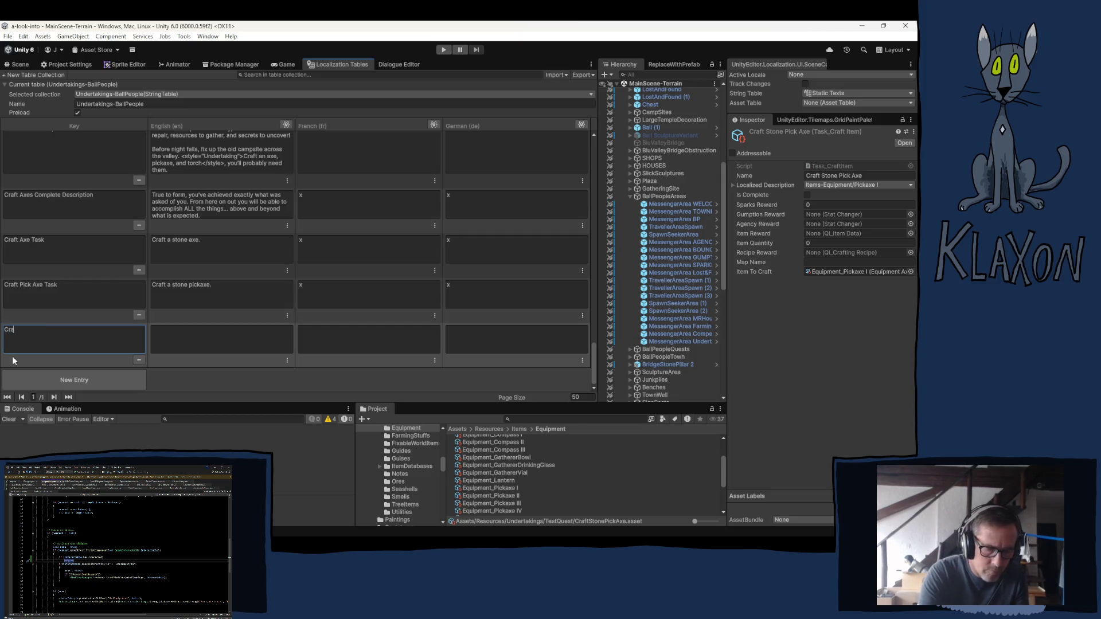
type("ft Ax")
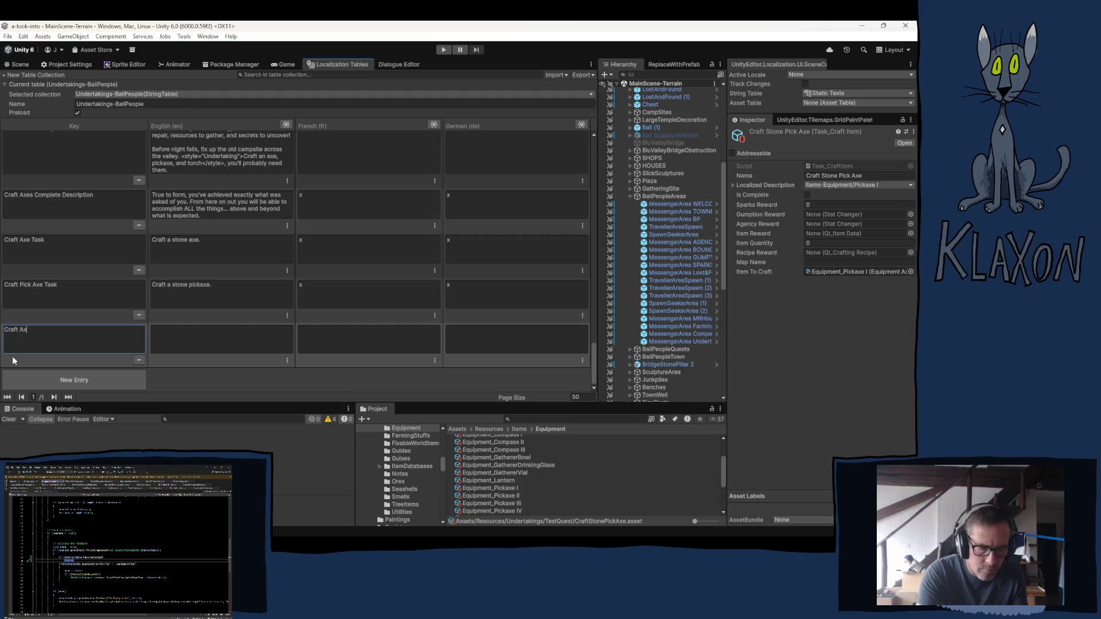
type("es R")
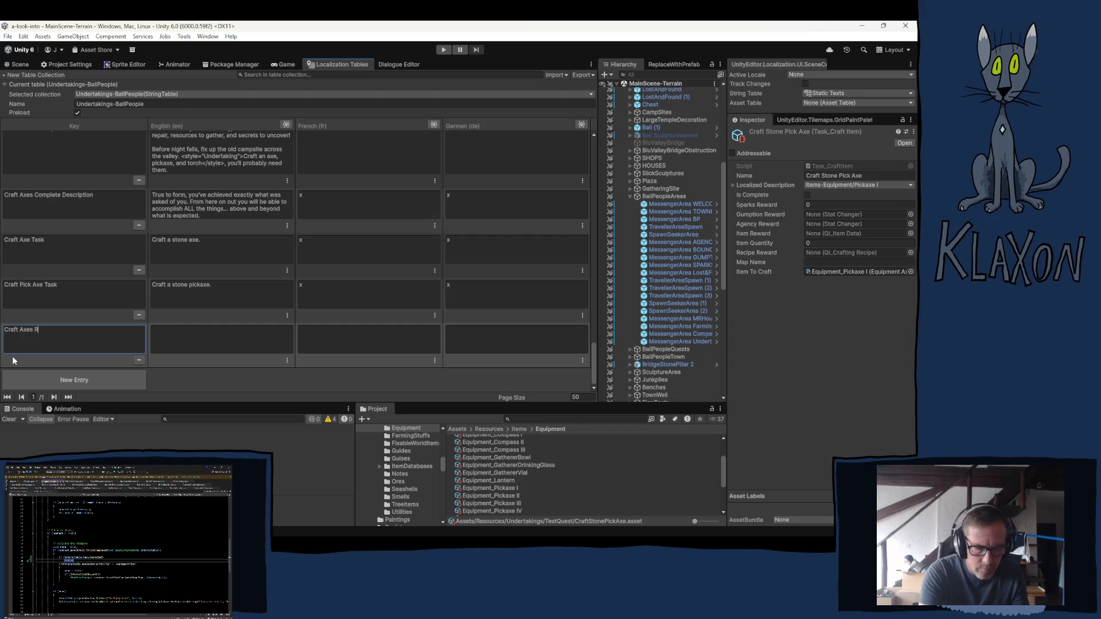
type("each Camp")
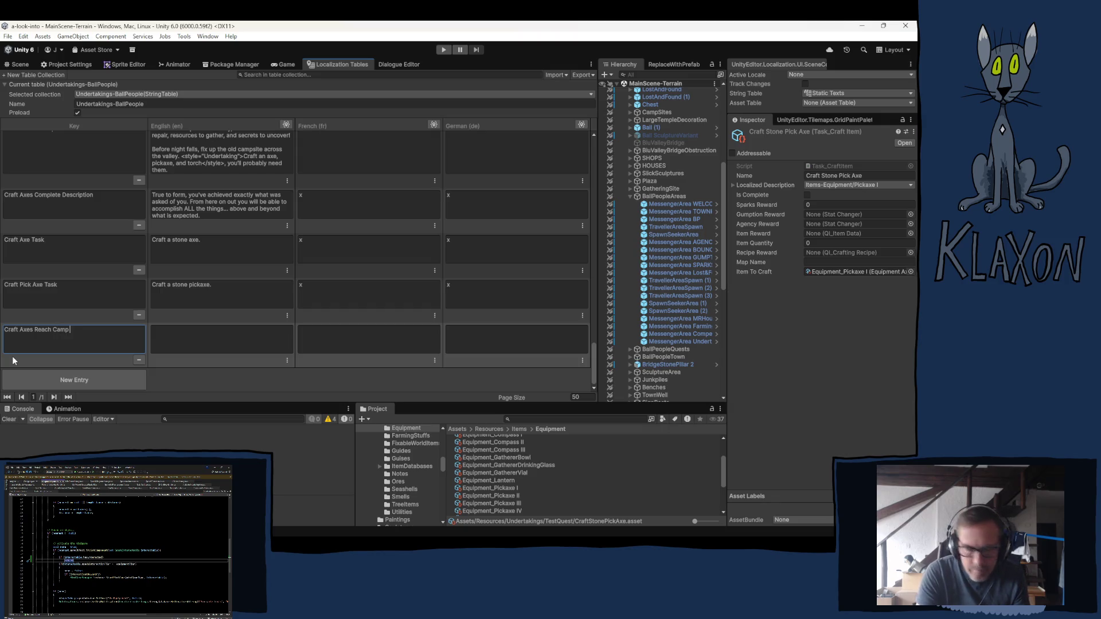
type(" Task")
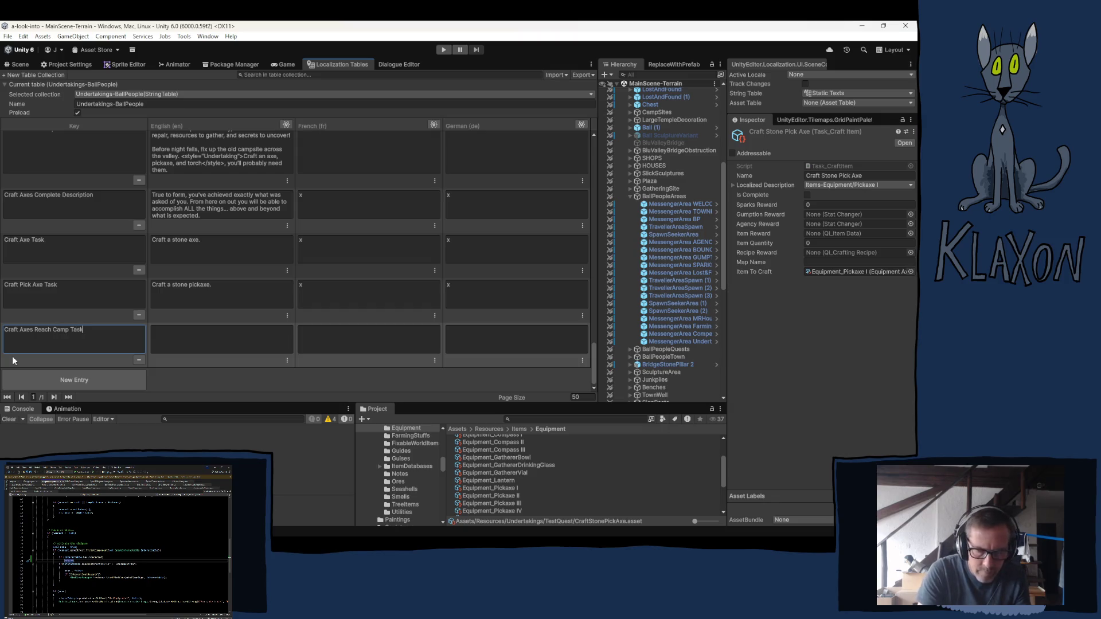
key("Return")
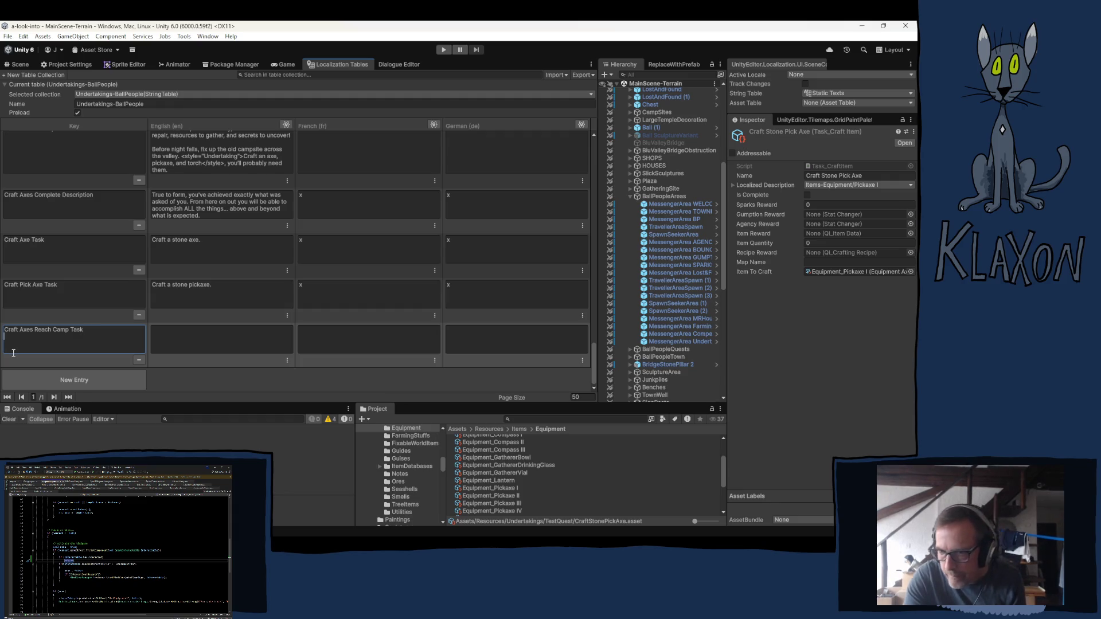
left_click(179, 339)
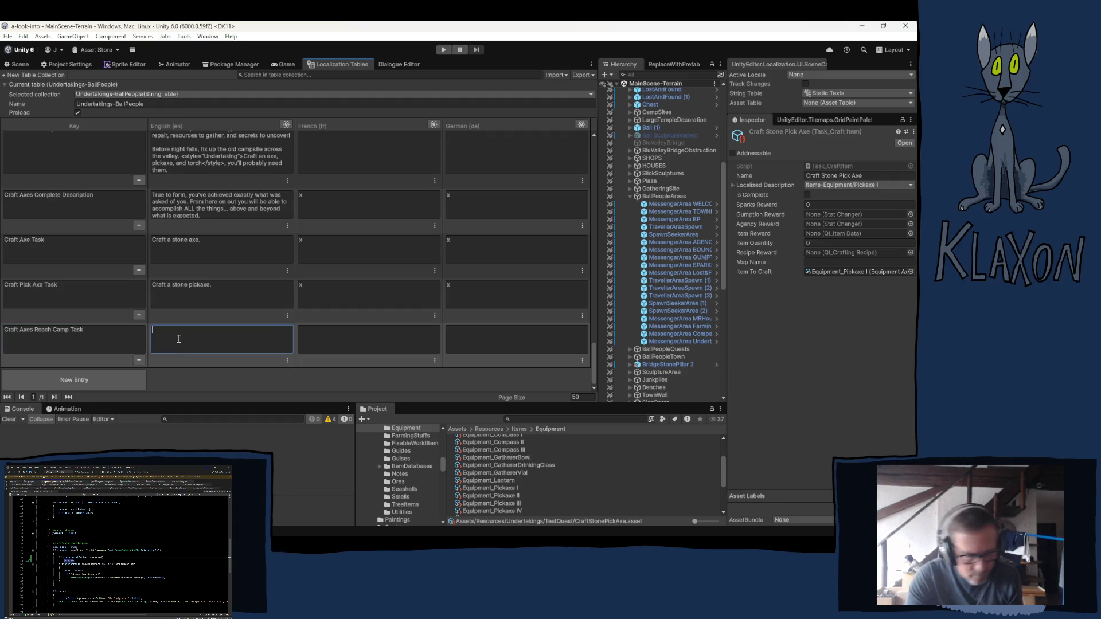
type("Re")
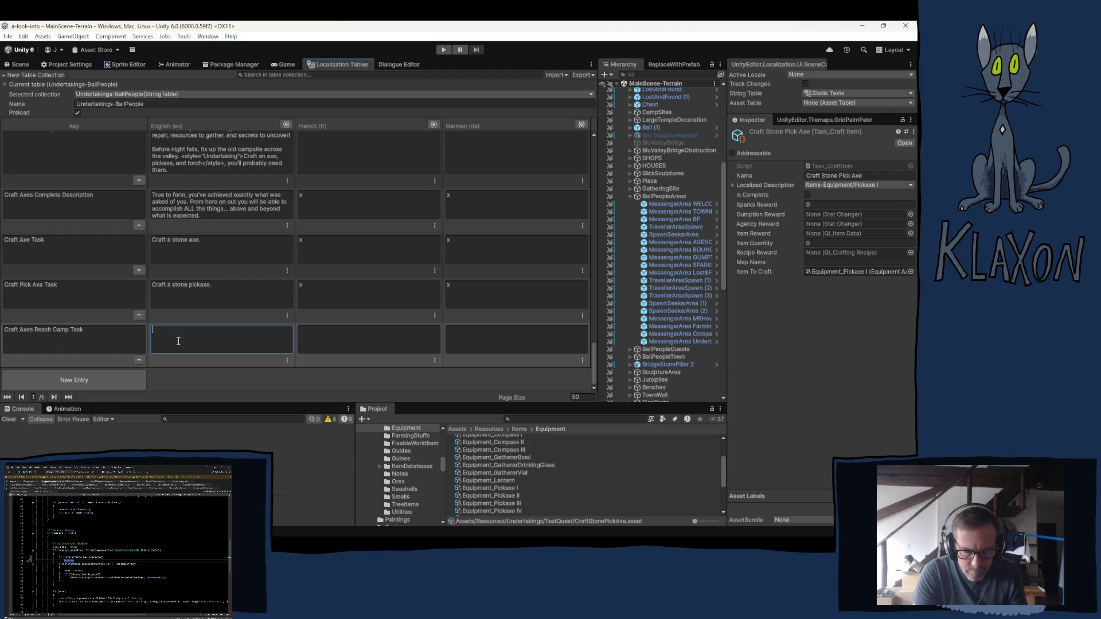
type("ir")
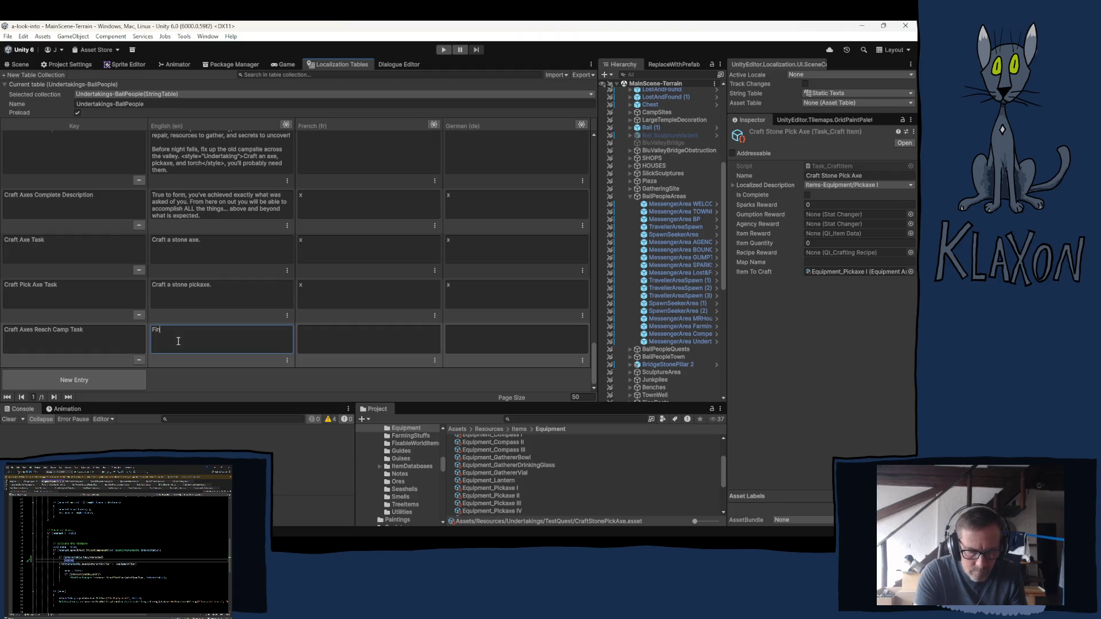
type("d")
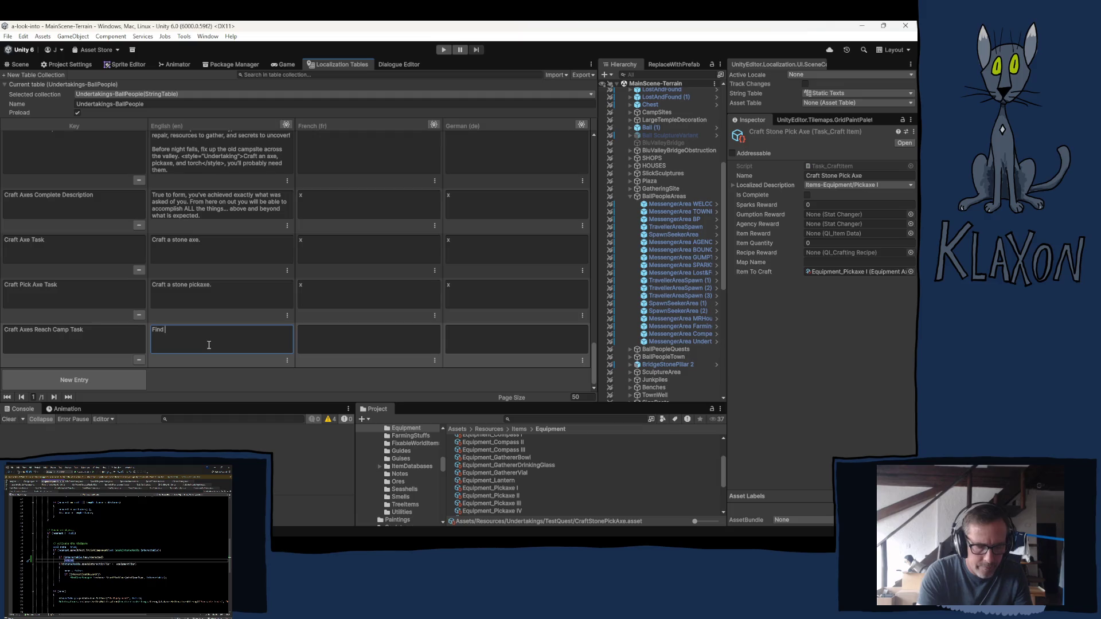
type("the B")
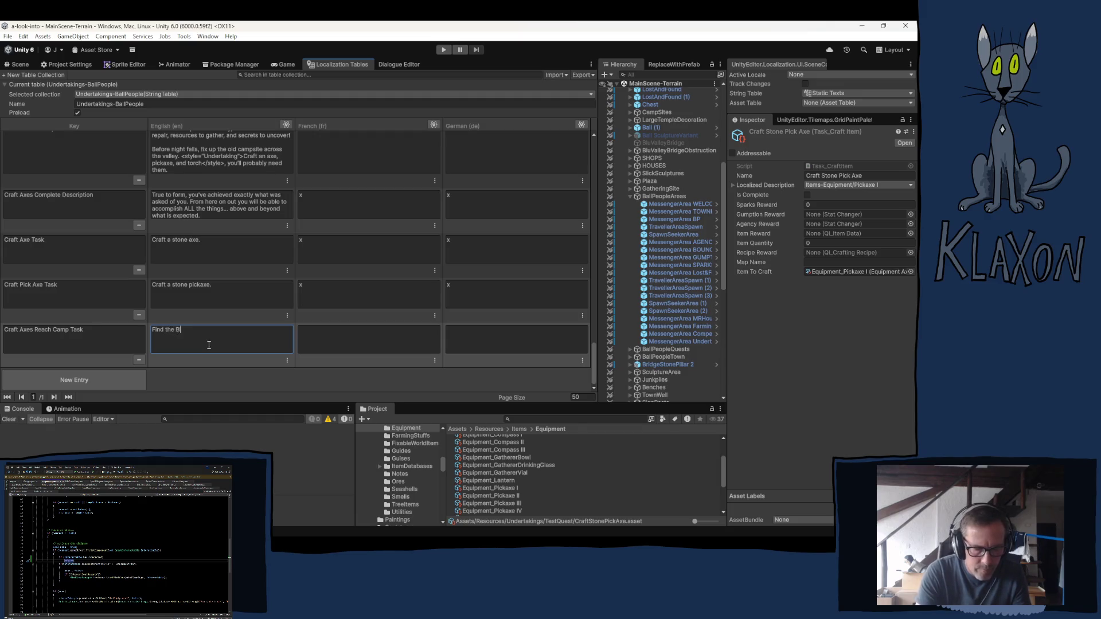
type("lu V")
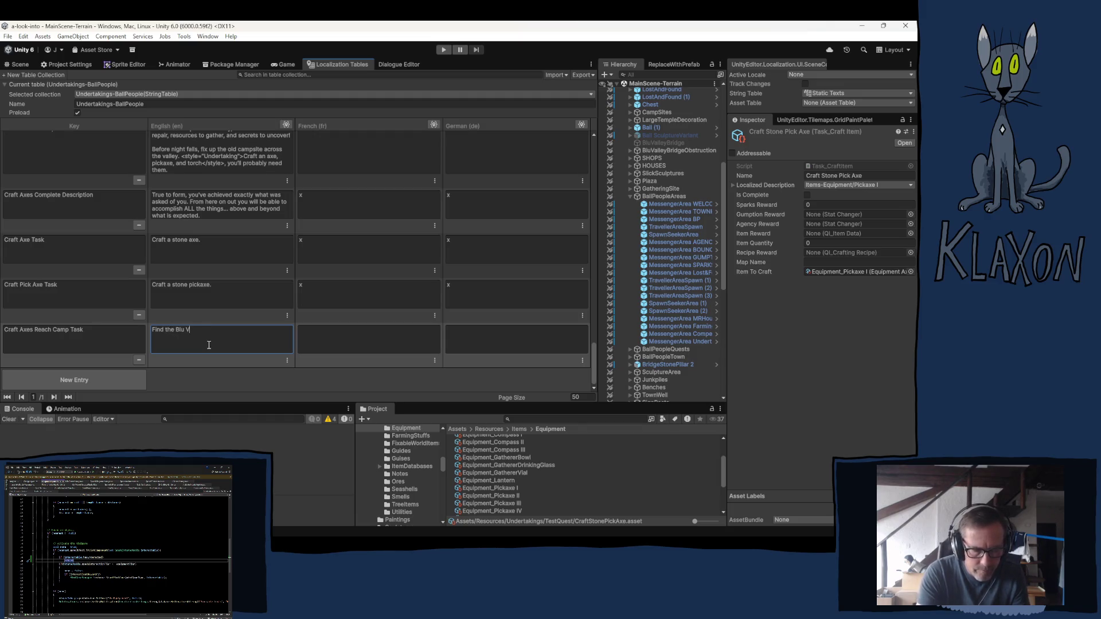
type("alley ")
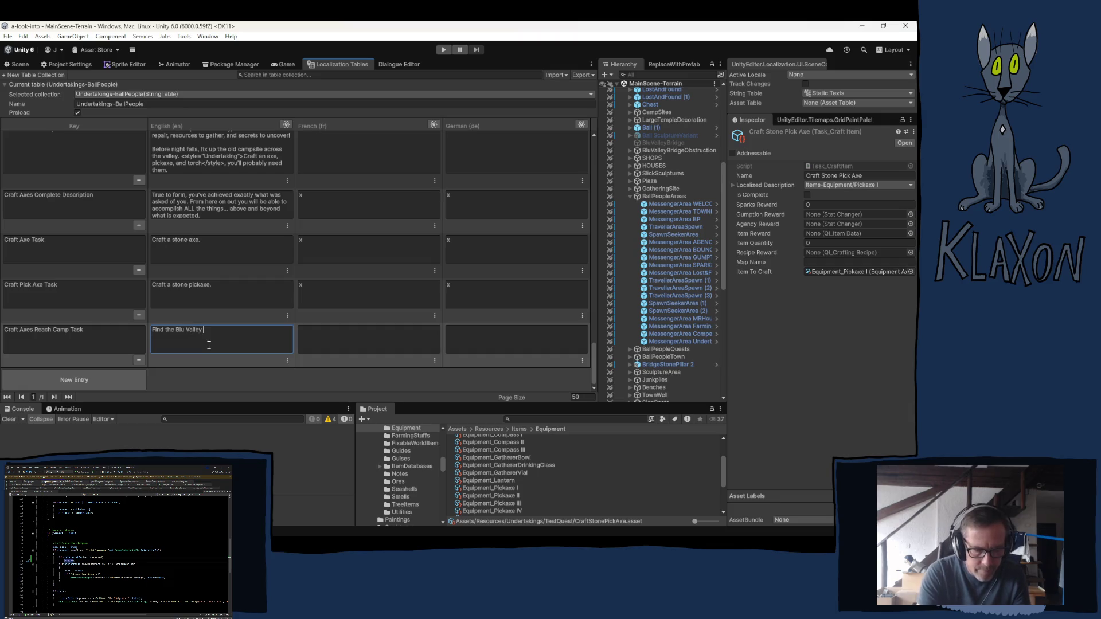
type("Camp")
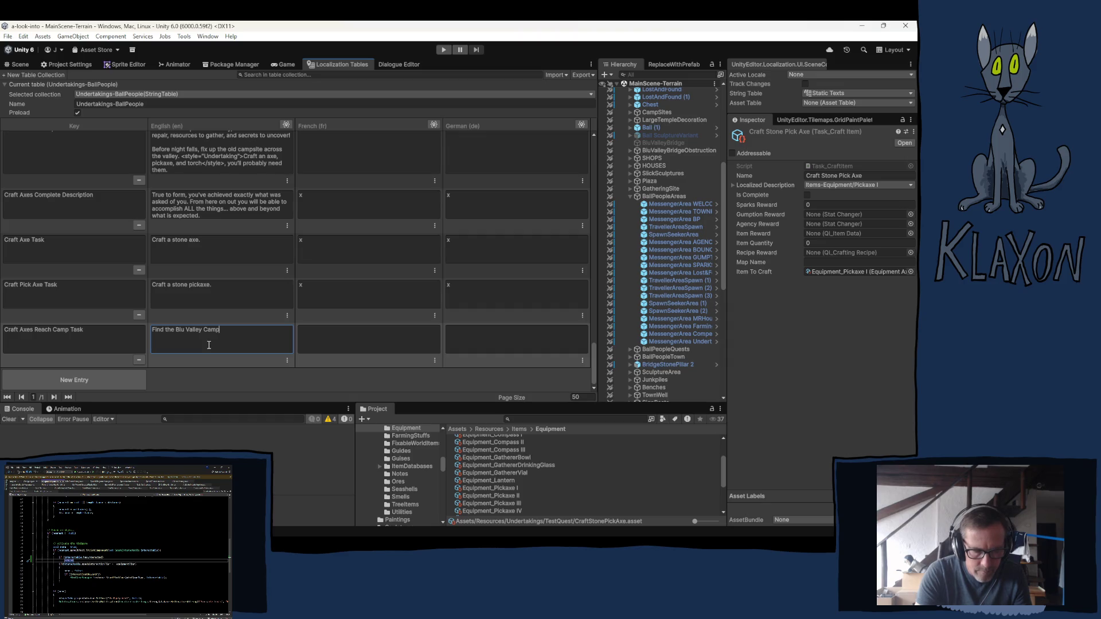
type("si")
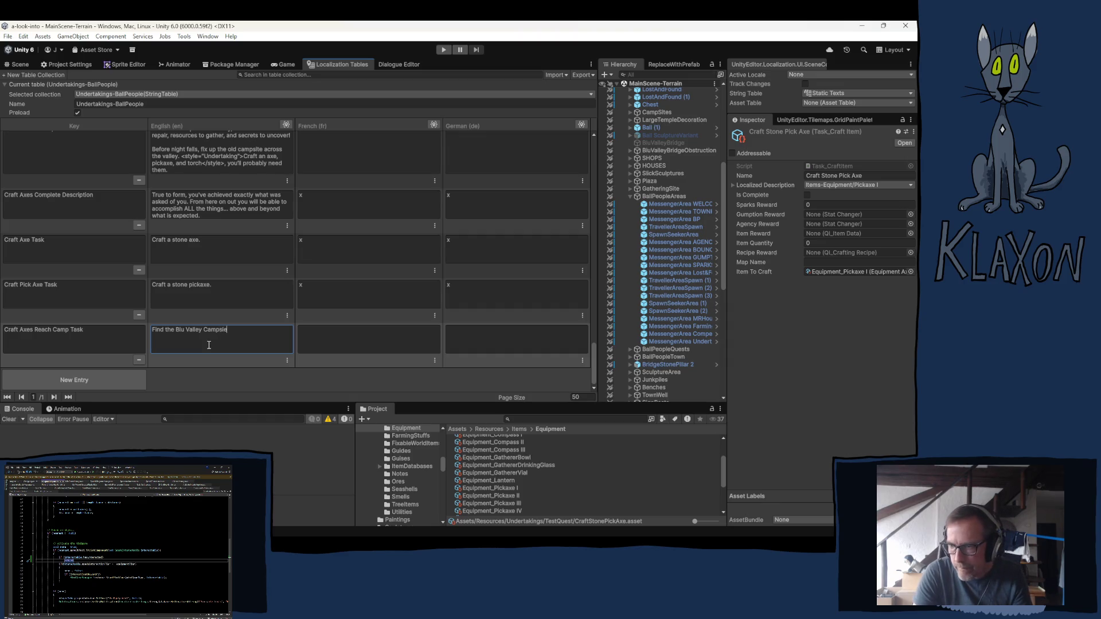
type("te.")
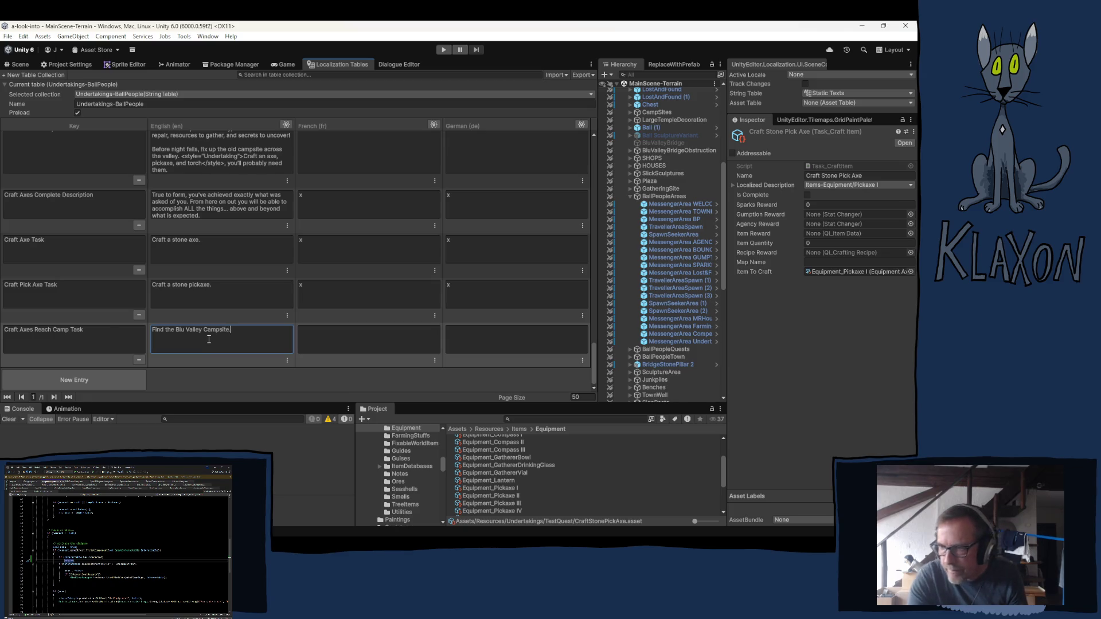
left_click(327, 340)
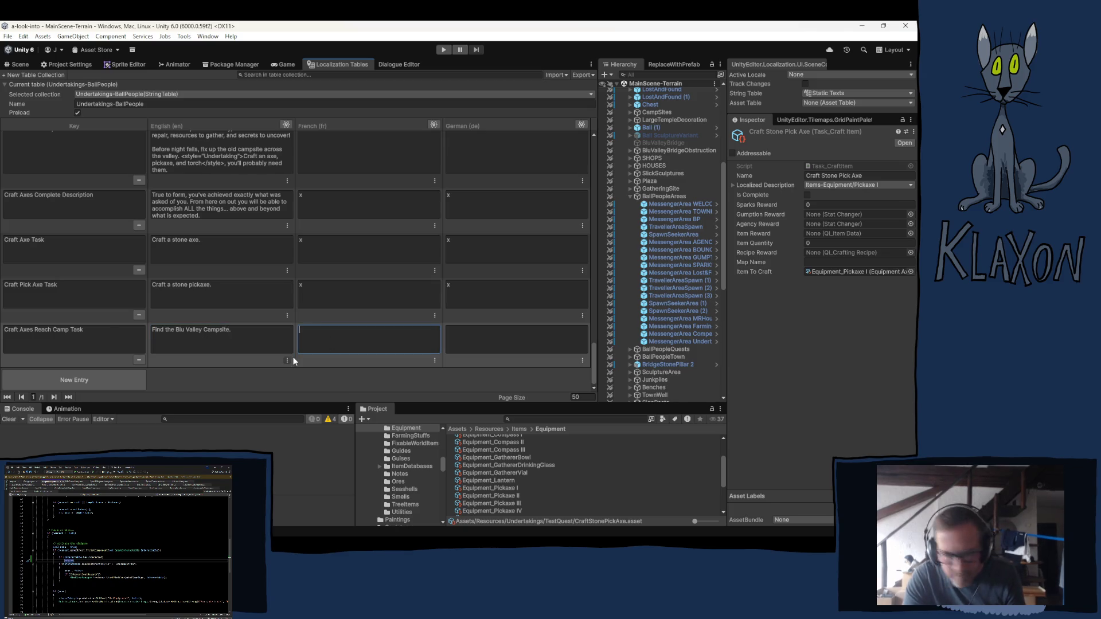
type("x")
left_click(475, 342)
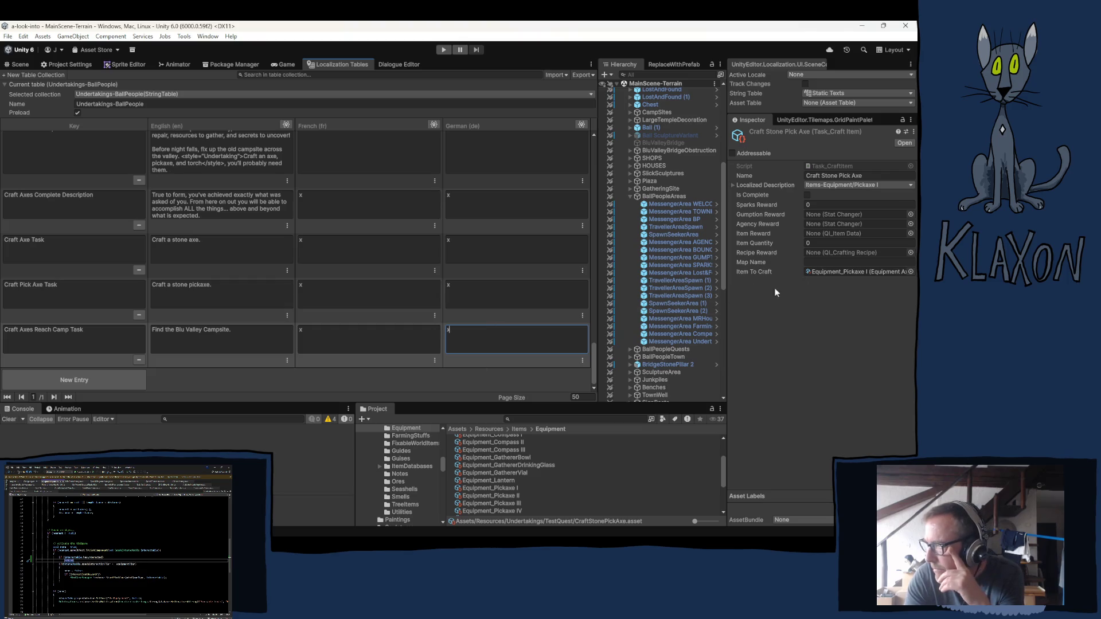
Duplicate ReachBluValleyCampsite from the FindCampsite folder and drag the copy onto TestQuest.
key("ctrl+z")
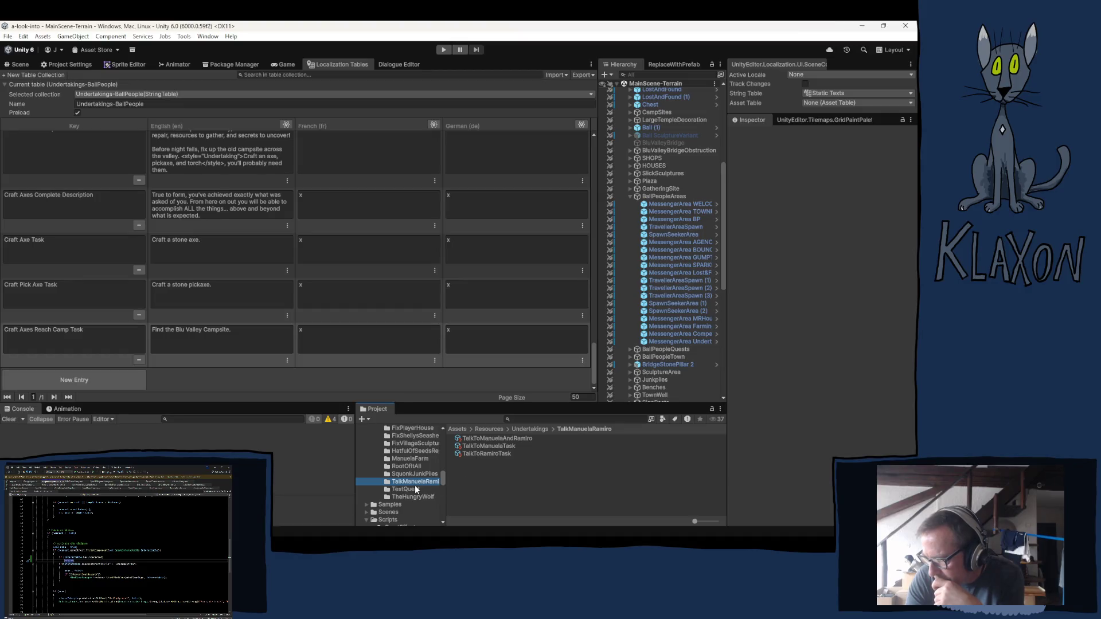
scroll(416, 489, "up", 2)
scroll(410, 485, "up", 2)
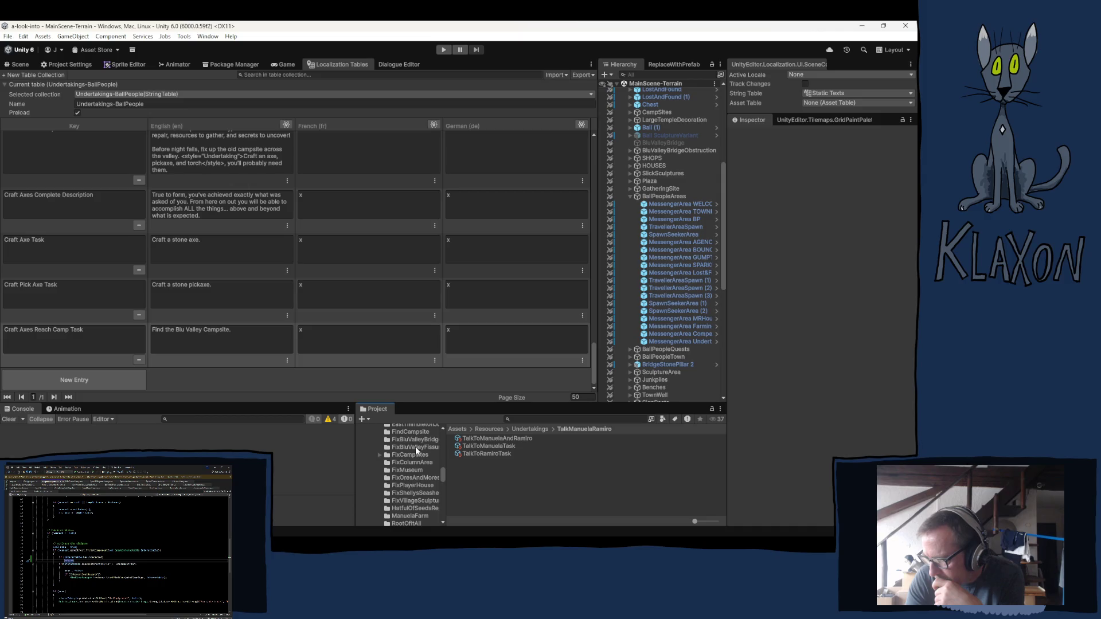
left_click(404, 432)
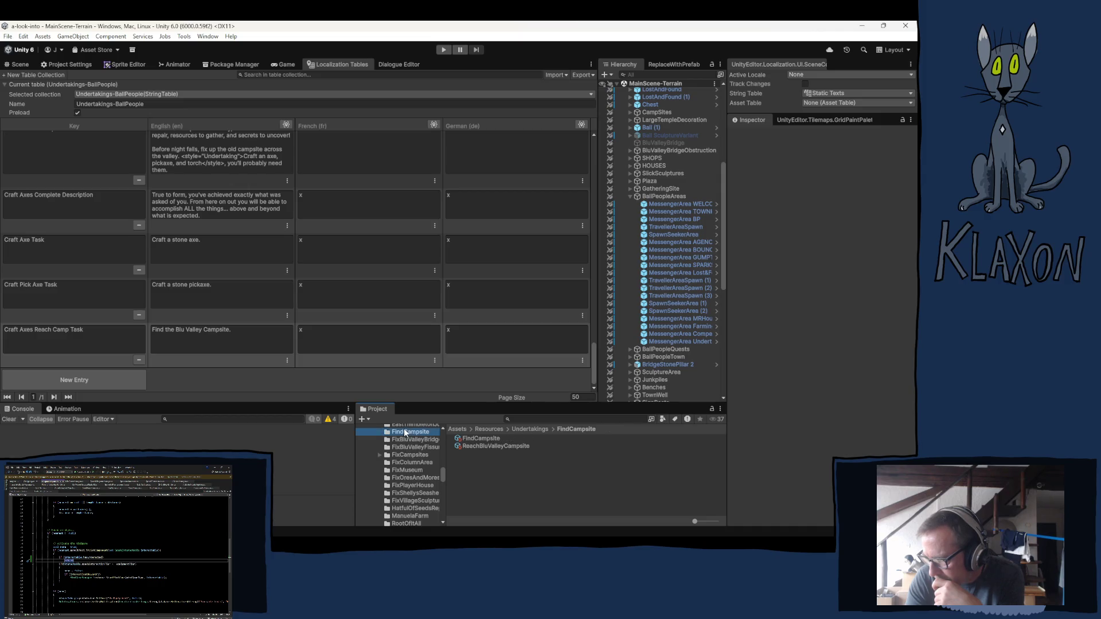
left_click(473, 446)
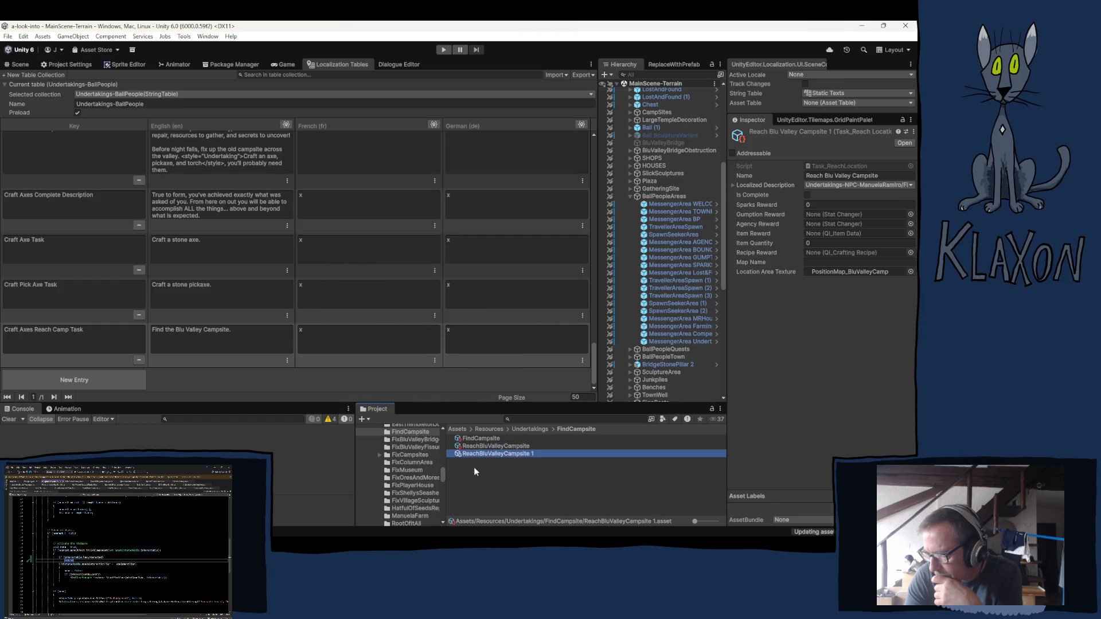
scroll(400, 471, "down", 3)
scroll(425, 473, "down", 2)
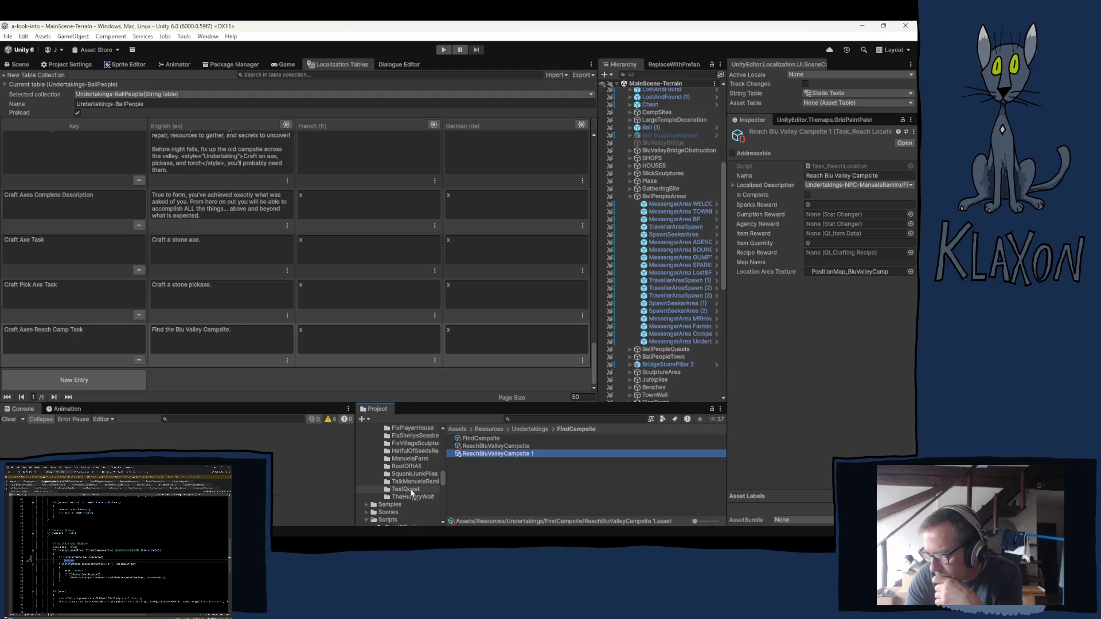
left_click_drag(410, 488, 408, 488)
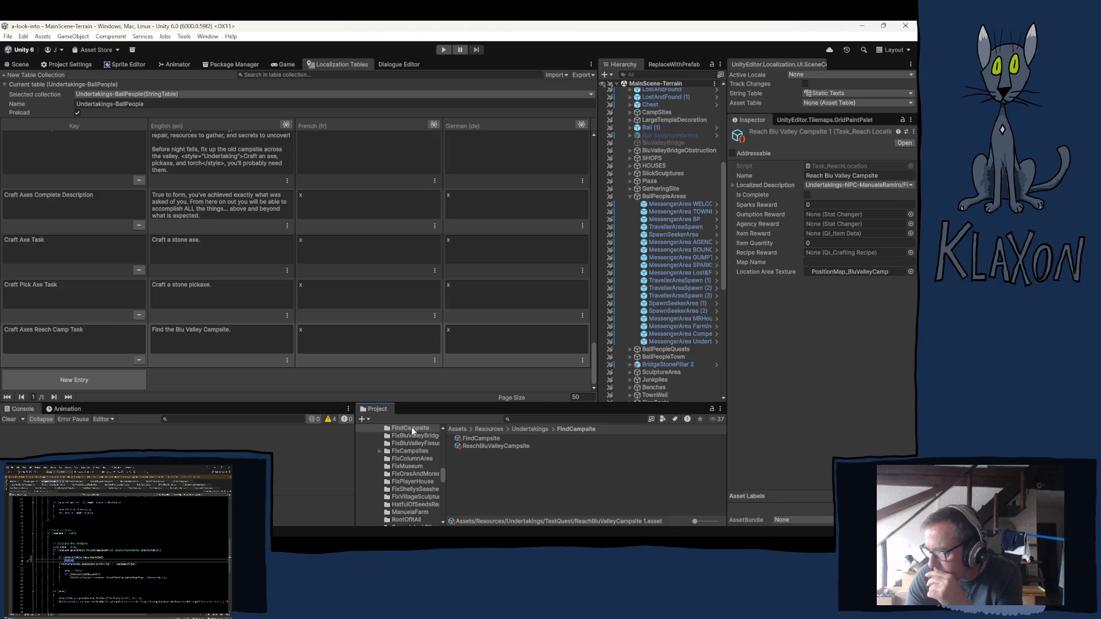
Open the TestQuest folder and select the ReachBluValleyCampsite 1 copy beside the craft tasks.
left_click(482, 440)
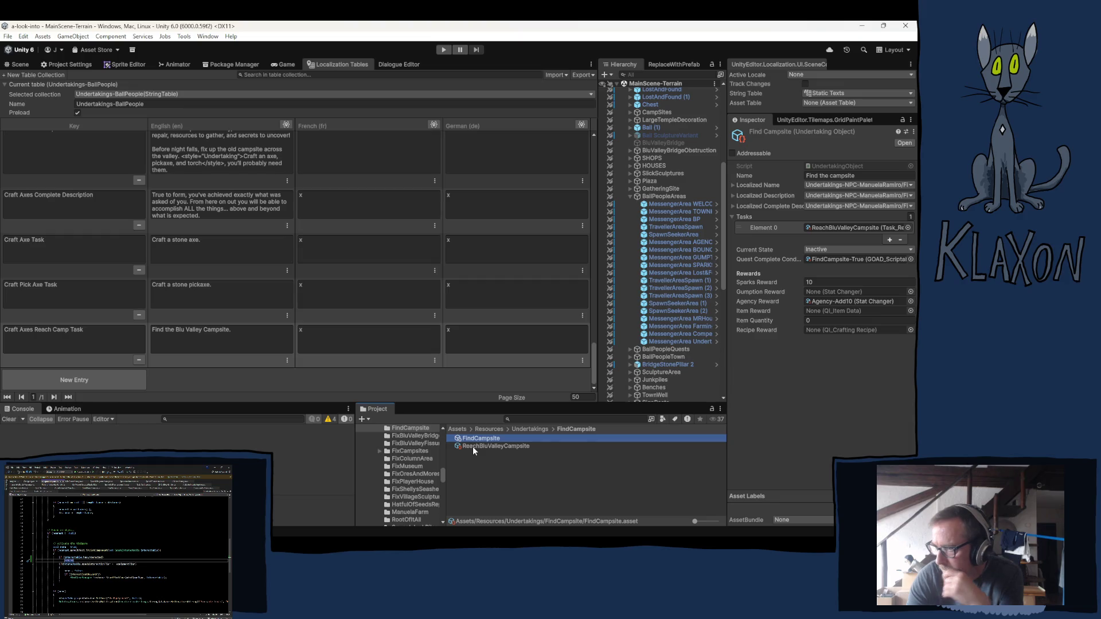
scroll(414, 509, "down", 3)
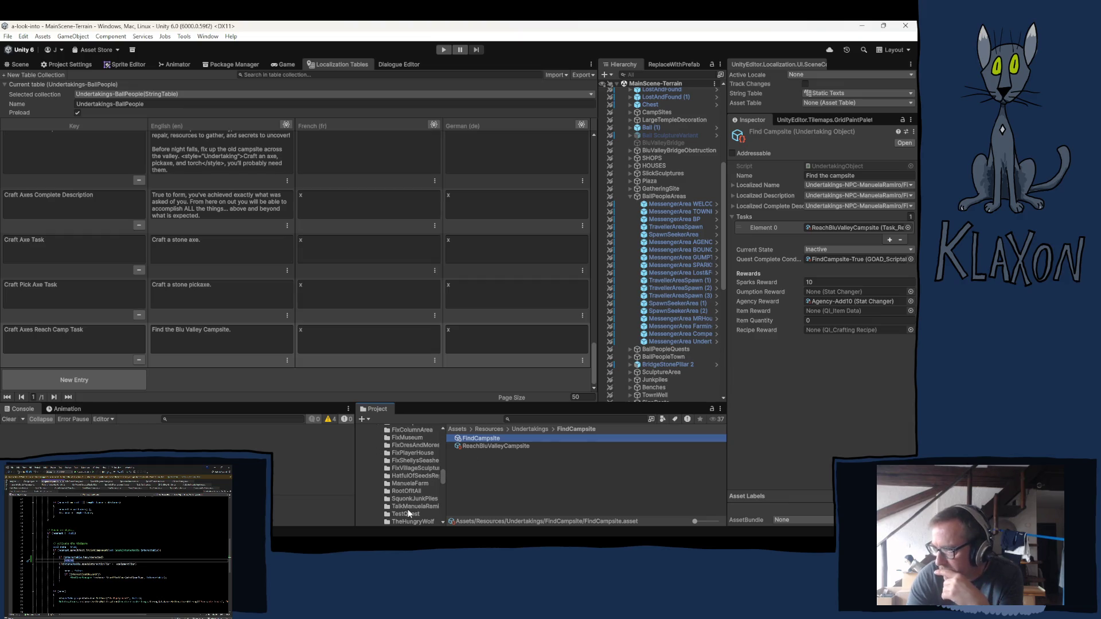
scroll(409, 511, "down", 3)
left_click(404, 485)
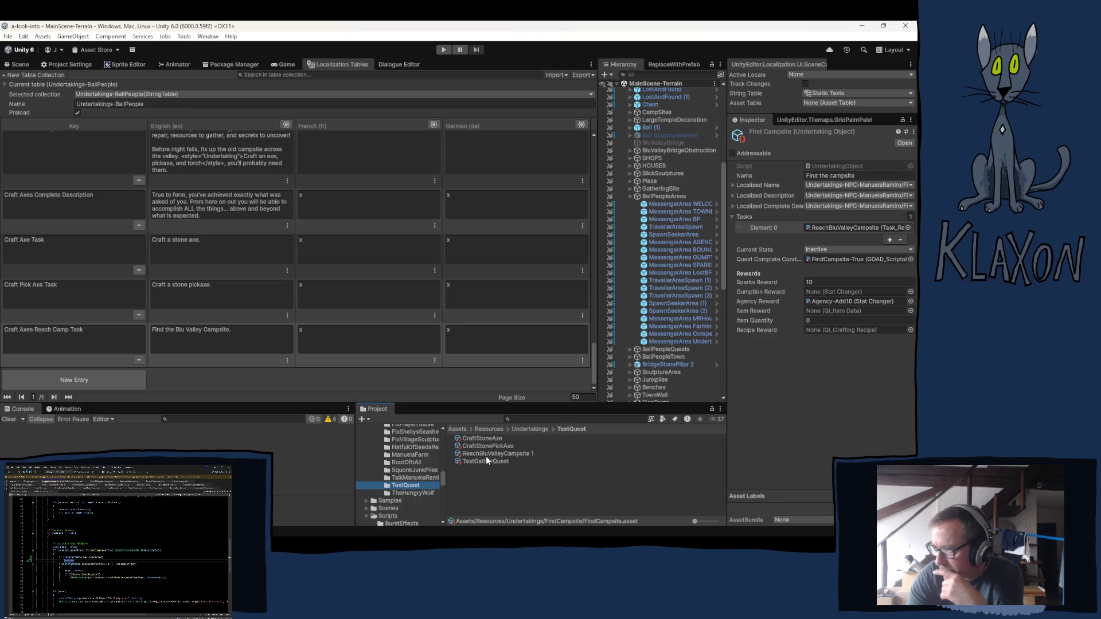
left_click(528, 453)
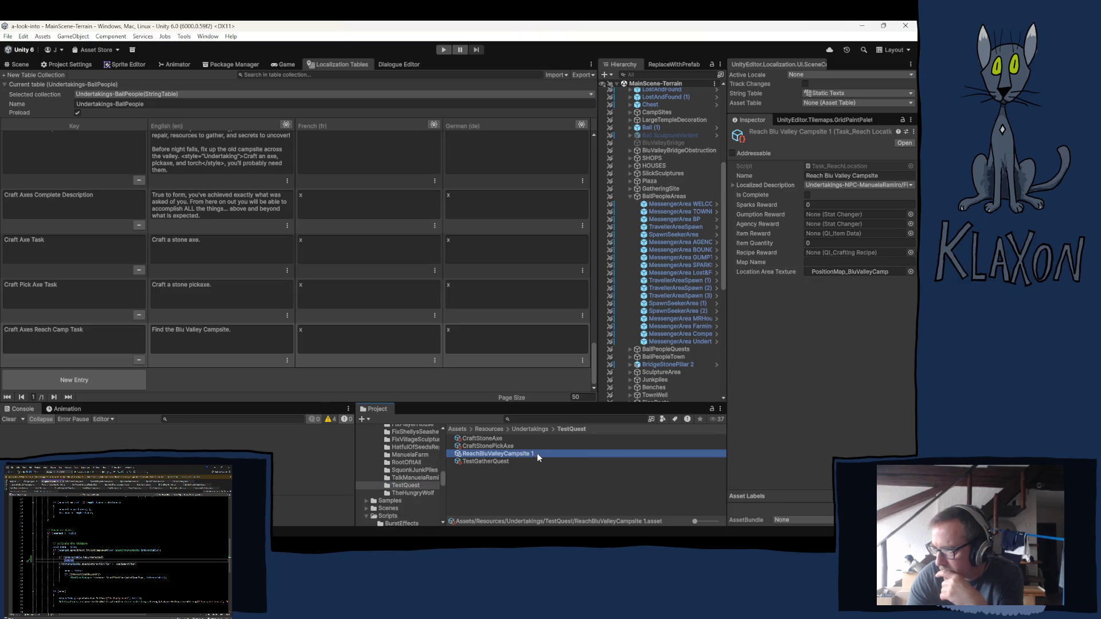
Rename the copied campsite task to ReachBluValleyCampsite by dropping the trailing 1.
left_click(536, 453)
key("BackSpace")
key("BackSpace")
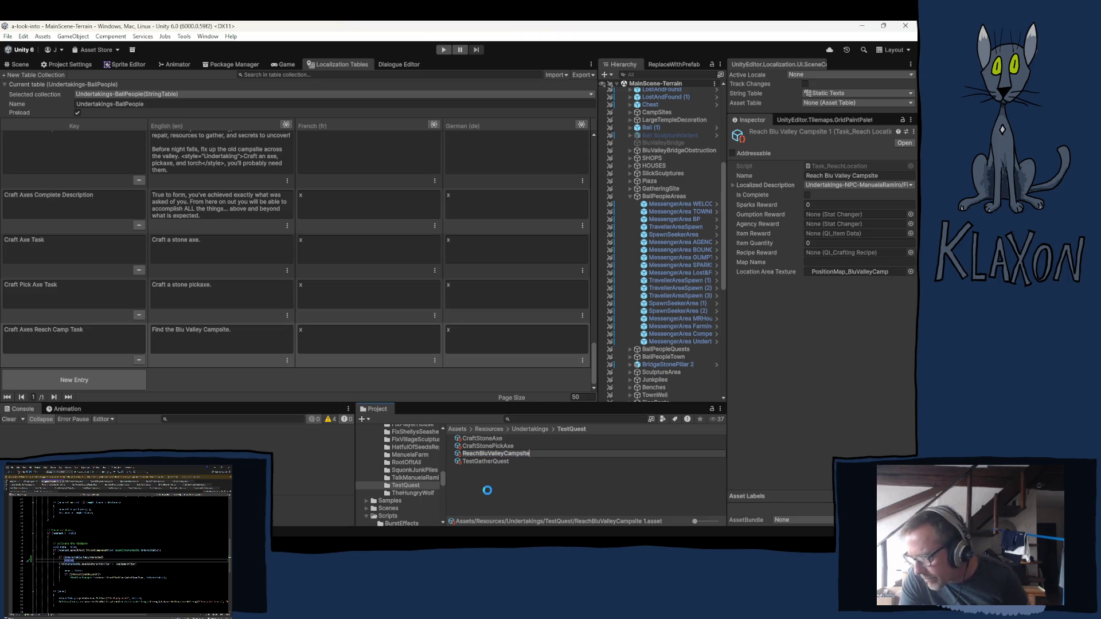
key("Return")
Add the ReachBluValleyCampsite and CraftStonePickAxe tasks to Test Gather Quest's task list.
left_click(475, 460)
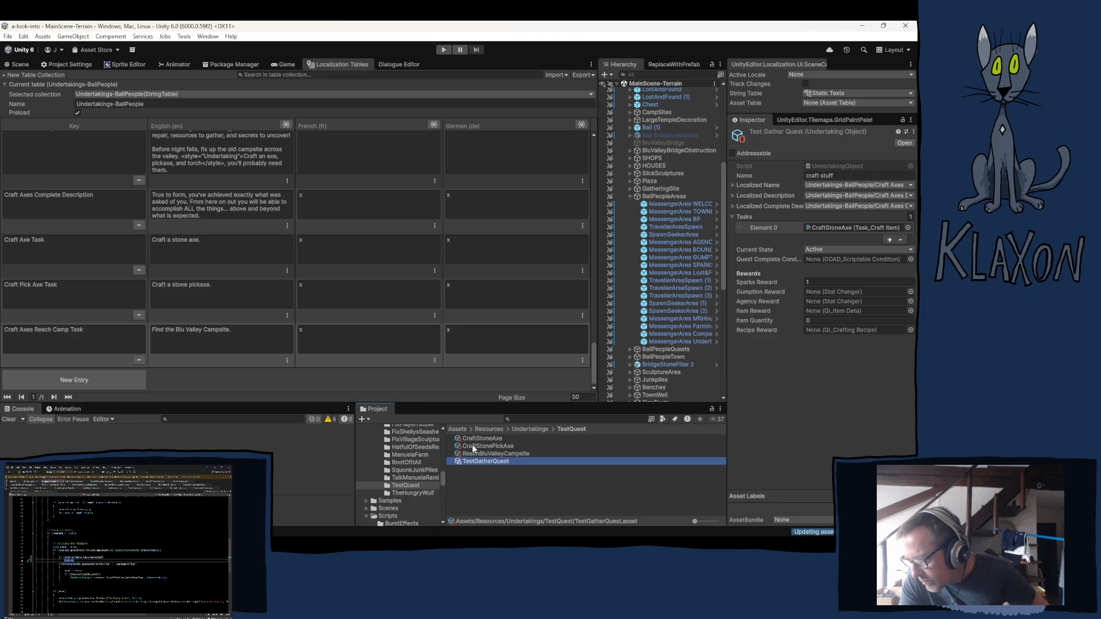
mouse_move(477, 453)
left_mouse_down()
mouse_move(744, 215)
mouse_move(738, 236)
left_mouse_up()
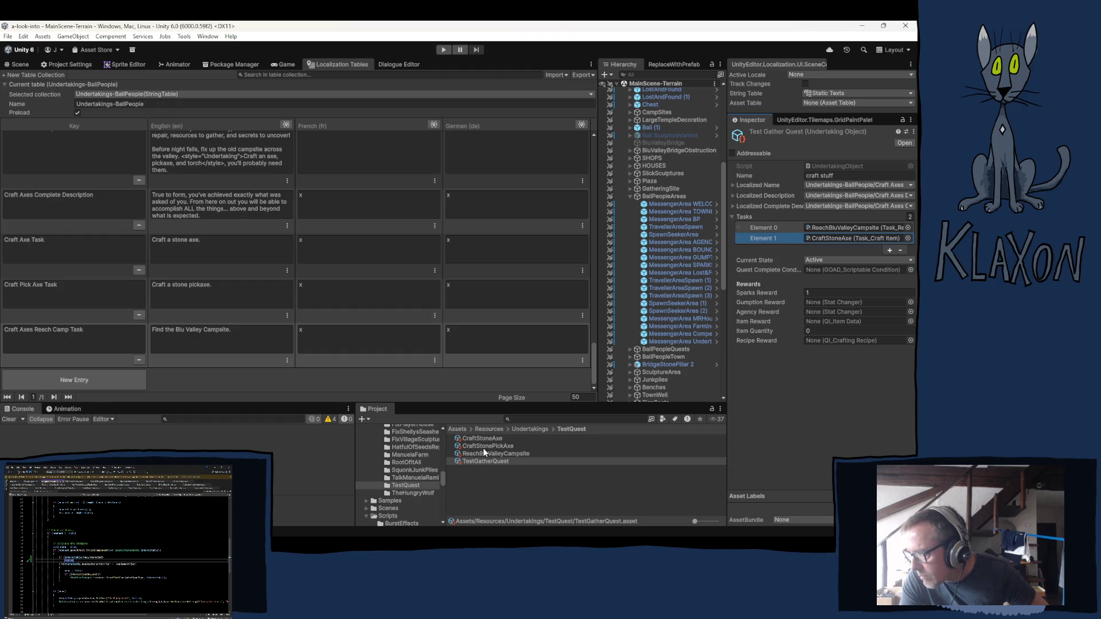
mouse_move(483, 448)
left_mouse_down()
mouse_move(768, 237)
mouse_move(744, 219)
left_mouse_up()
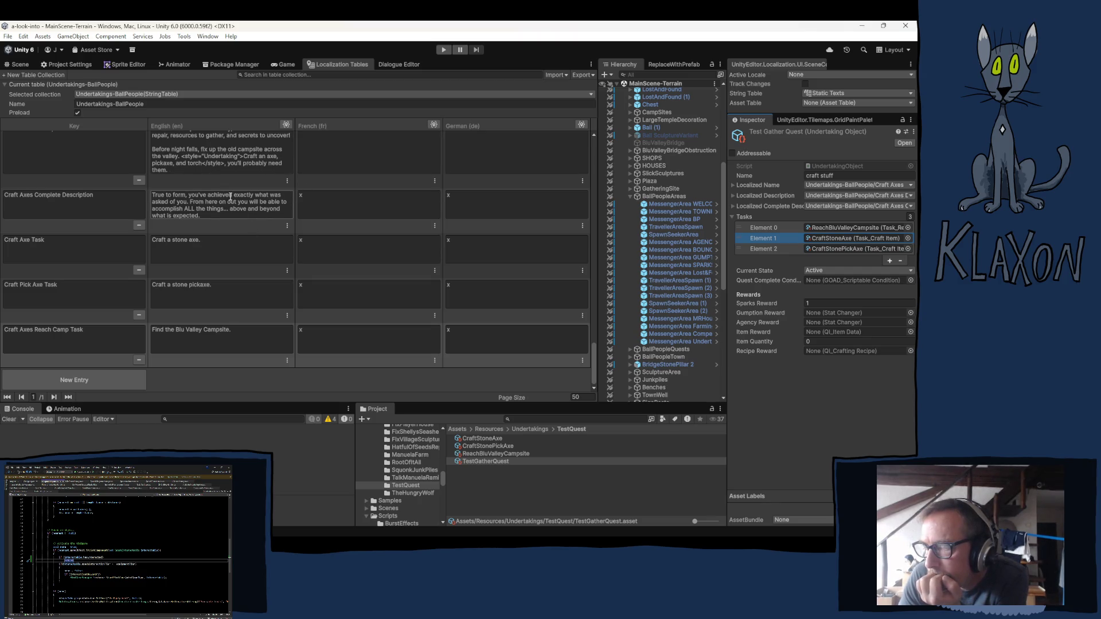
scroll(261, 187, "up", 1)
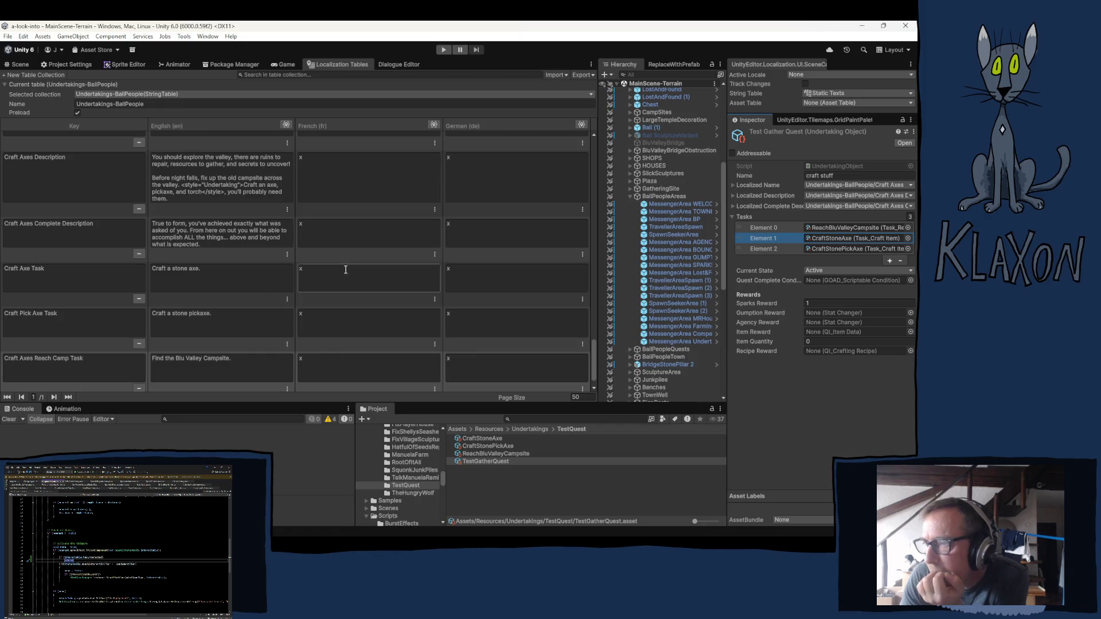
left_click(481, 446)
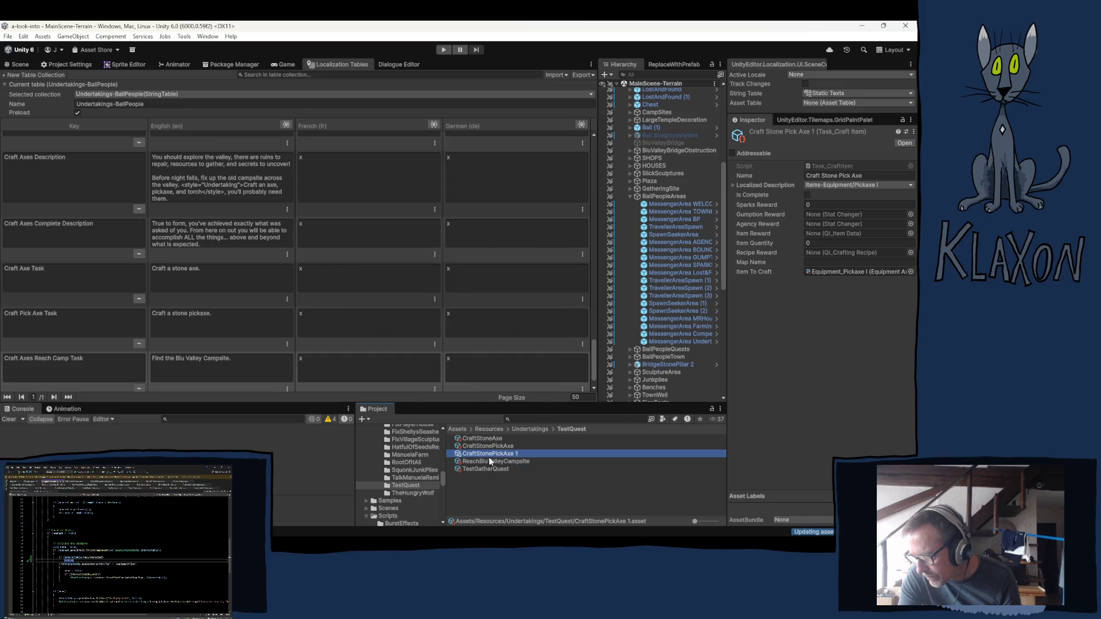
Rename the duplicate asset to CraftTorch and change its display name to Craft Torch.
left_click(489, 452)
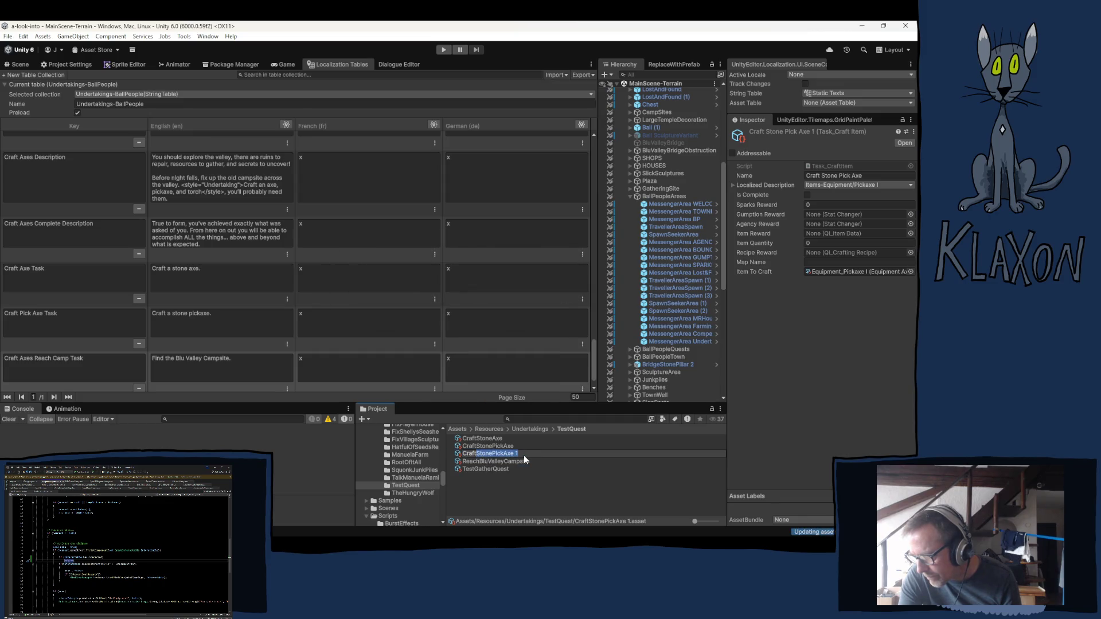
type("Torch")
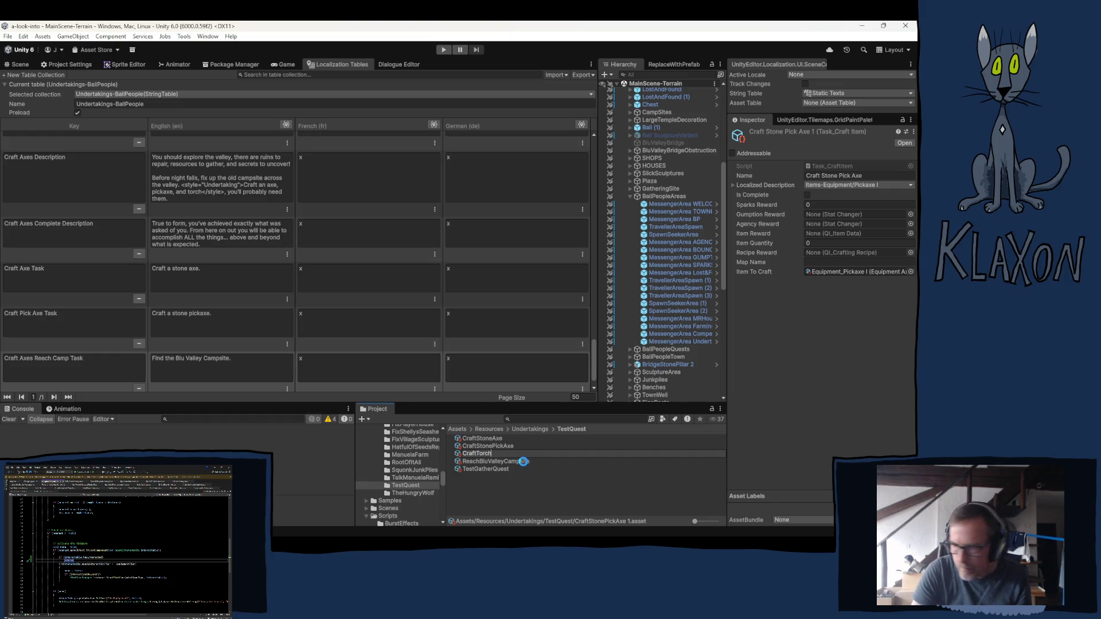
key("Return")
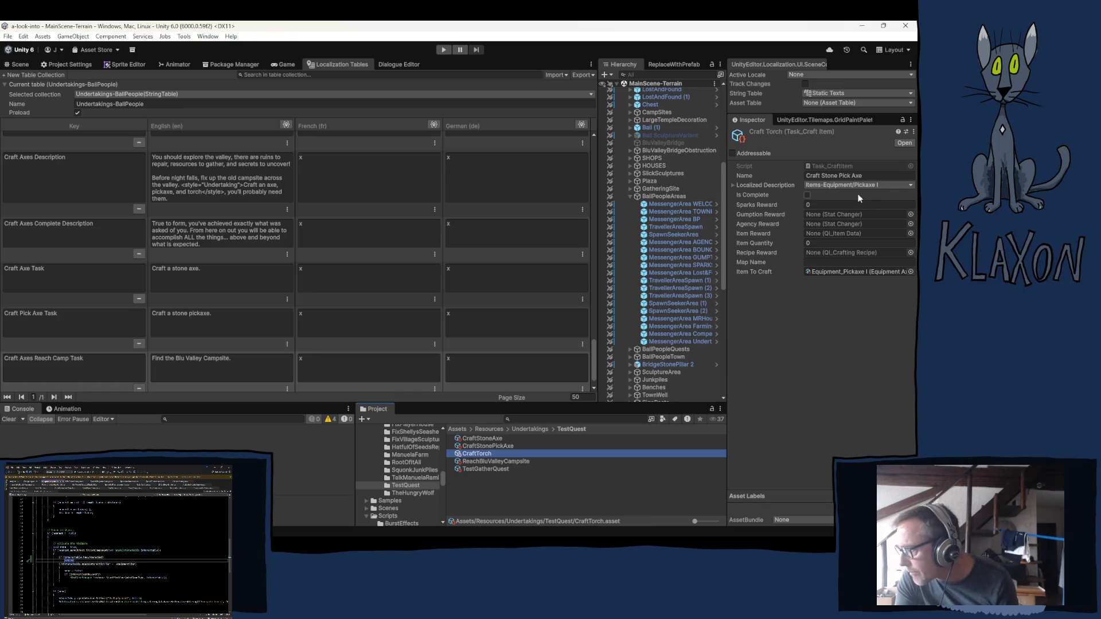
left_click(823, 176)
left_click_drag(823, 176, 866, 171)
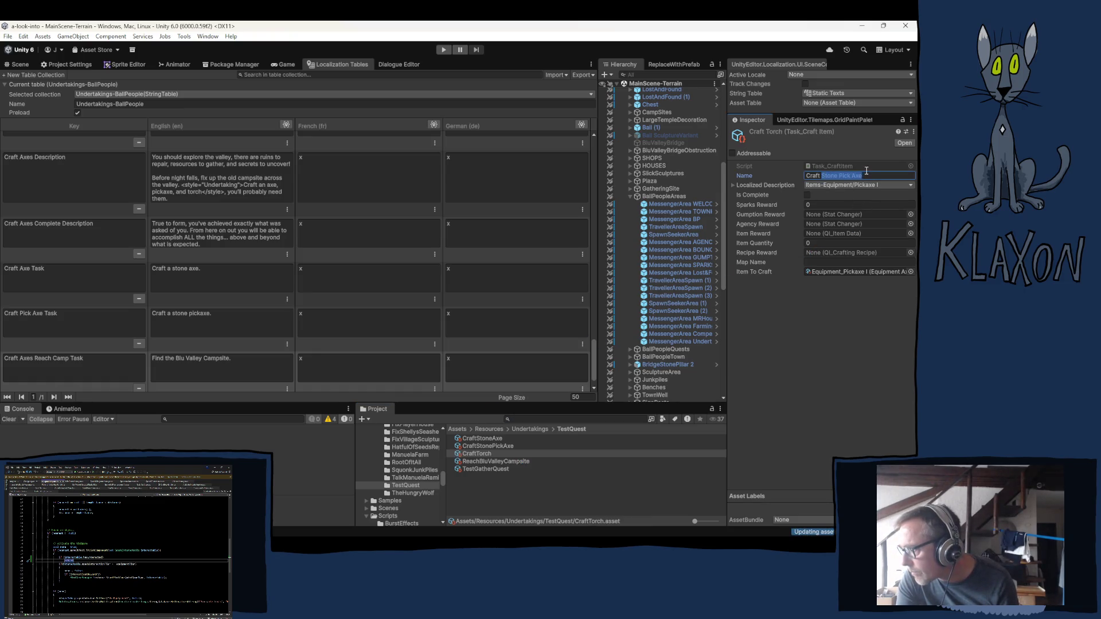
type("Torch")
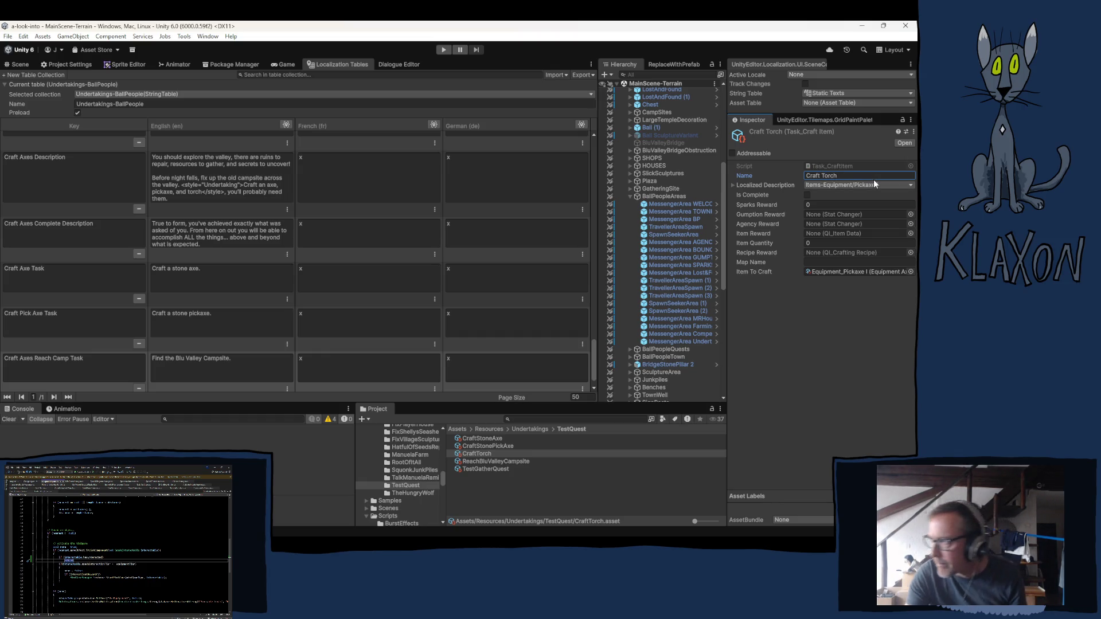
Set the task's Item To Craft to Equipment_Torch.
left_click(830, 271)
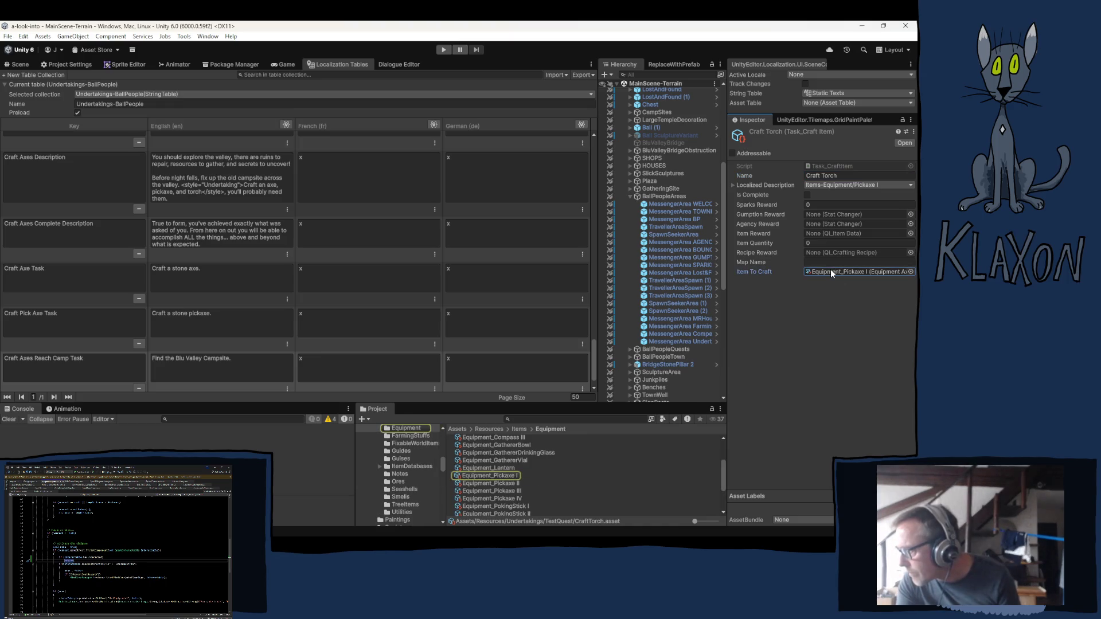
scroll(517, 477, "down", 2)
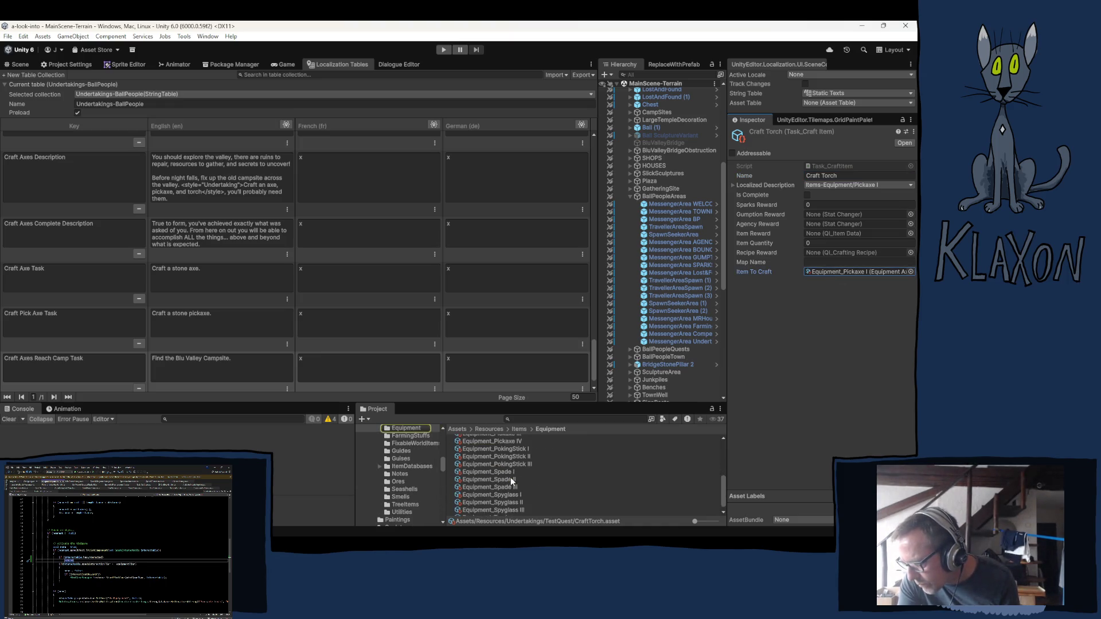
scroll(510, 477, "down", 2)
mouse_move(485, 513)
left_mouse_down()
mouse_move(715, 446)
mouse_move(829, 260)
mouse_move(831, 276)
left_mouse_up()
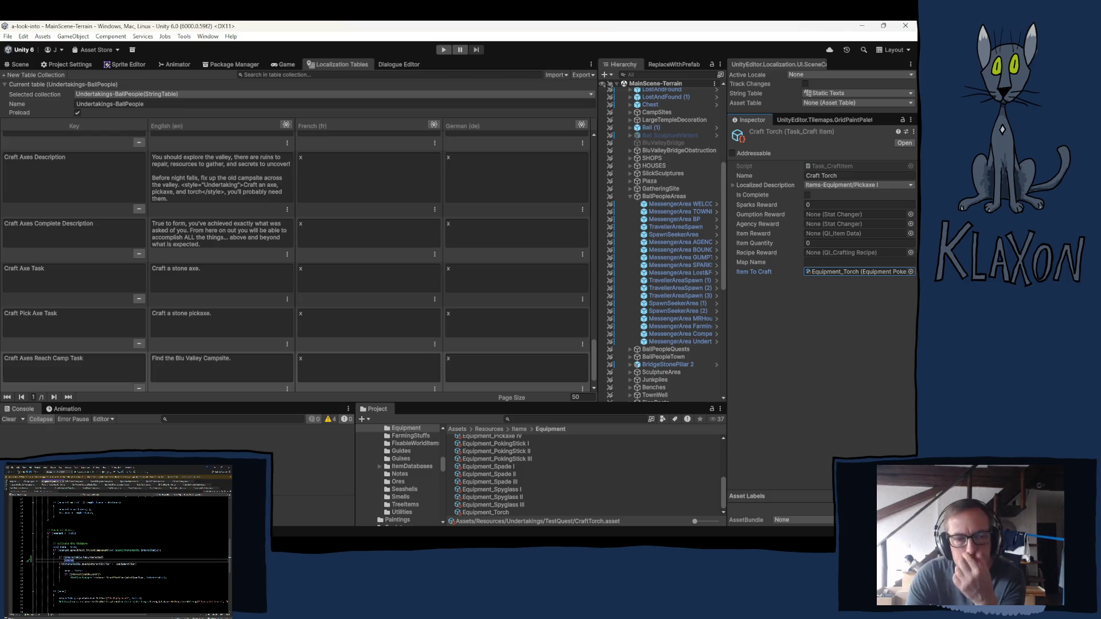
key("alt+Tab")
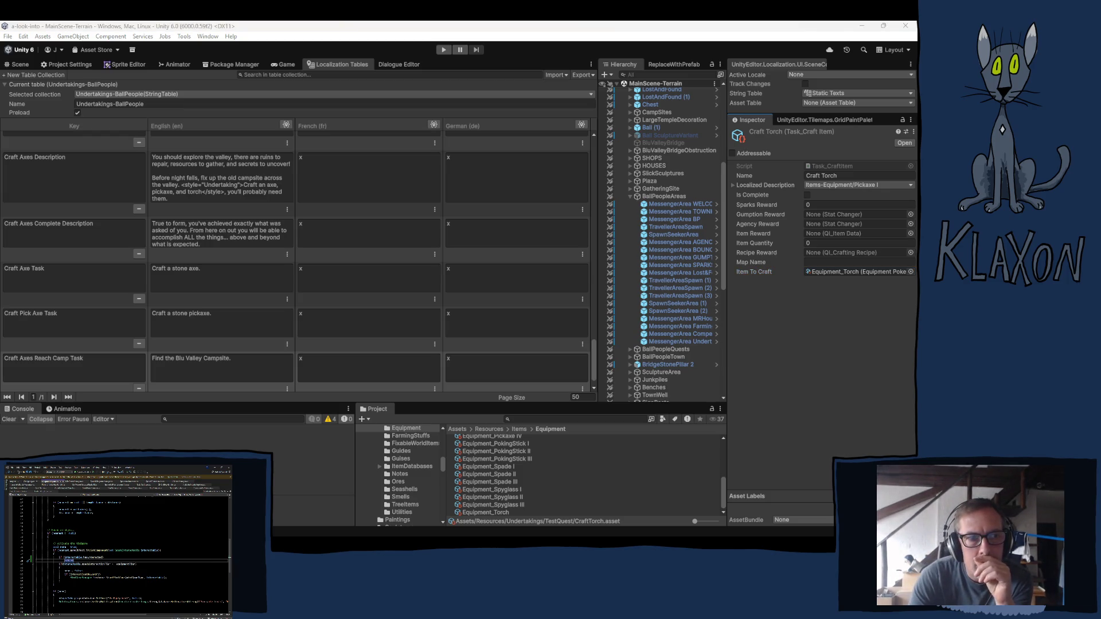
left_click(322, 49)
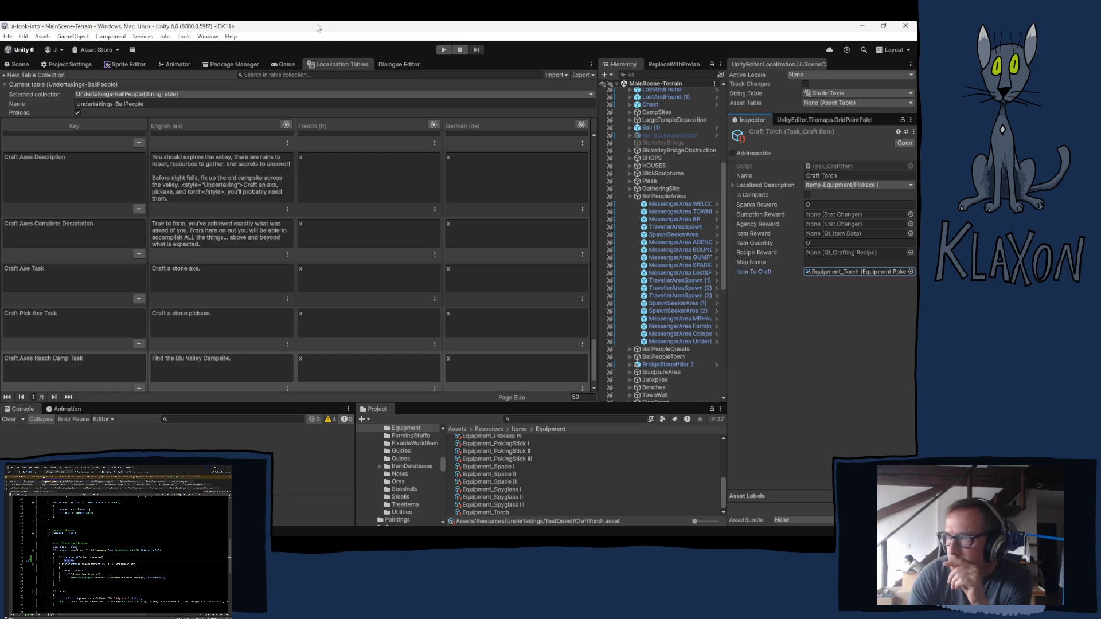
Add CraftTorch to Test Gather Quest's task list in the TestQuest folder.
left_click(808, 395)
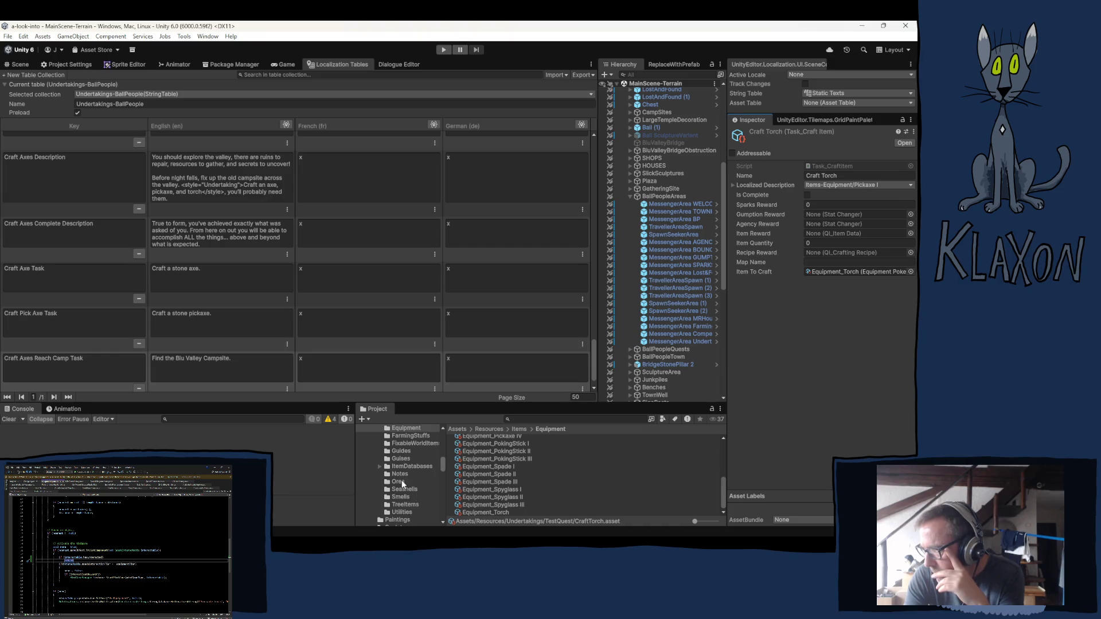
scroll(401, 482, "down", 2)
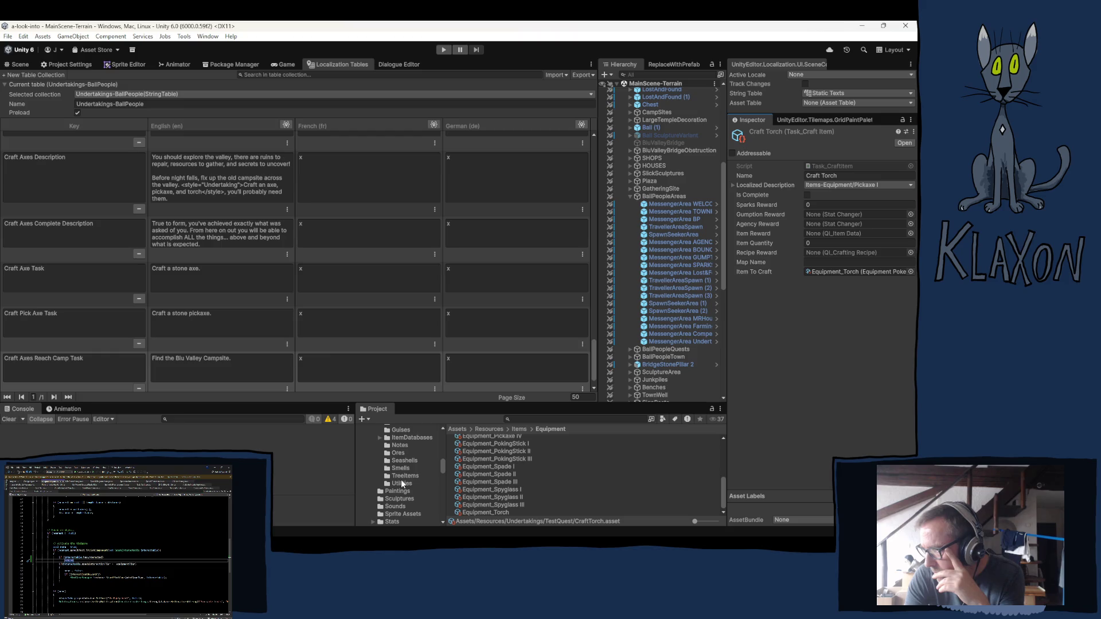
scroll(401, 479, "down", 4)
scroll(400, 479, "down", 6)
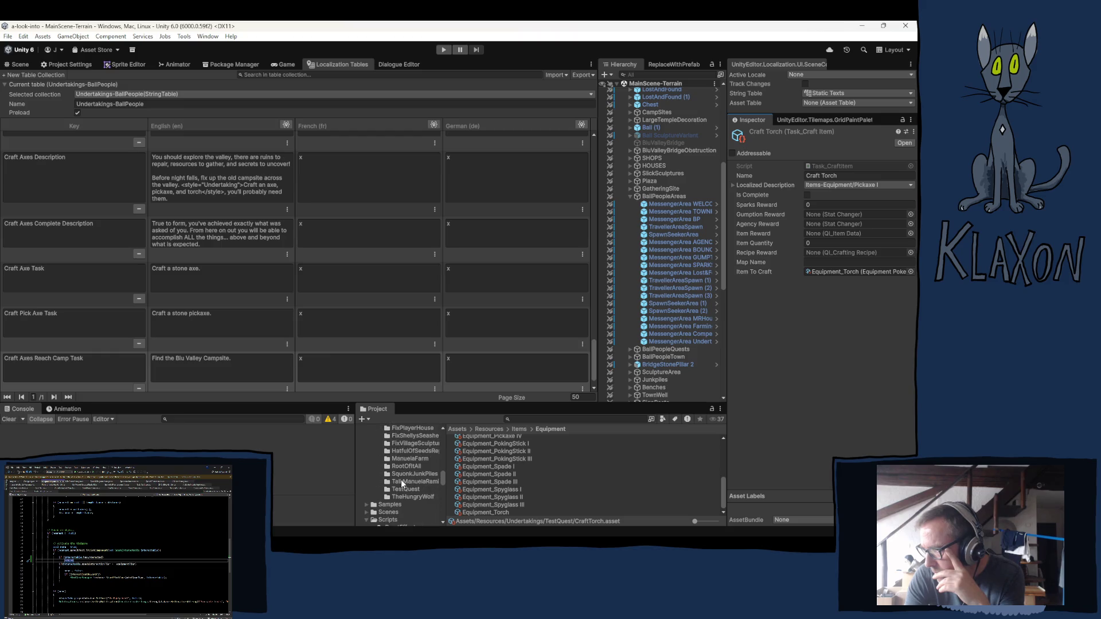
left_click(410, 489)
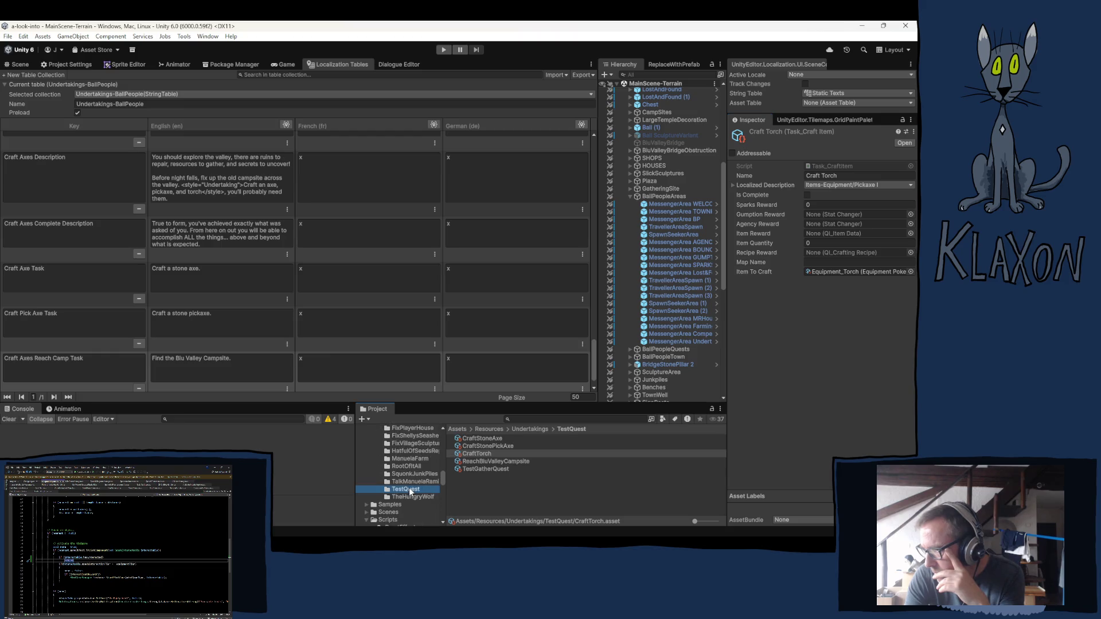
left_click(476, 467)
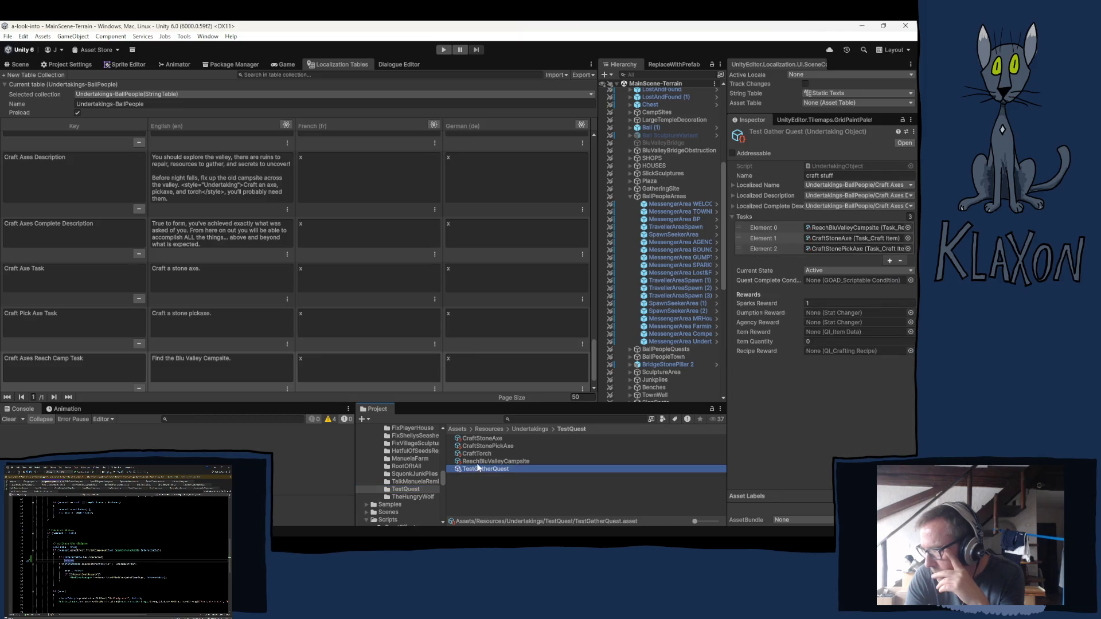
mouse_move(470, 457)
left_mouse_down()
mouse_move(625, 296)
mouse_move(745, 229)
mouse_move(744, 218)
left_mouse_up()
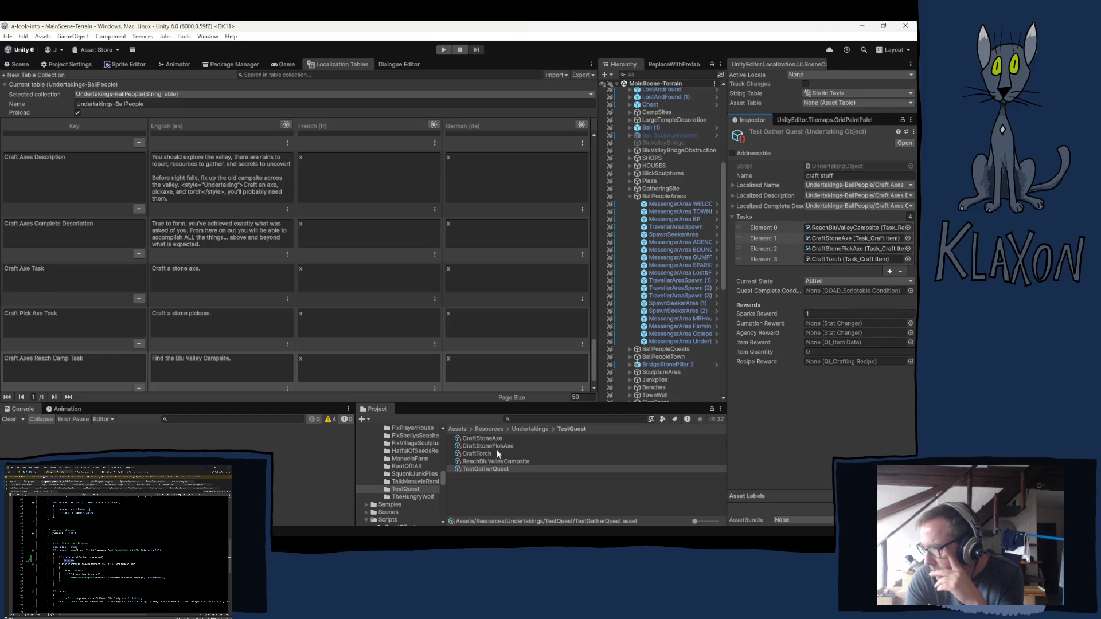
left_click(470, 454)
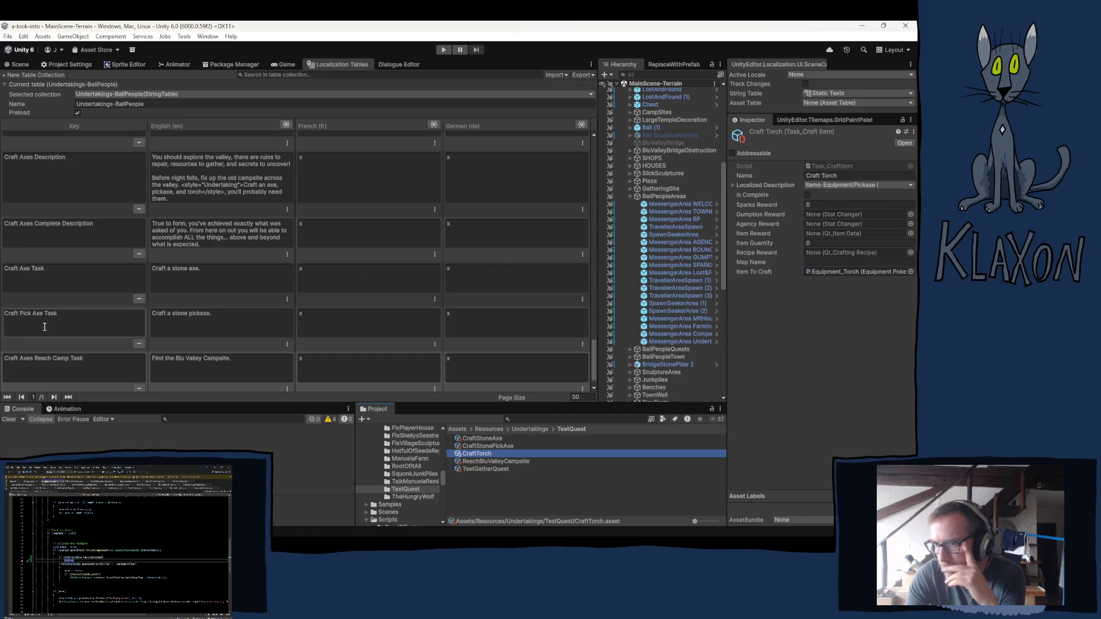
scroll(50, 370, "down", 3)
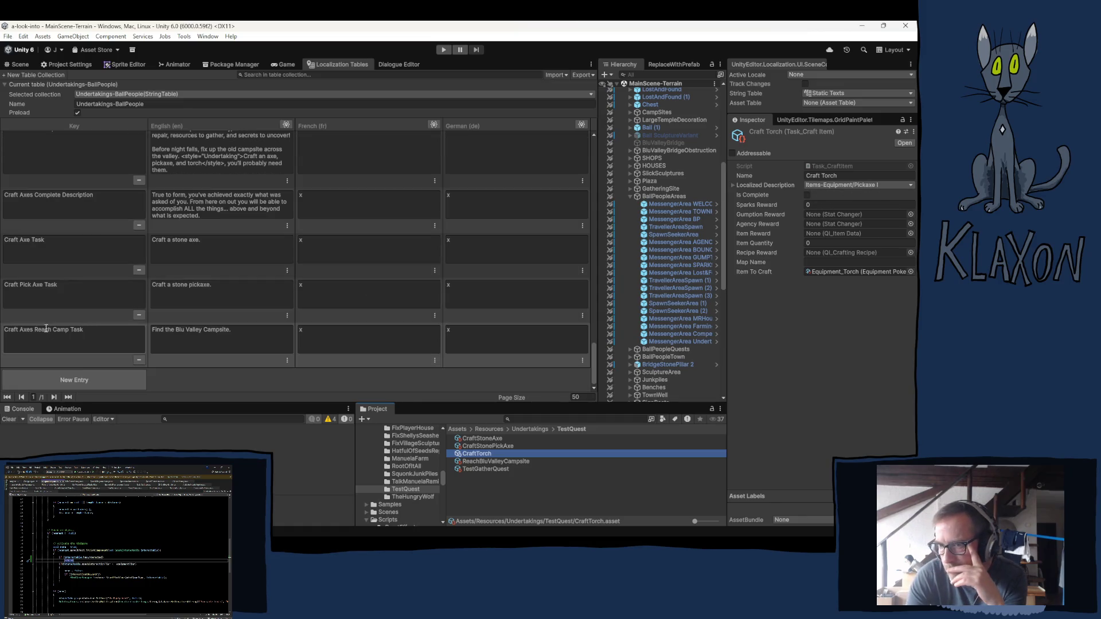
Add a new localization table entry and start its key as Craft Axe.
left_click(43, 376)
left_click(41, 342)
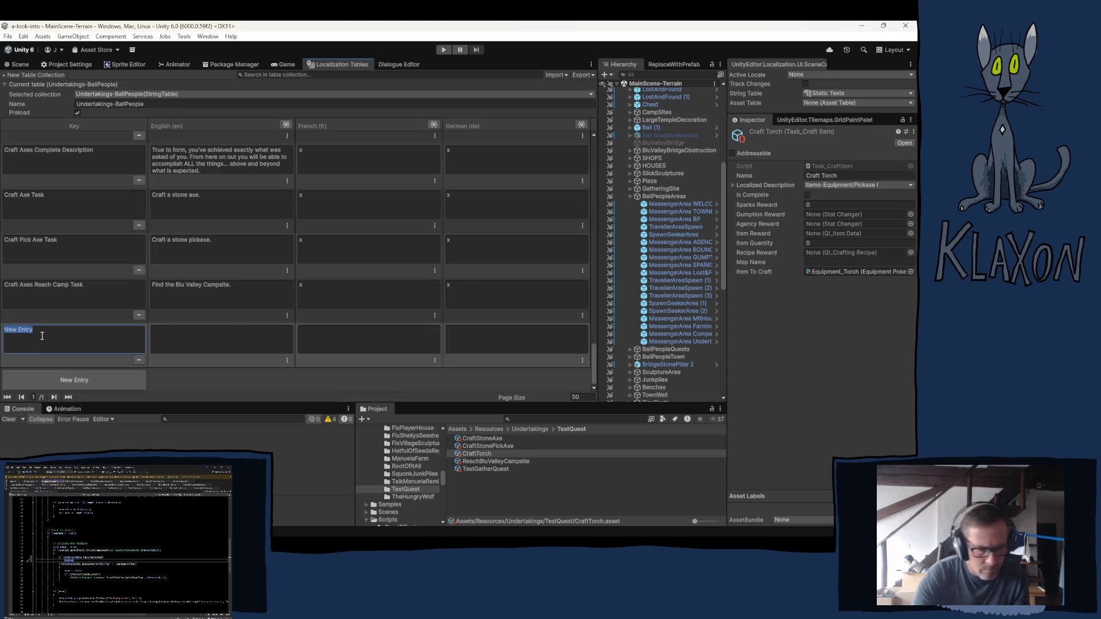
type("Craft")
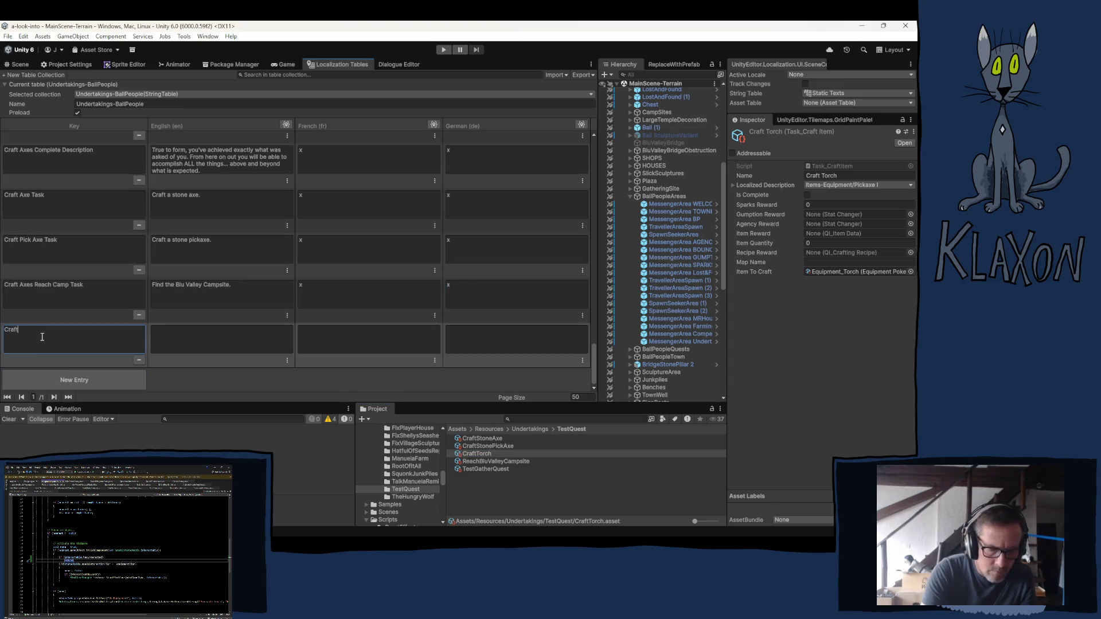
type("Axe")
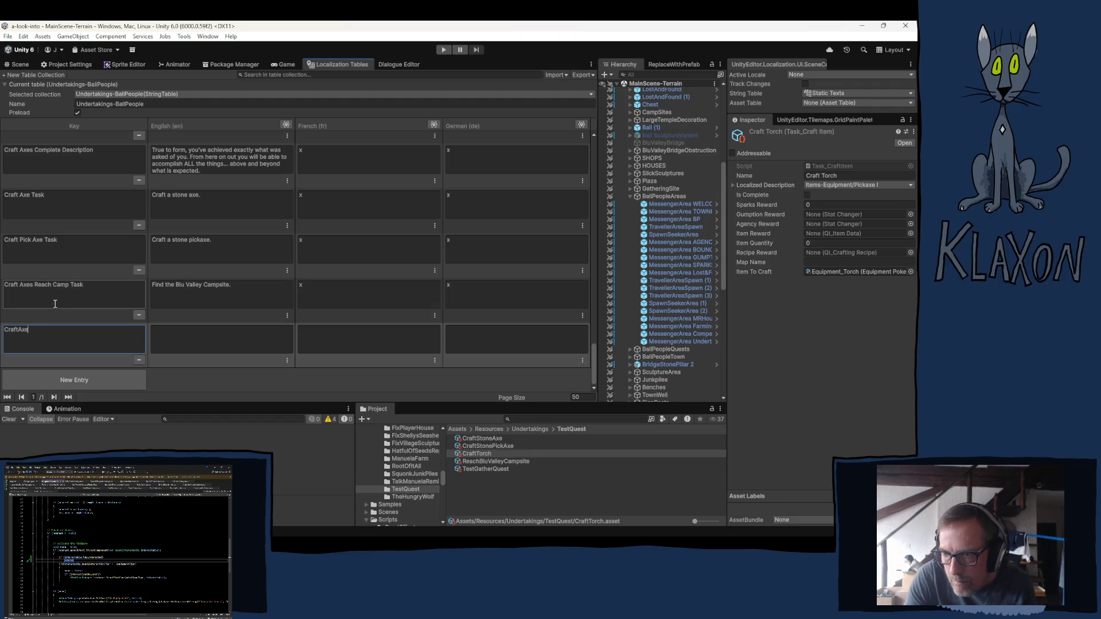
left_click(19, 332)
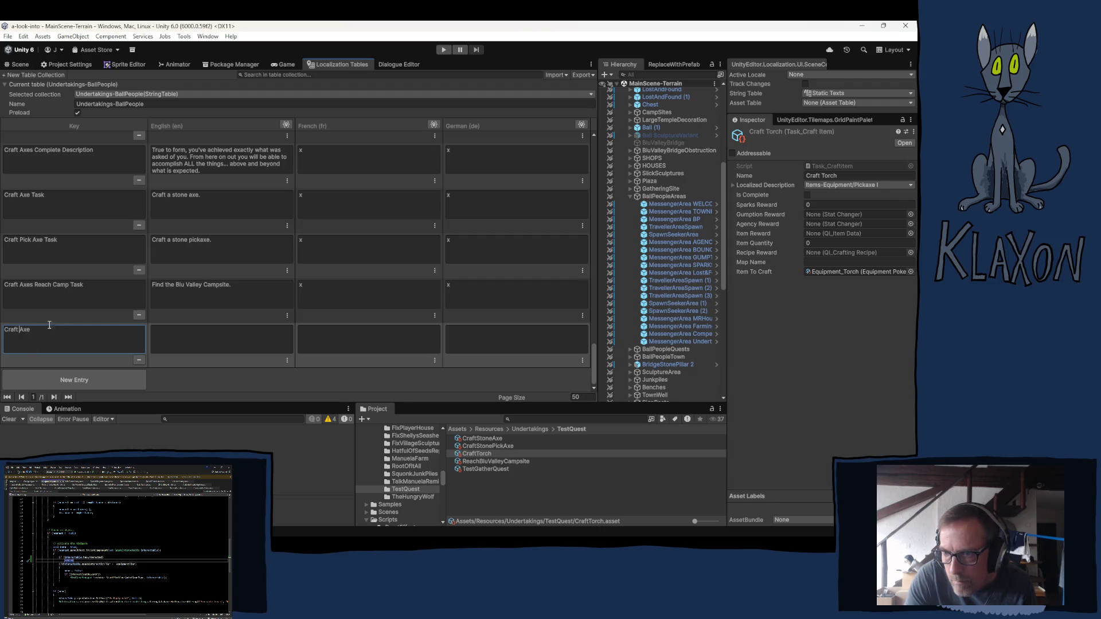
left_click_drag(34, 333, 19, 336)
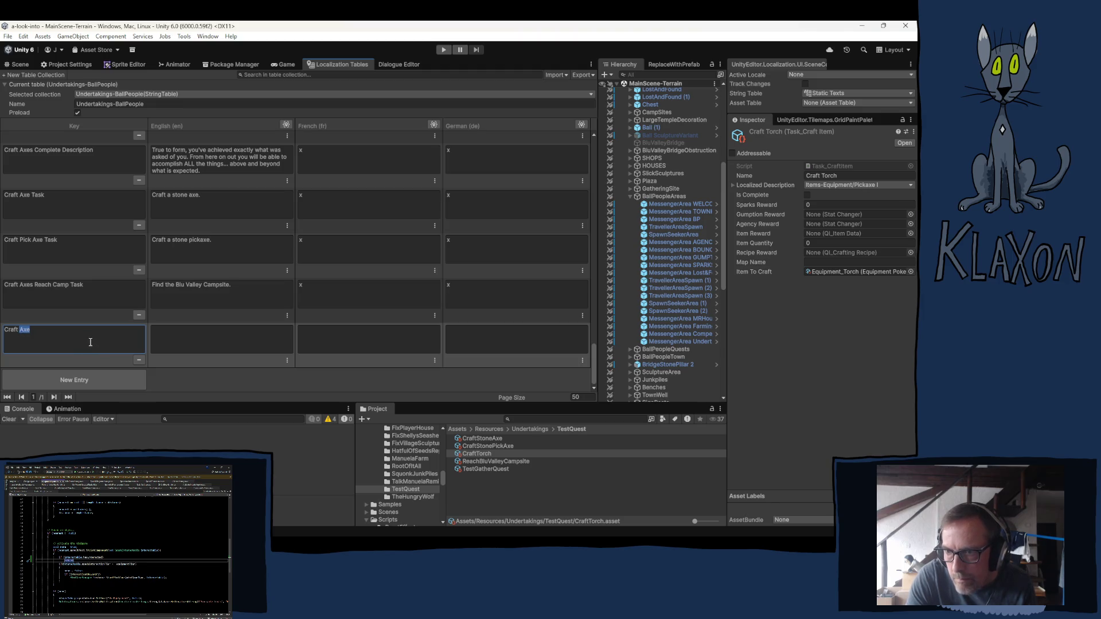
Prefix the existing keys as Craft Axes Axe Task and Craft Axes Pick Axe Task.
left_click(31, 240)
left_click(32, 196)
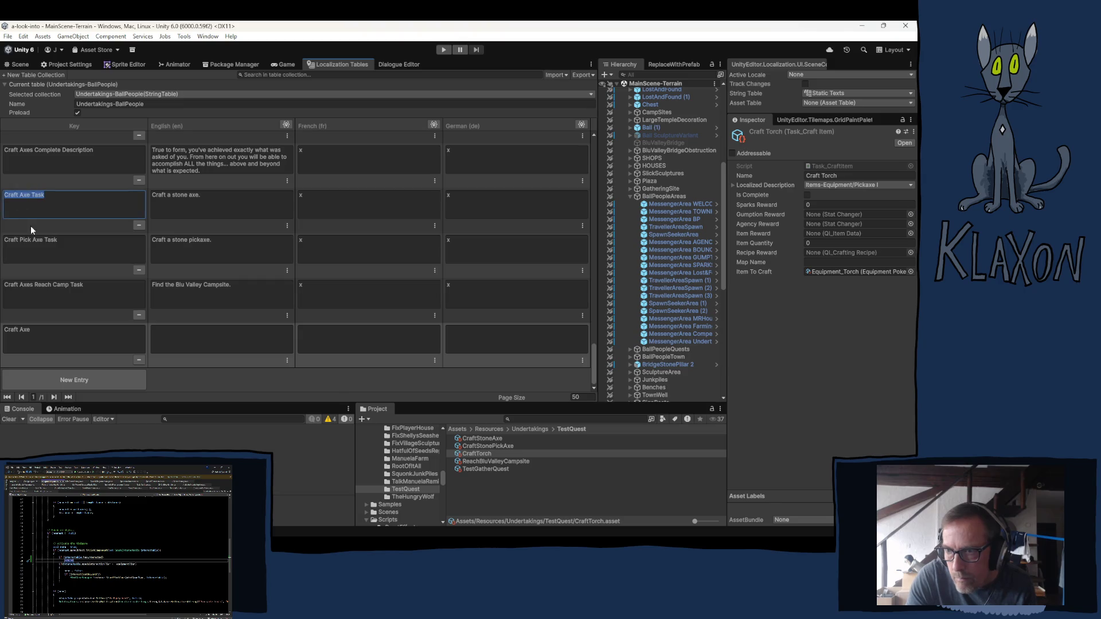
left_click(32, 197)
type("s")
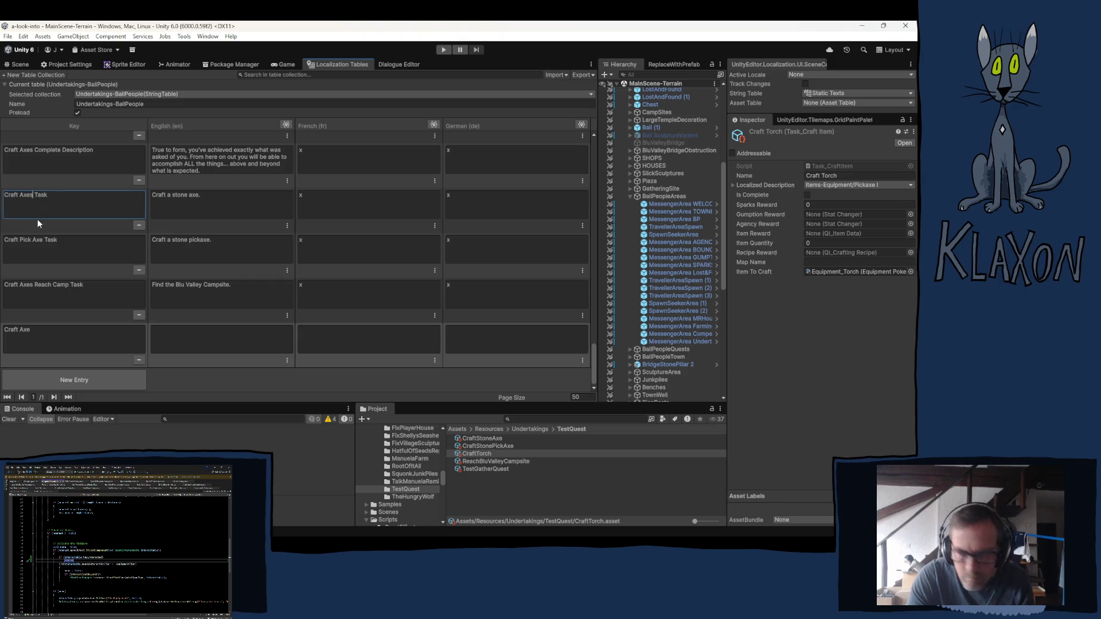
type(" Ax")
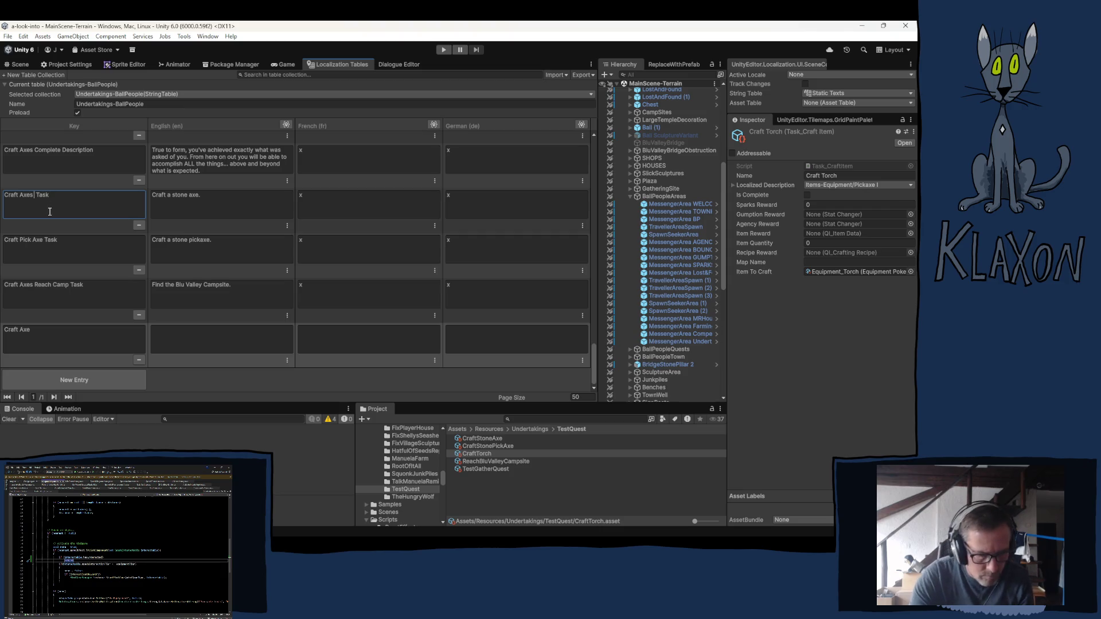
type("e")
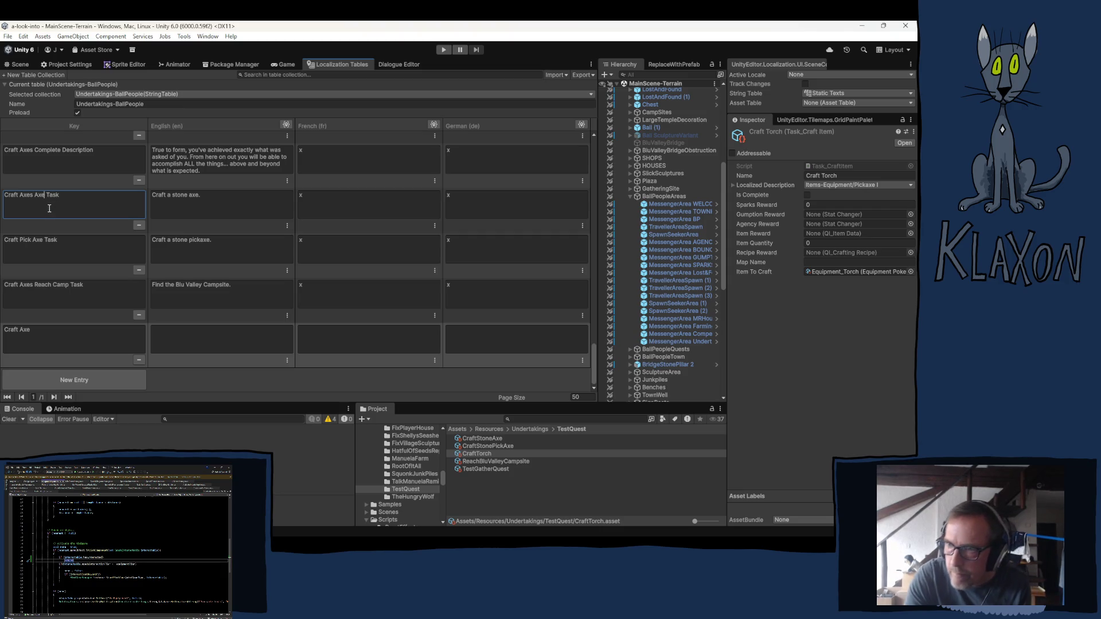
left_click(32, 200)
key("shift+Home")
key("ctrl+c")
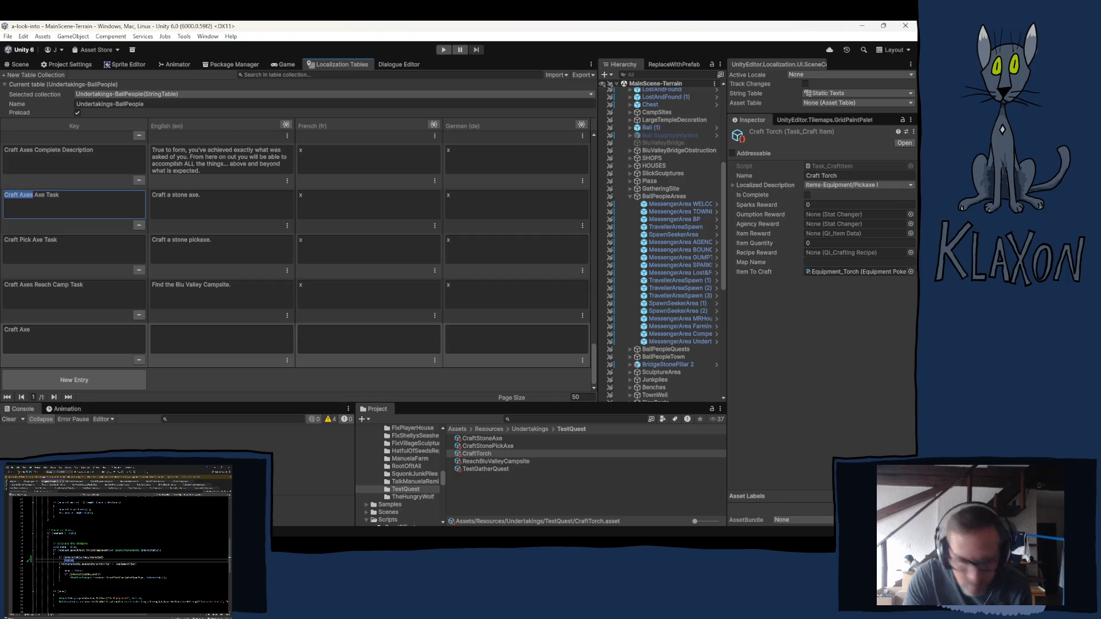
left_click(19, 241)
key("shift+Home")
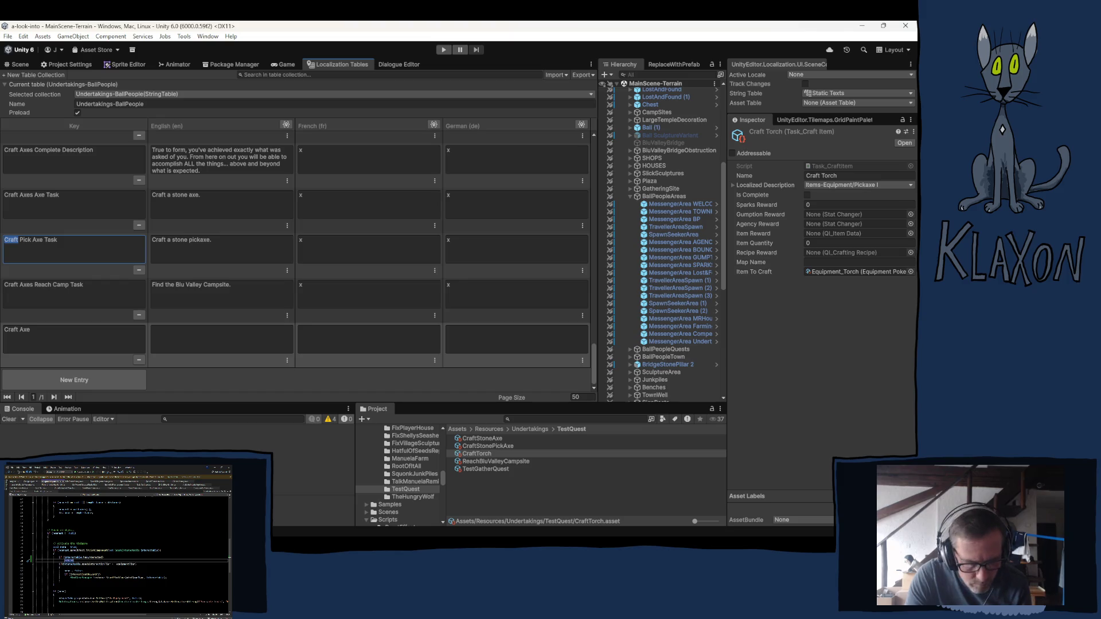
key("ctrl+v")
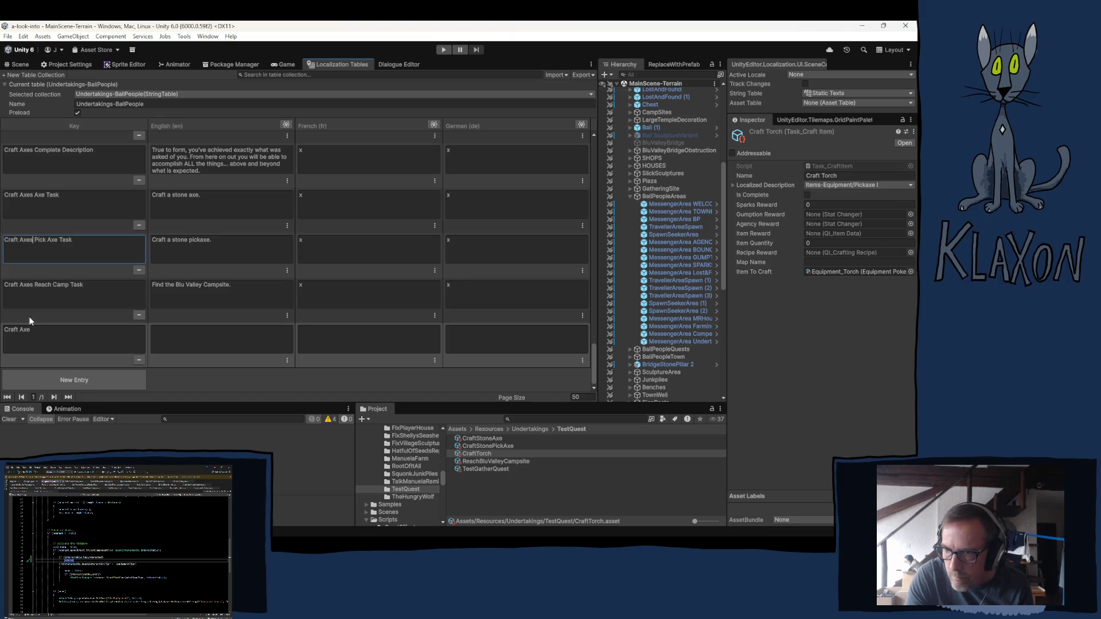
Name the new key Craft Axes Torch Task, with English 'Craft a torch.' and French placeholder 'x'.
left_click(30, 331)
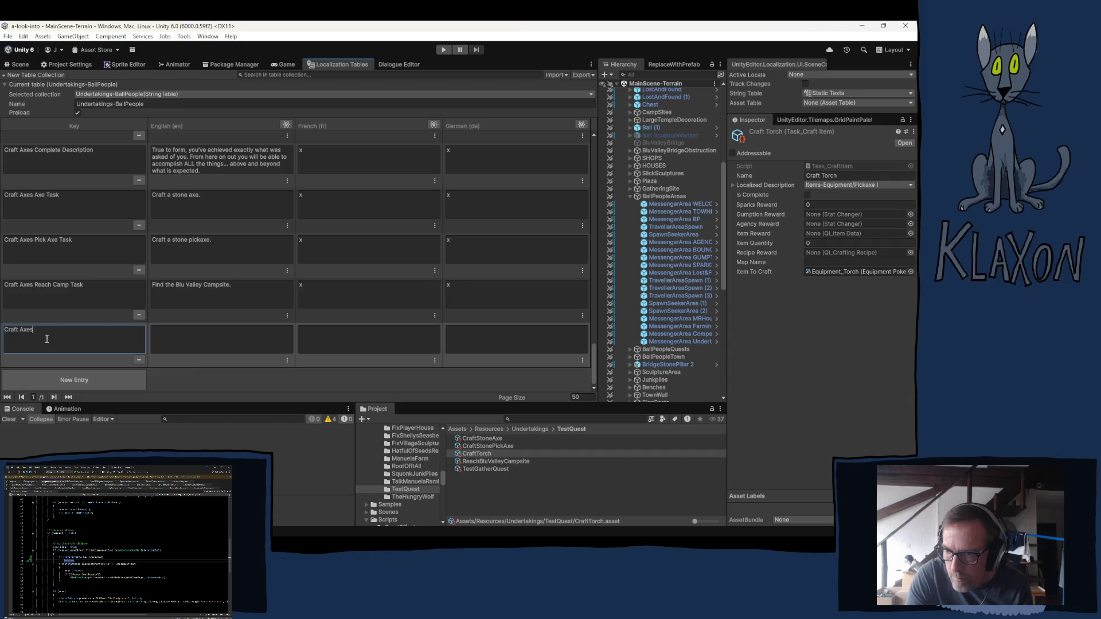
type(" Torch")
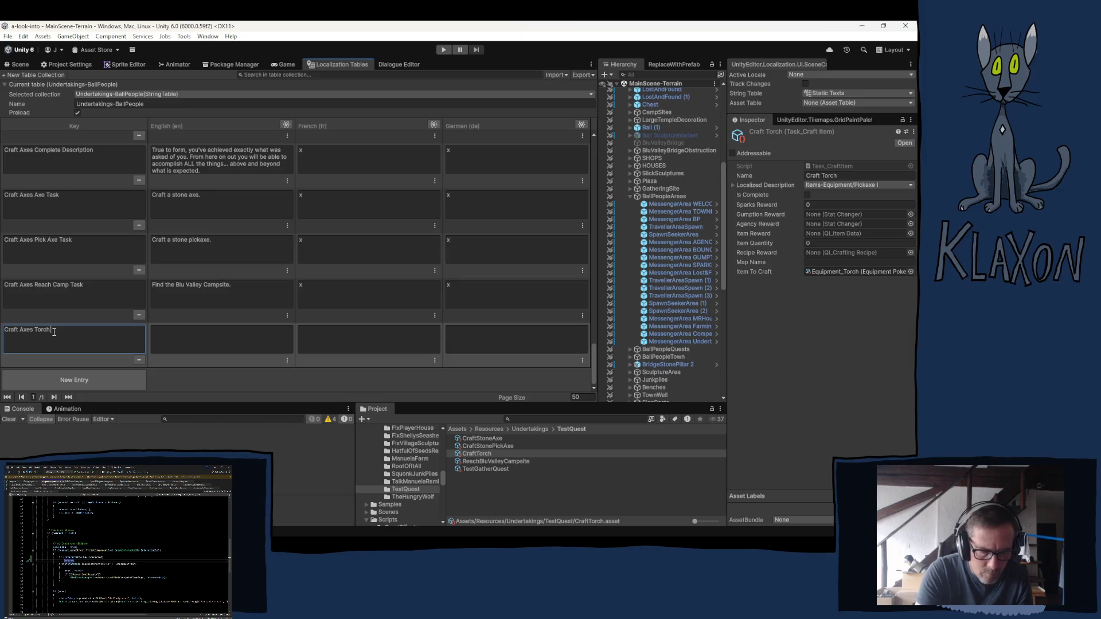
type("ask")
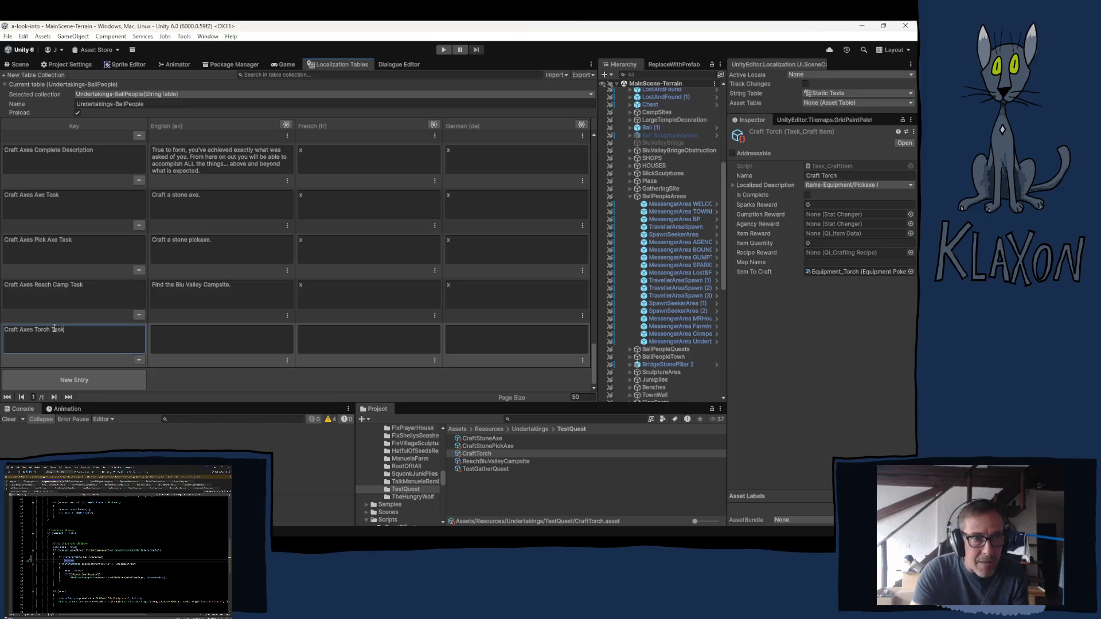
left_click(174, 344)
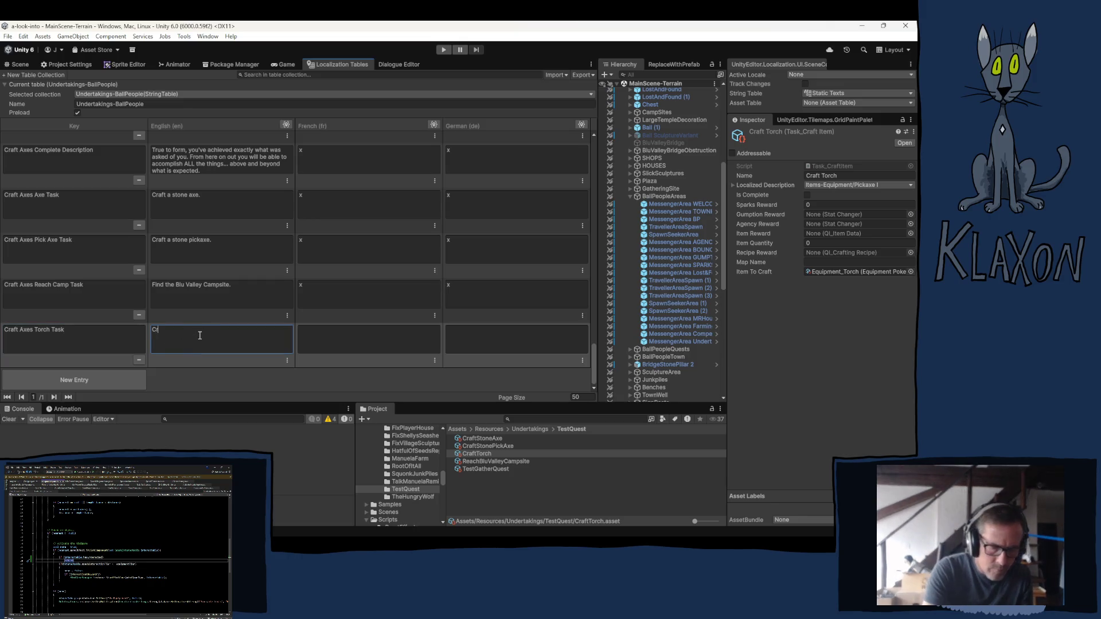
type("Craft")
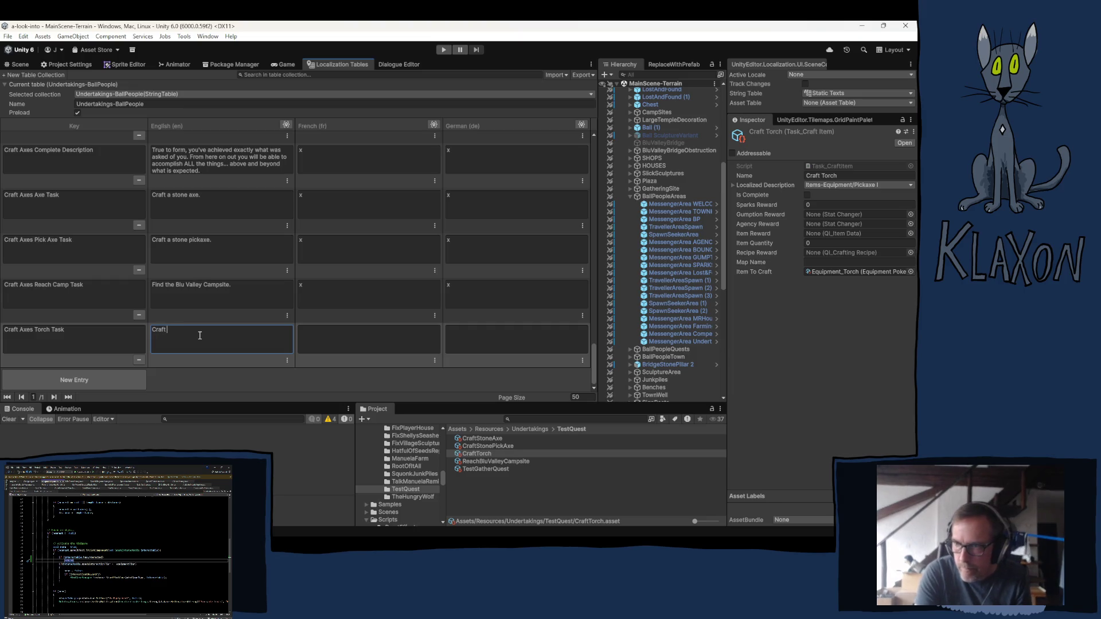
type(" a torch.")
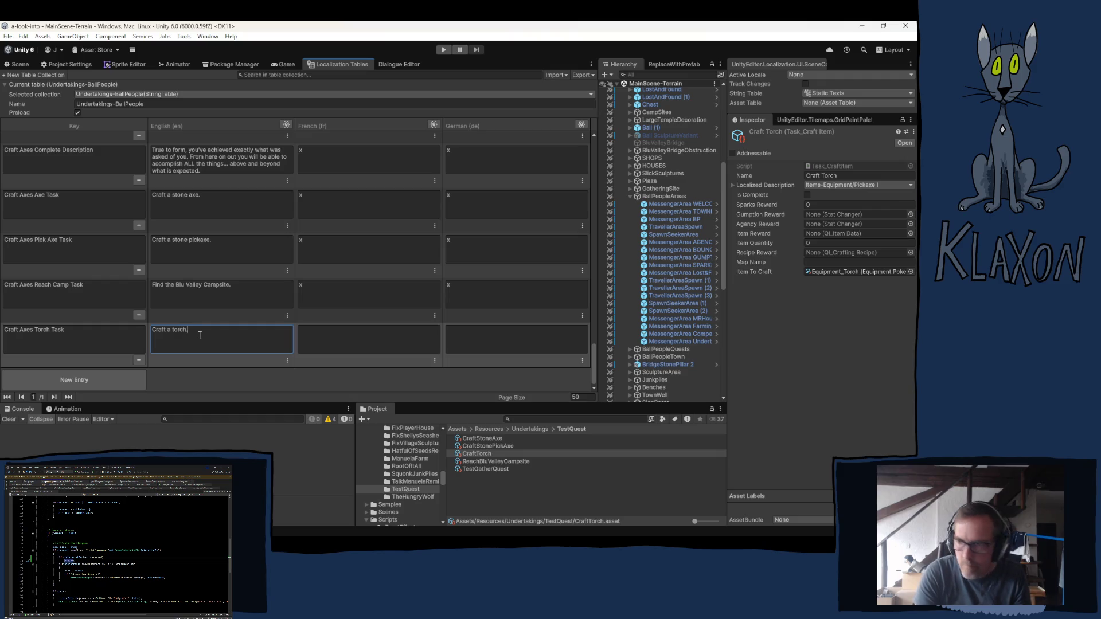
left_click(360, 336)
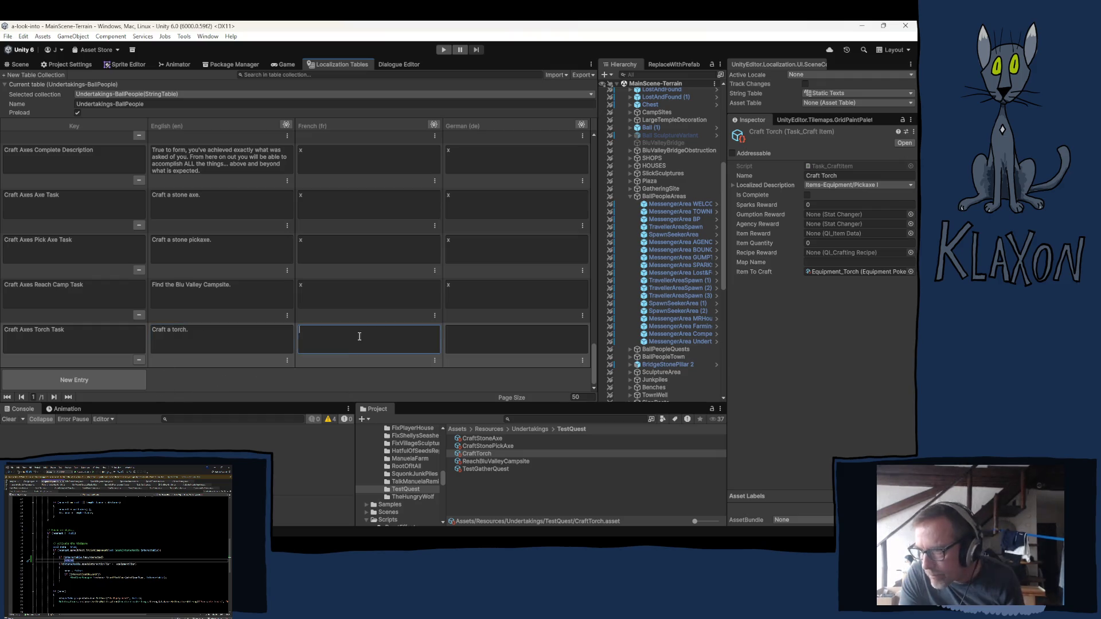
type("x")
left_click(485, 340)
type("x")
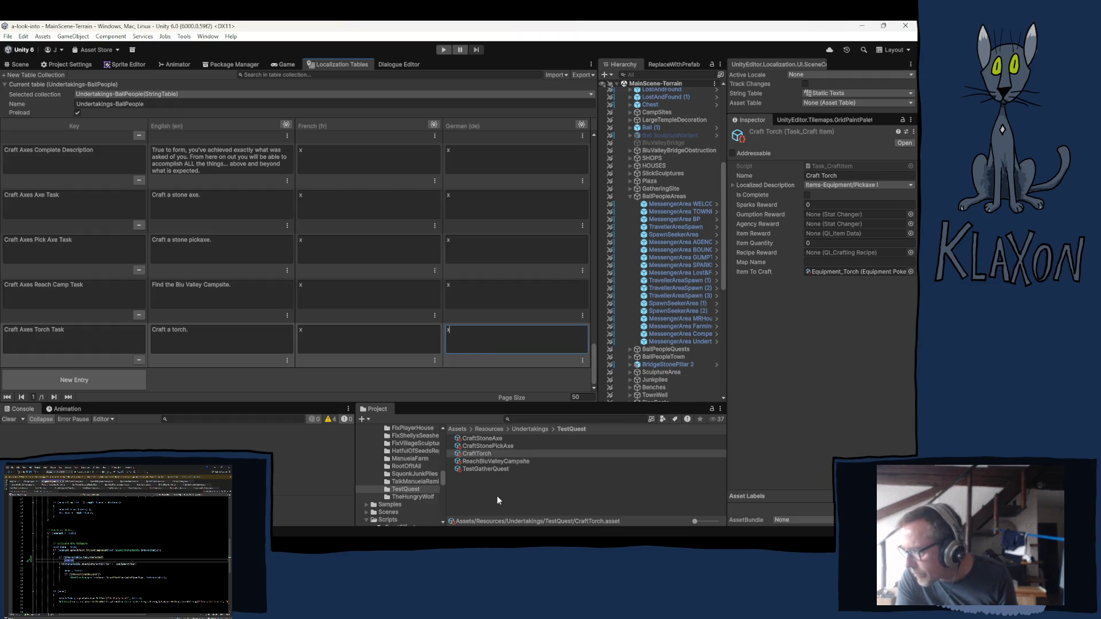
left_click(490, 468)
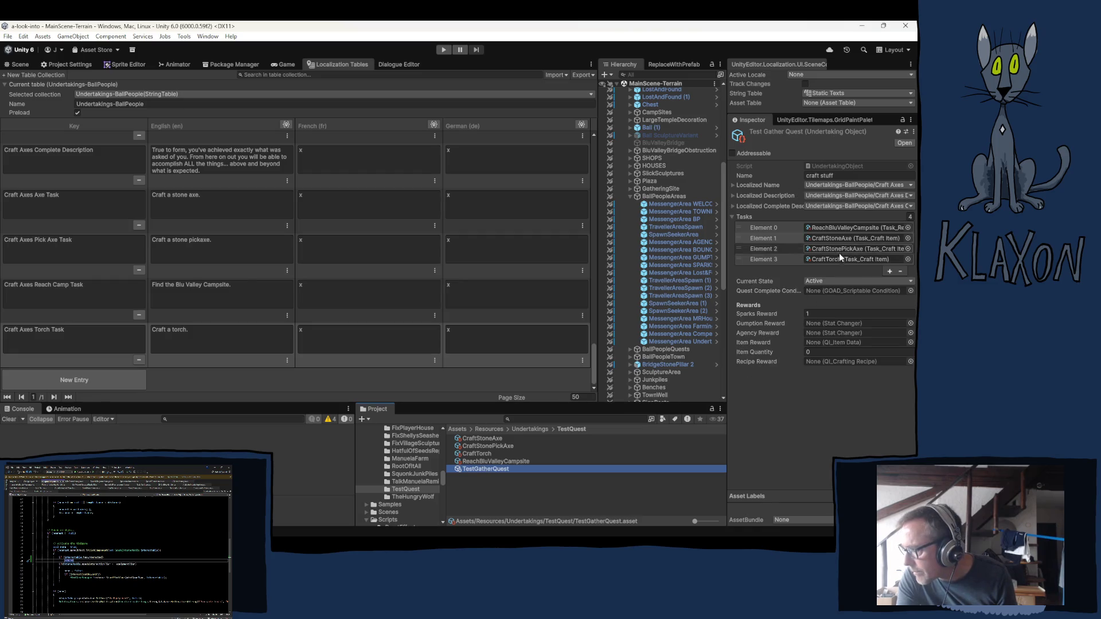
Review Test Gather Quest's task list, then fold up BallPeopleAreas in the Hierarchy.
left_click(785, 413)
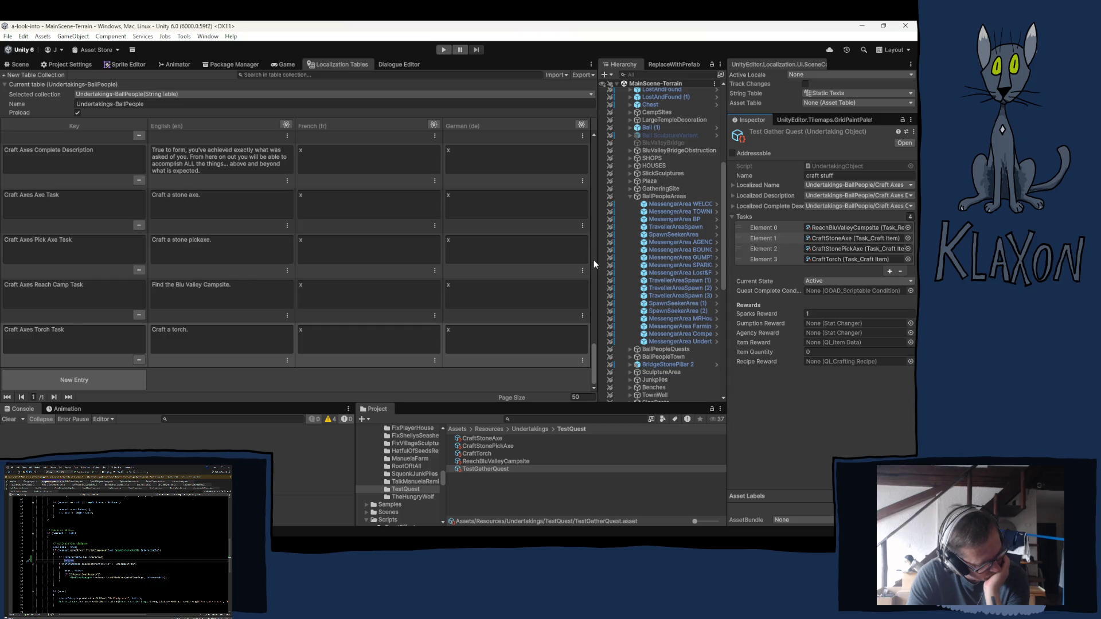
scroll(594, 260, "up", 5)
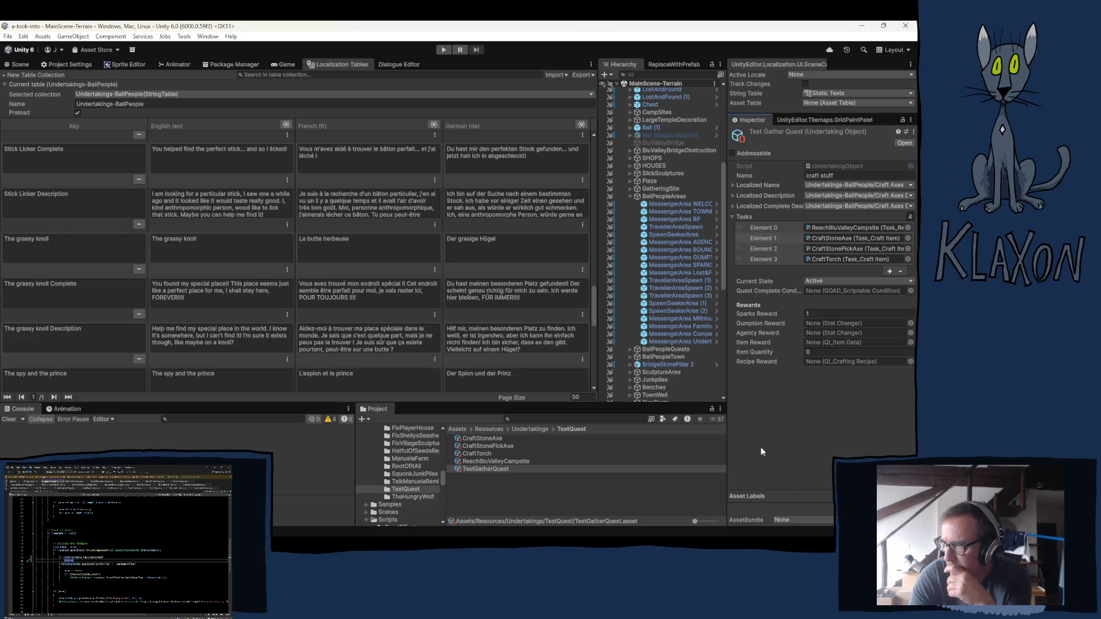
scroll(272, 319, "down", 10)
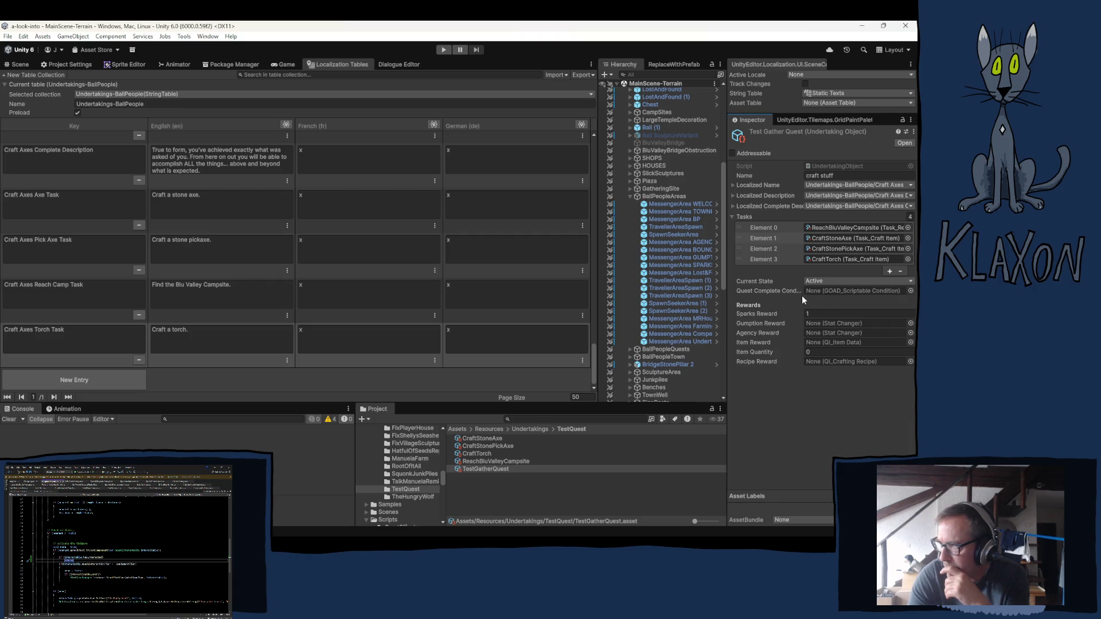
left_click(631, 197)
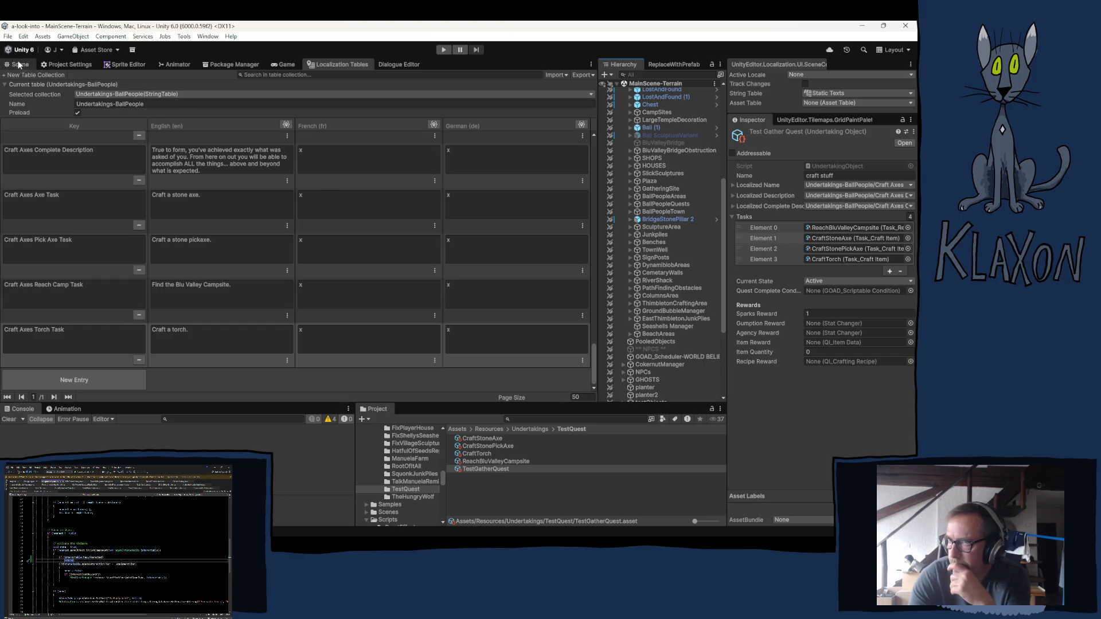
Back in the Scene view, select MessengerArea WELCOME under BallPeopleAreas and enter Play mode.
key("ctrl+1")
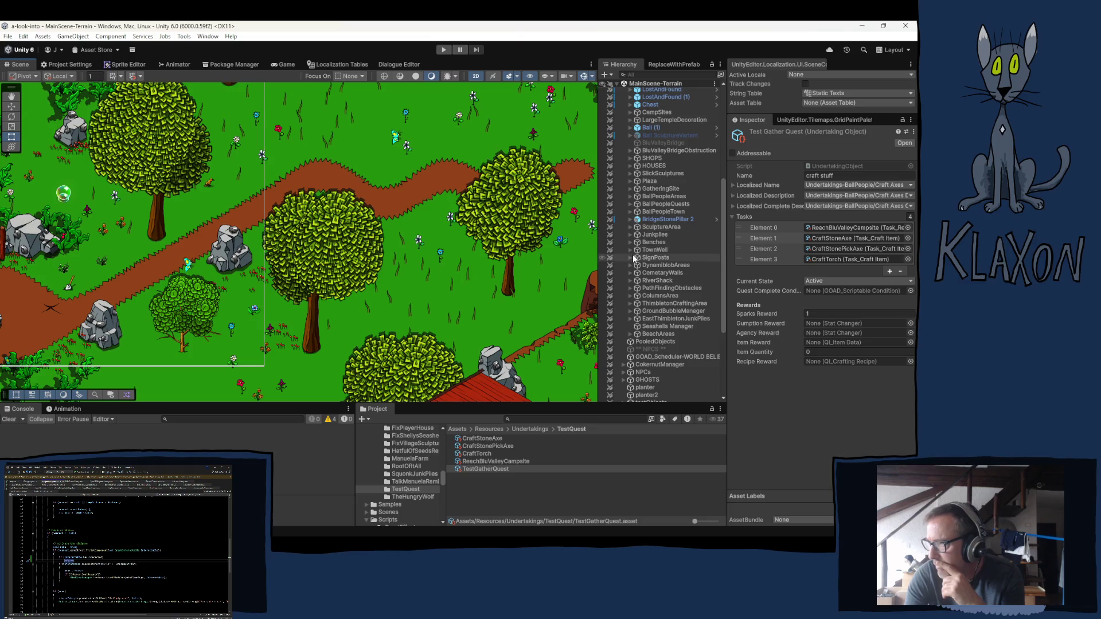
left_click(630, 197)
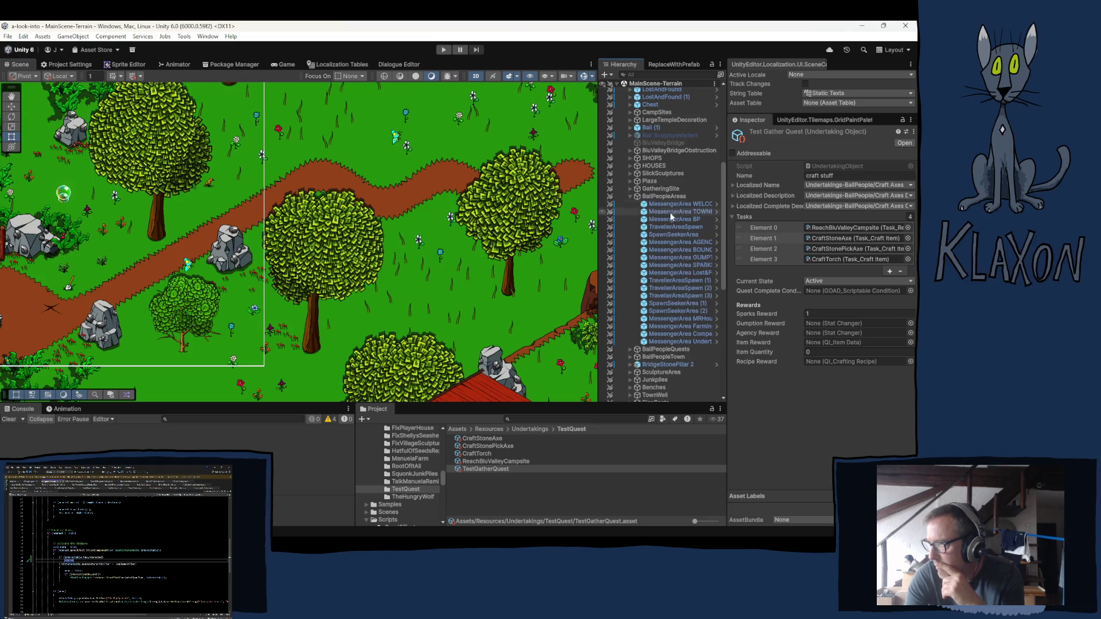
left_click(659, 205)
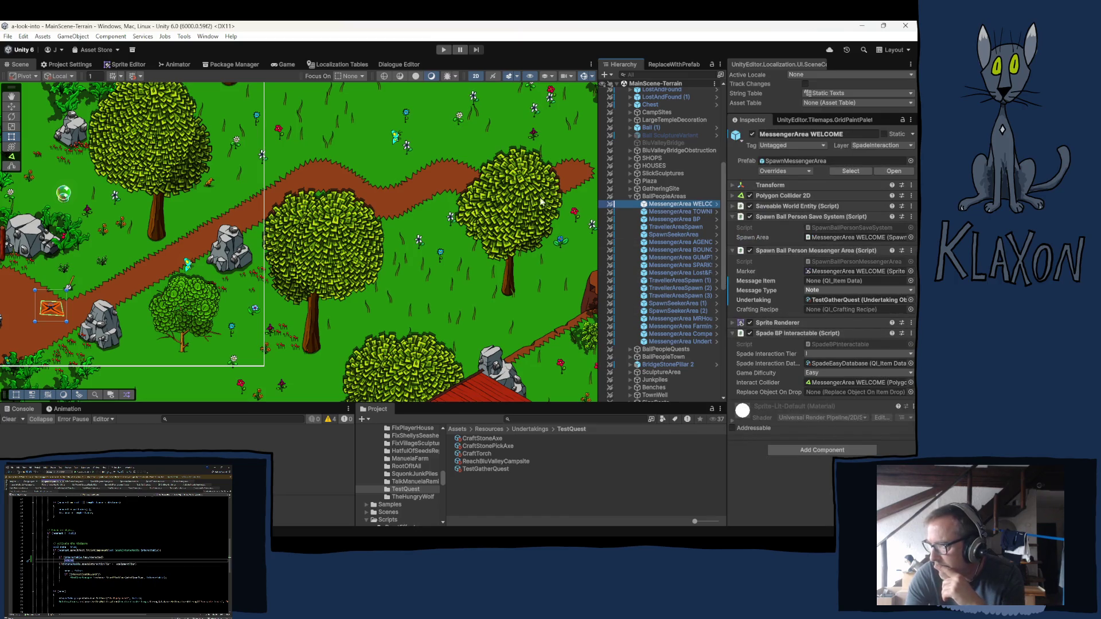
left_click(445, 50)
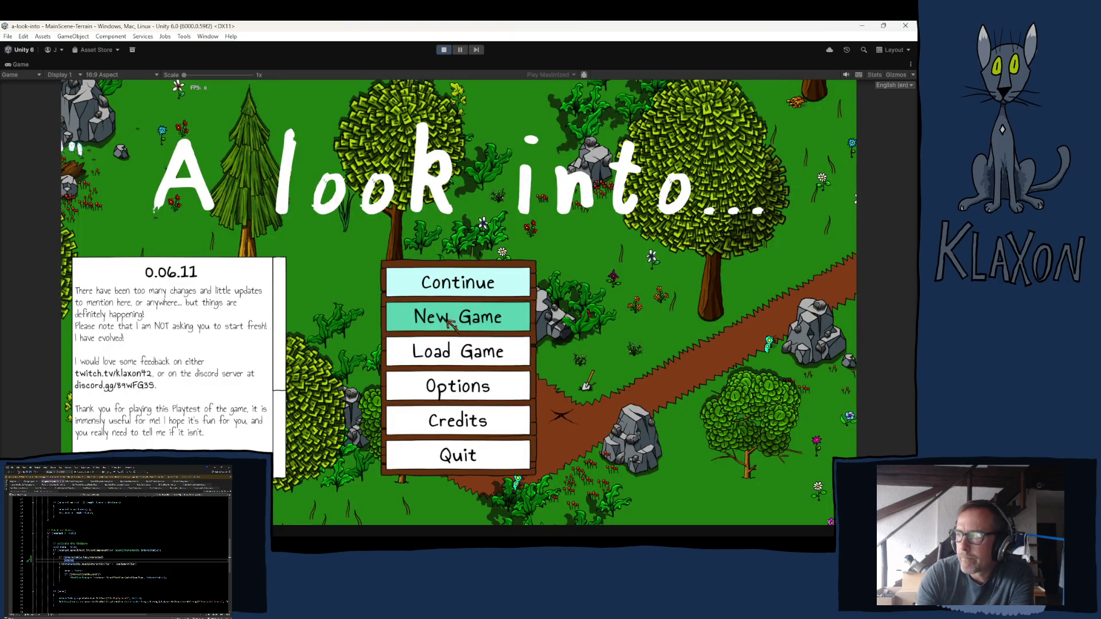
Start a new game and accept the character to enter the world.
left_click(449, 321)
left_click(408, 370)
type("dsg")
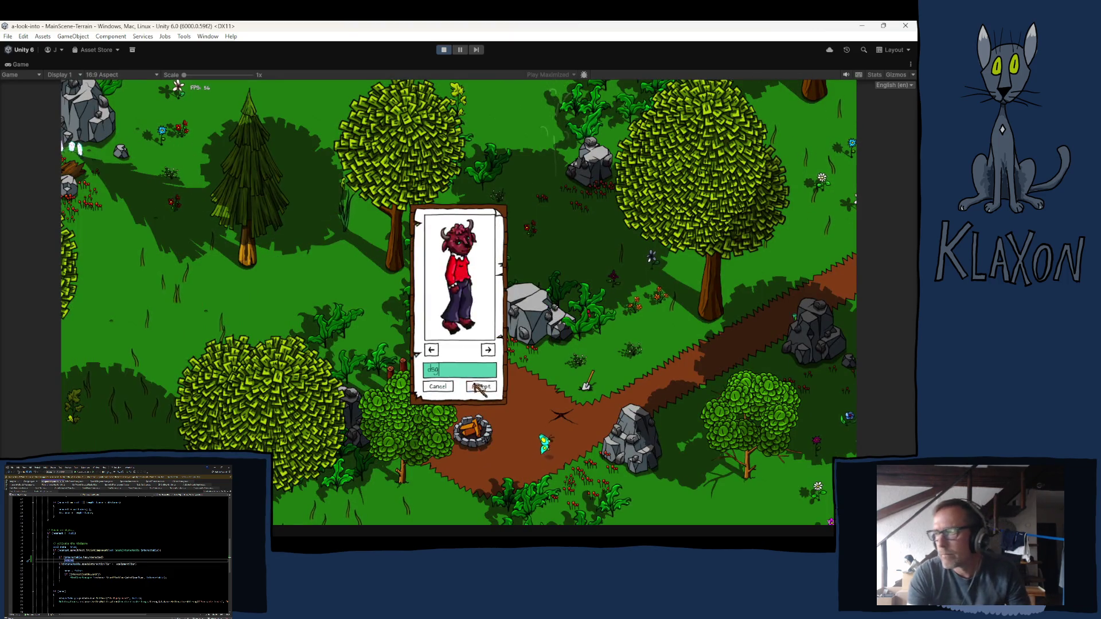
left_click(476, 385)
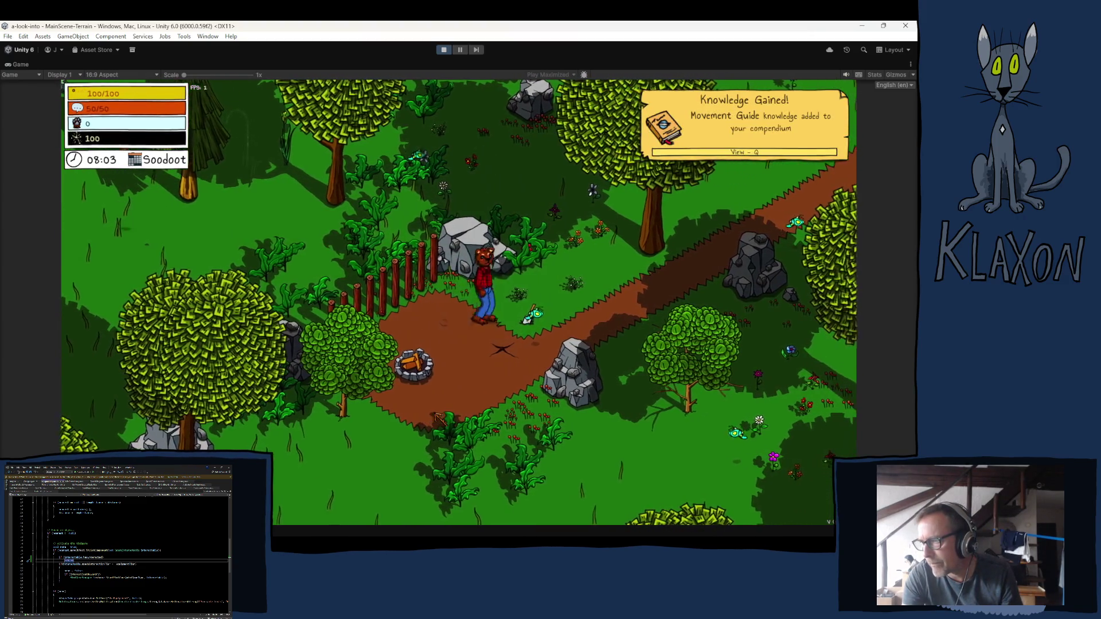
Equip the Stone Spade and dig the ground to collect soil.
key("d")
key("Tab")
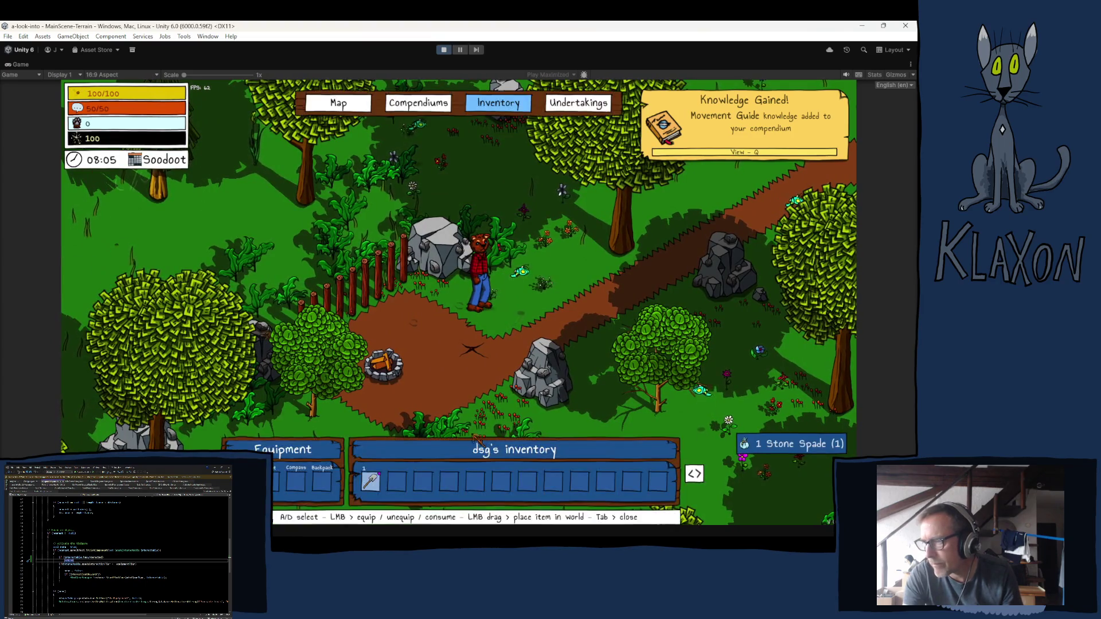
left_click(370, 482)
key("Tab")
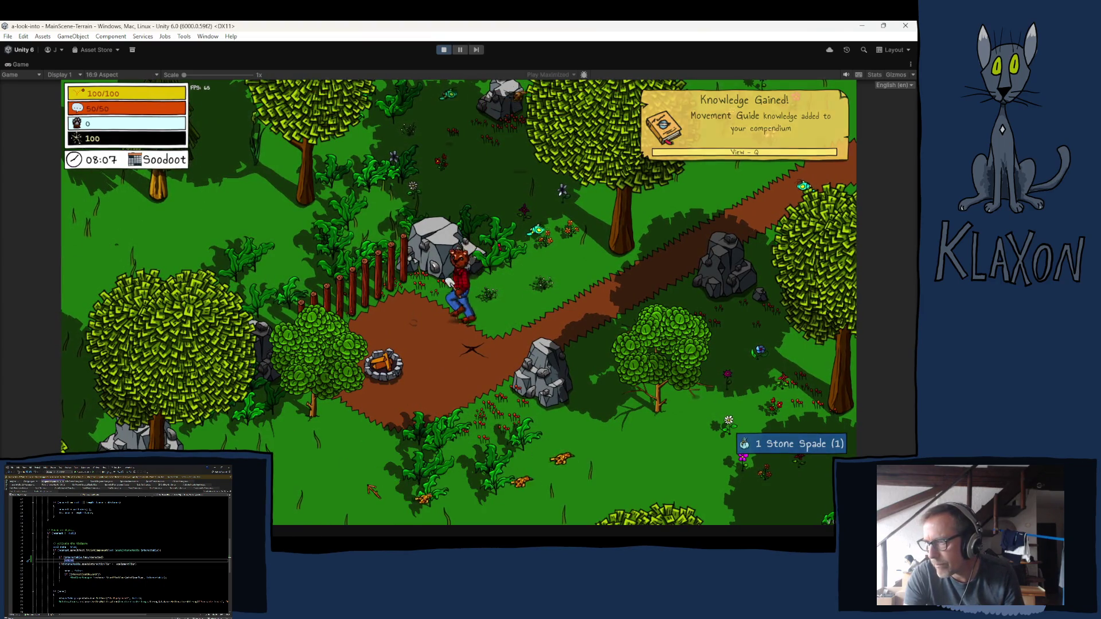
left_click(446, 448)
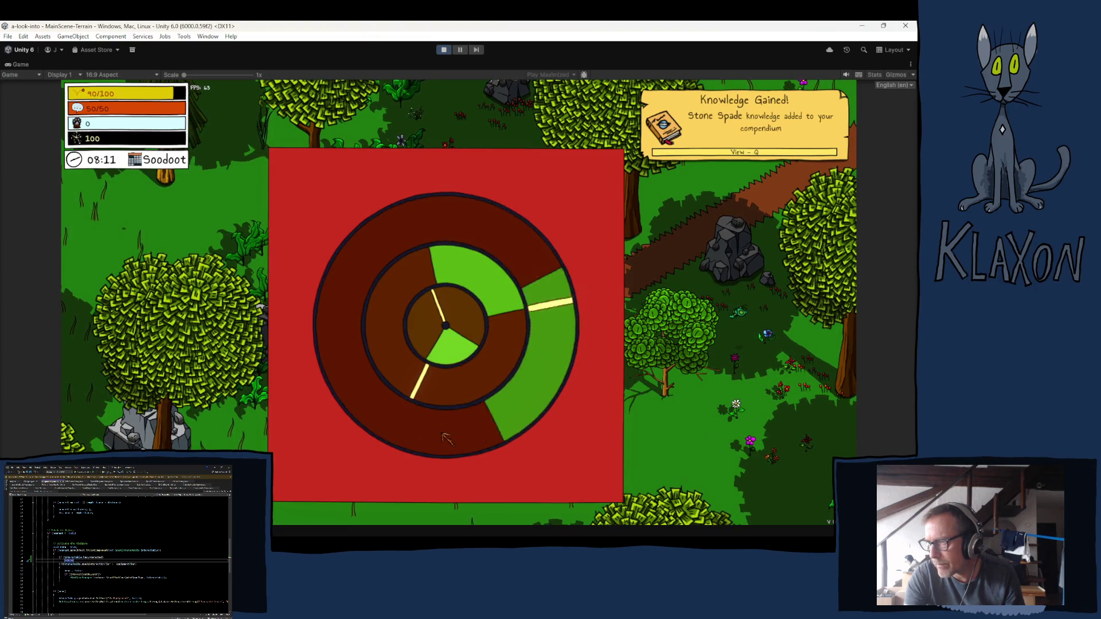
left_click(446, 438)
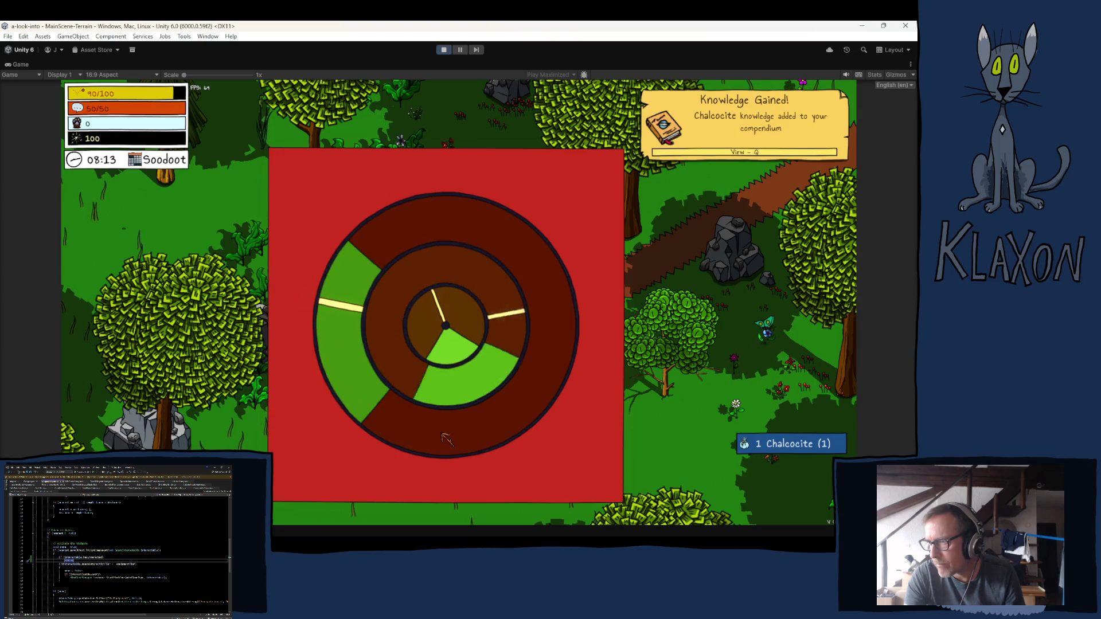
left_click(445, 438)
left_click(446, 439)
left_click(446, 438)
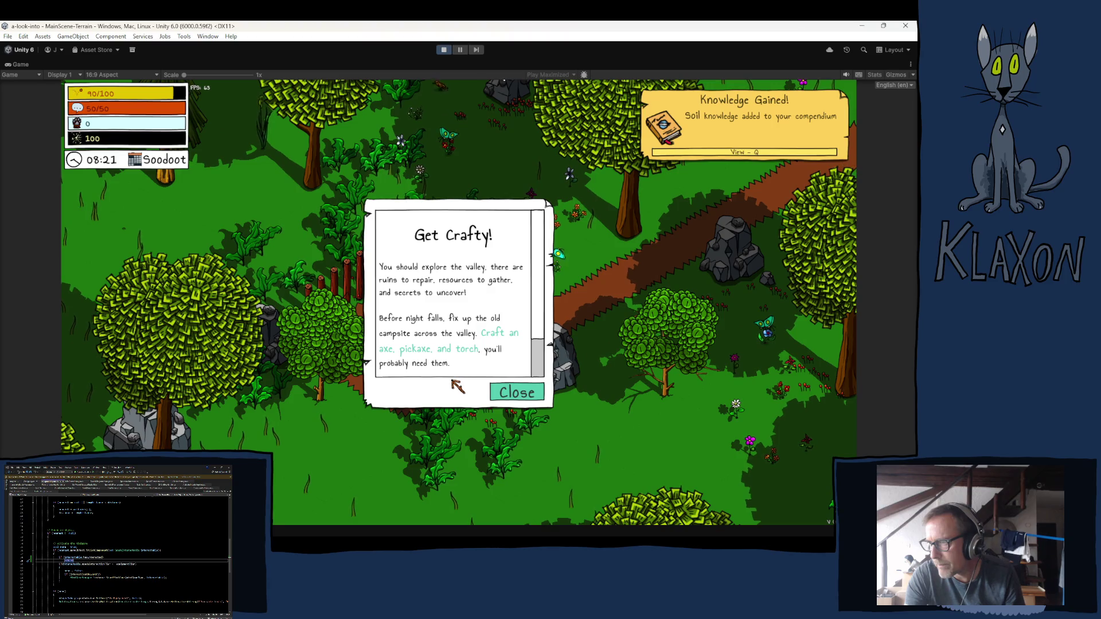
Close the Get Crafty! dialog, walk east, and check the Undertakings quest list.
scroll(445, 324, "down", 3)
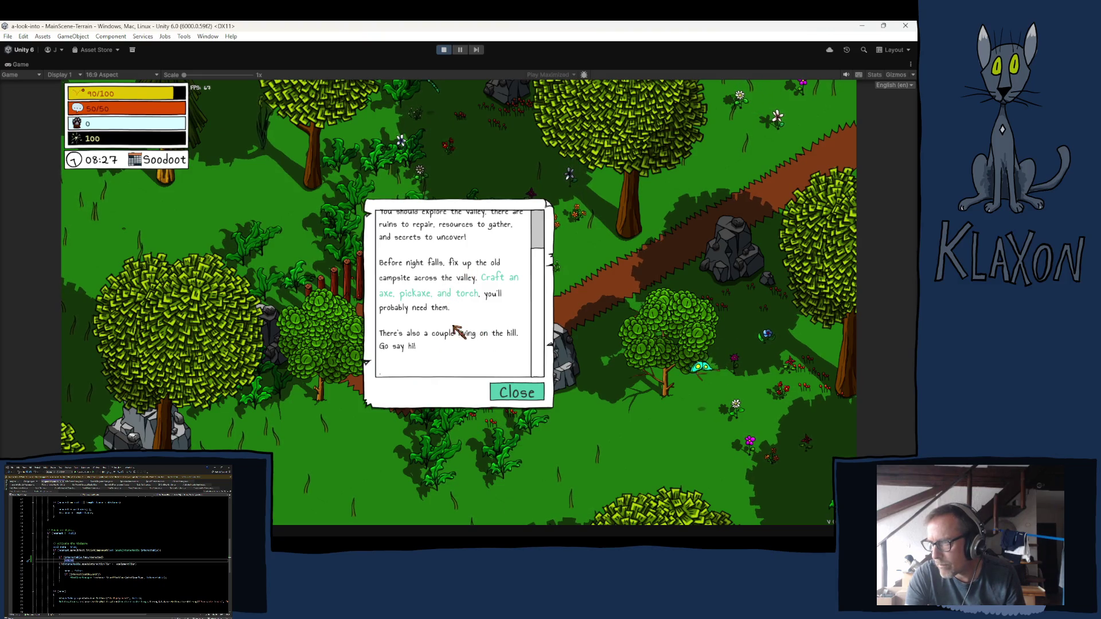
scroll(449, 310, "up", 2)
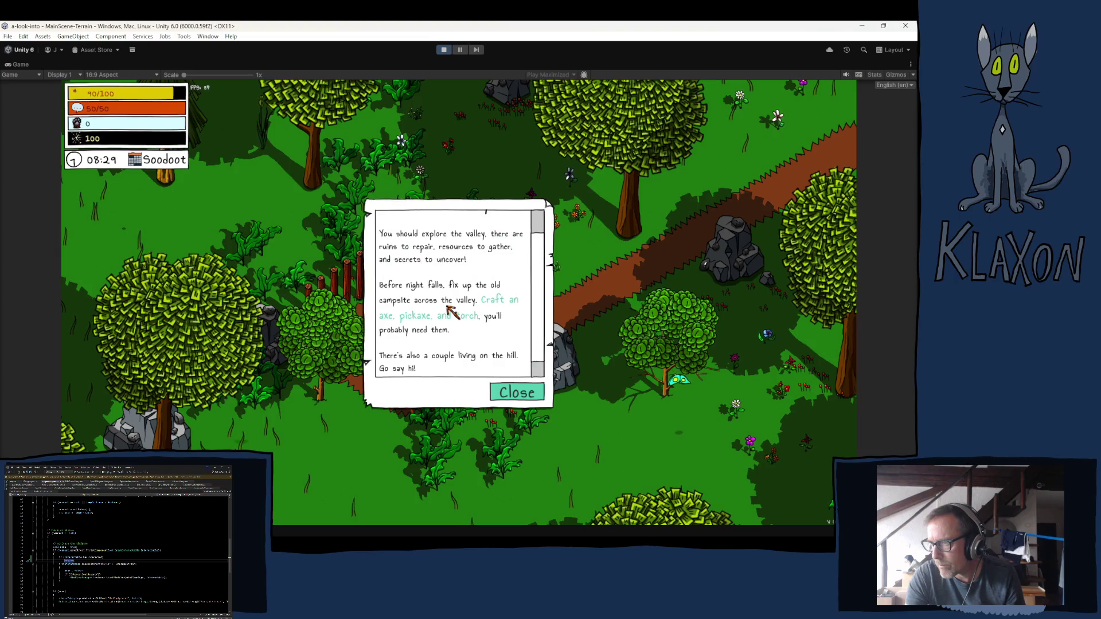
scroll(453, 316, "up", 3)
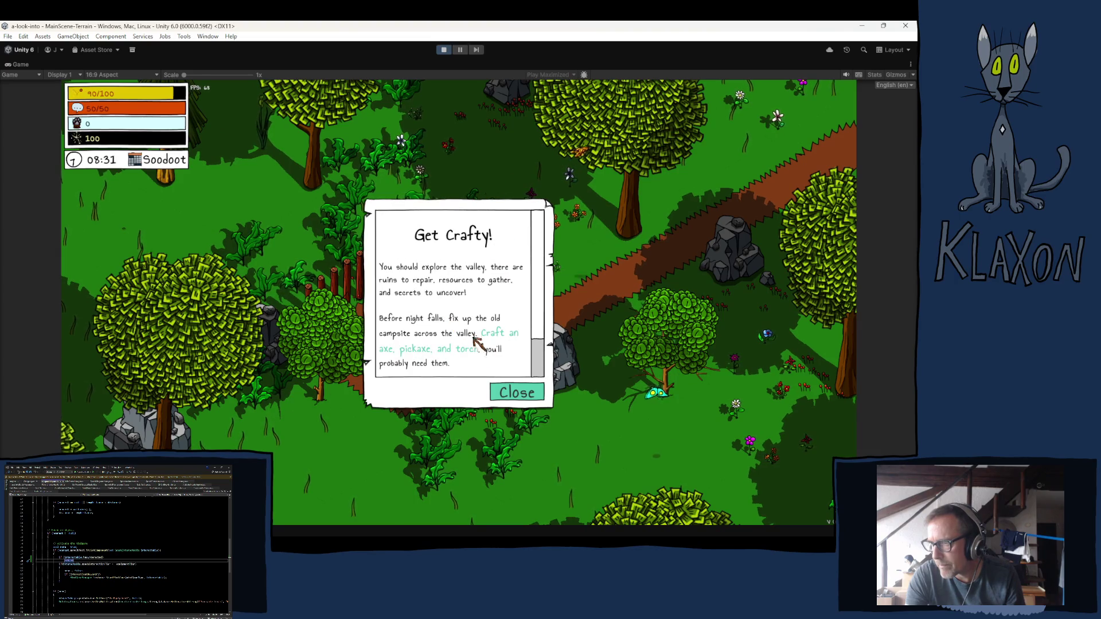
left_click(520, 393)
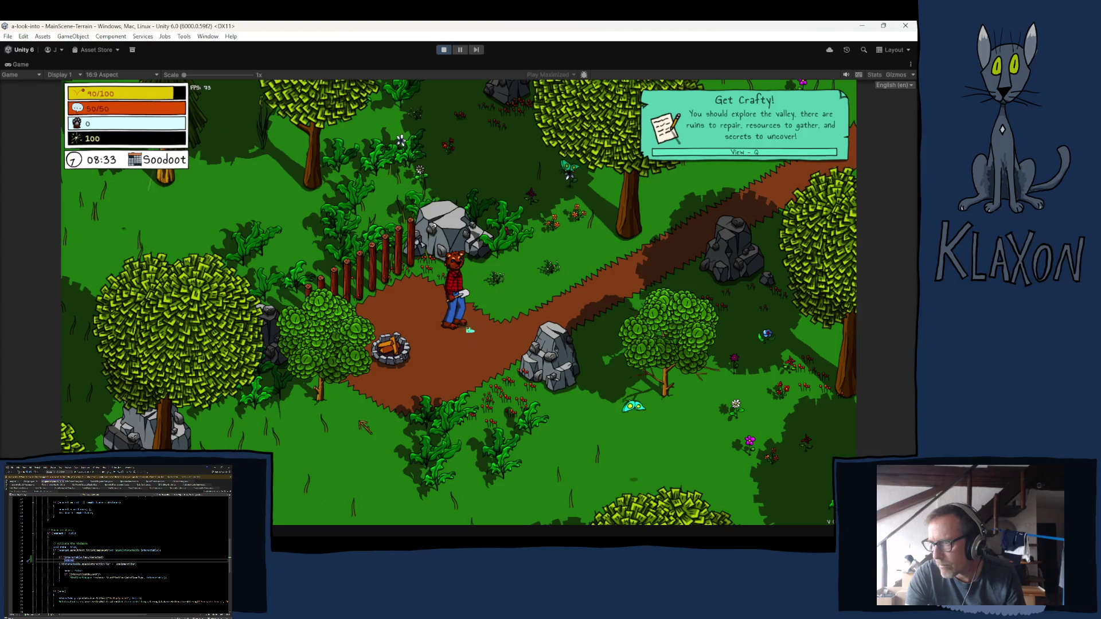
key("d")
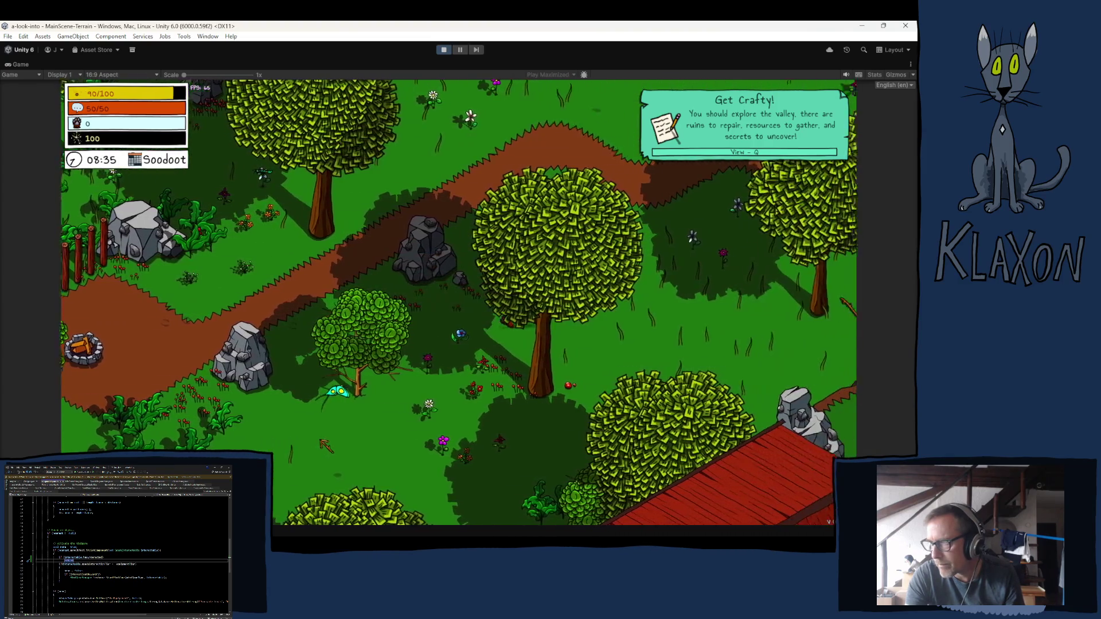
key("d")
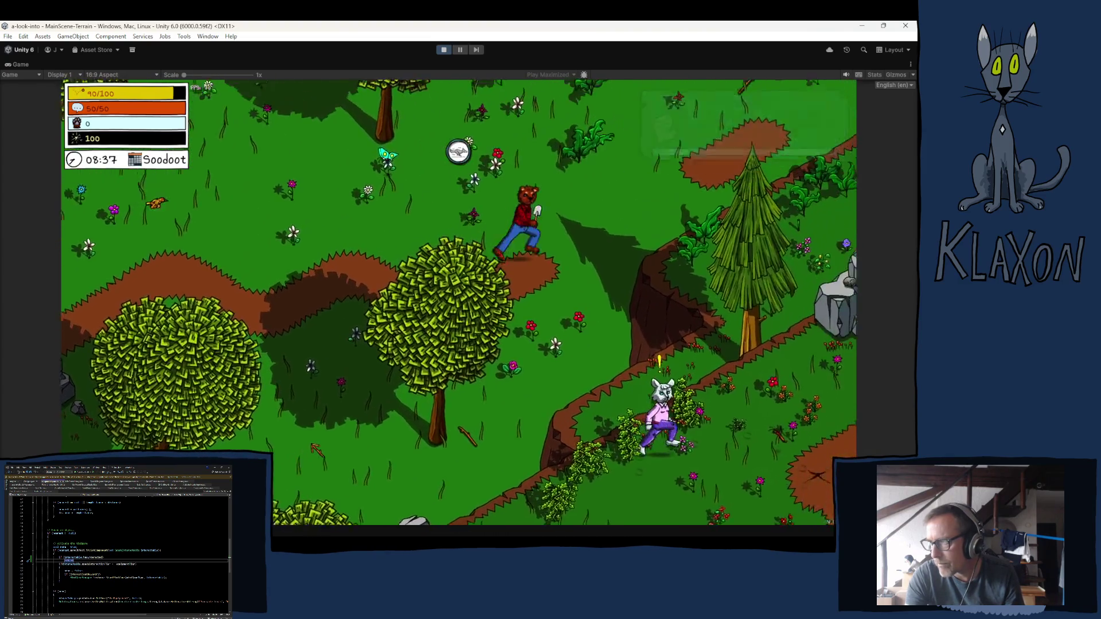
key("Tab")
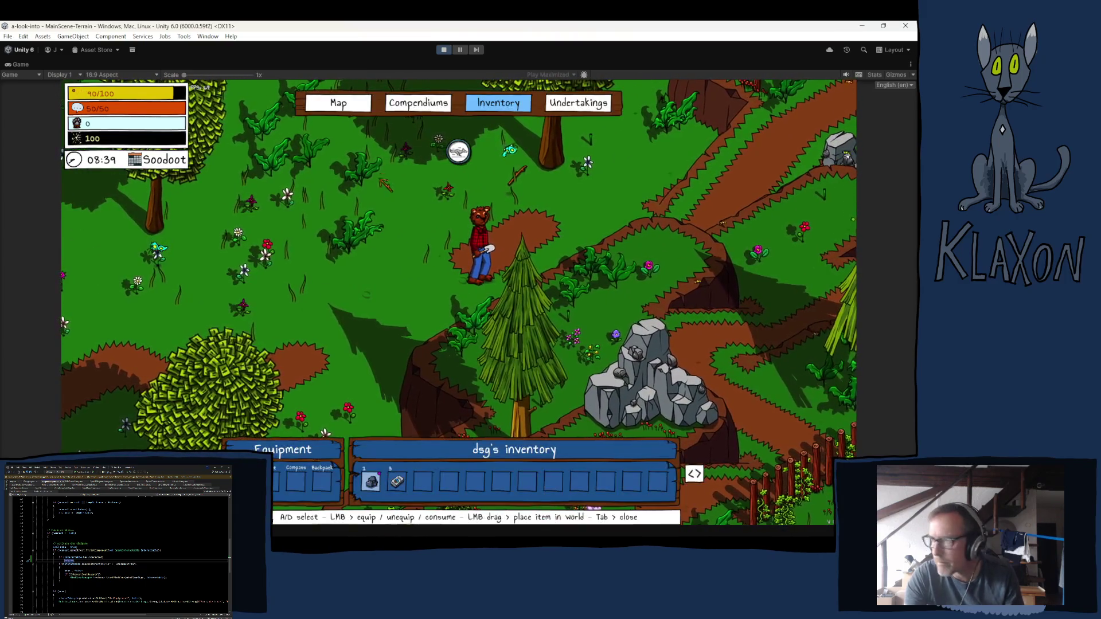
left_click(576, 104)
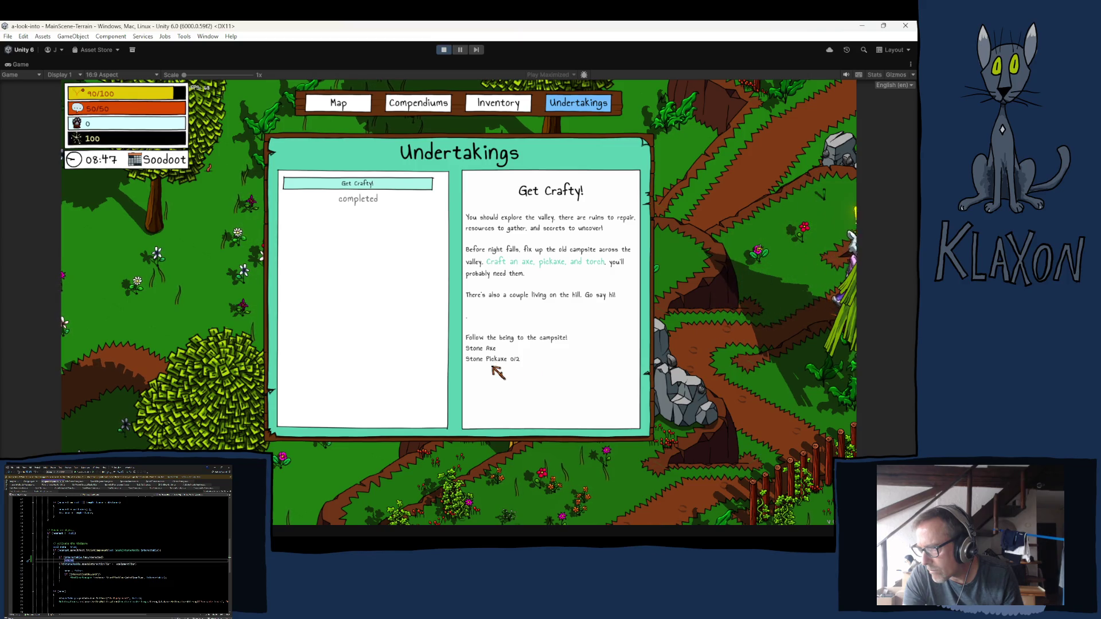
key("Escape")
left_click(444, 49)
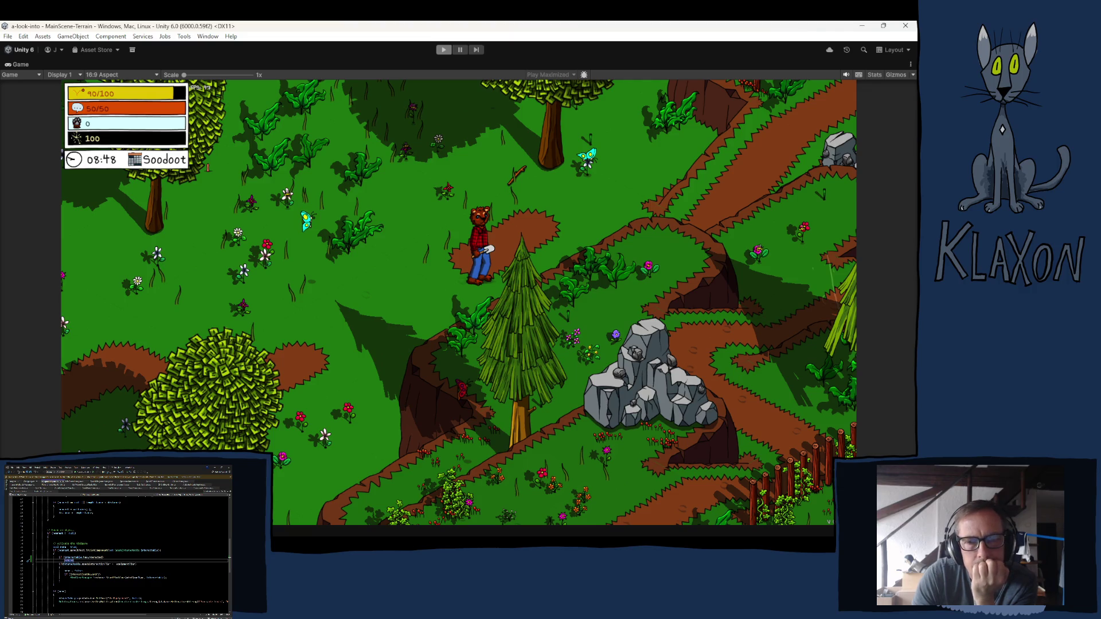
Exit Play mode and set CraftTorch's Localized Description to the Craft Axes Torch Task entry.
key("ctrl+p")
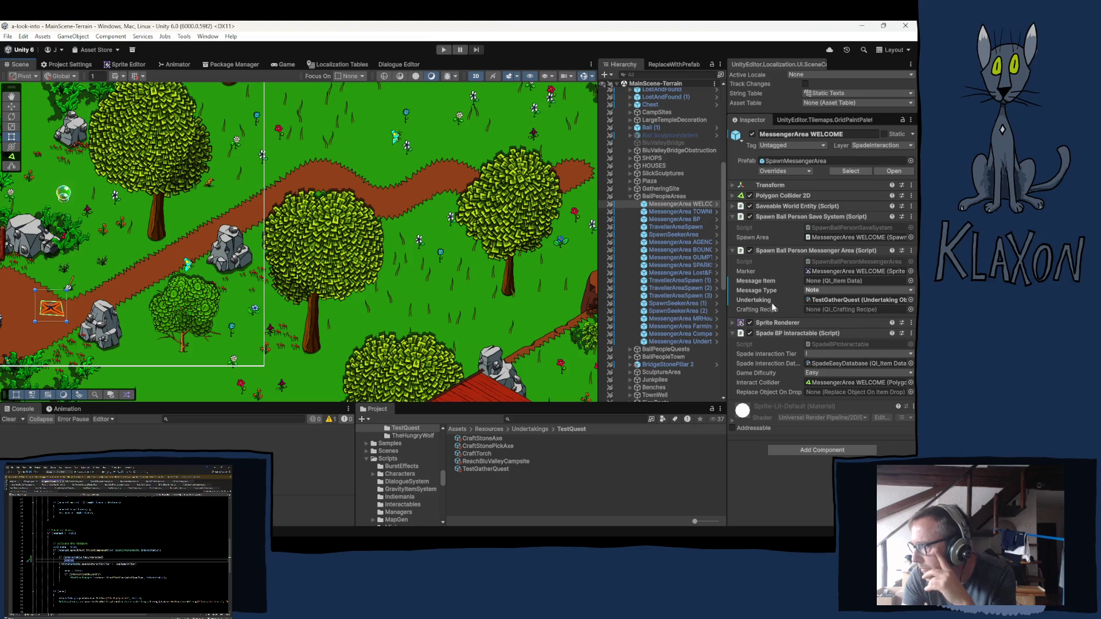
left_click(476, 453)
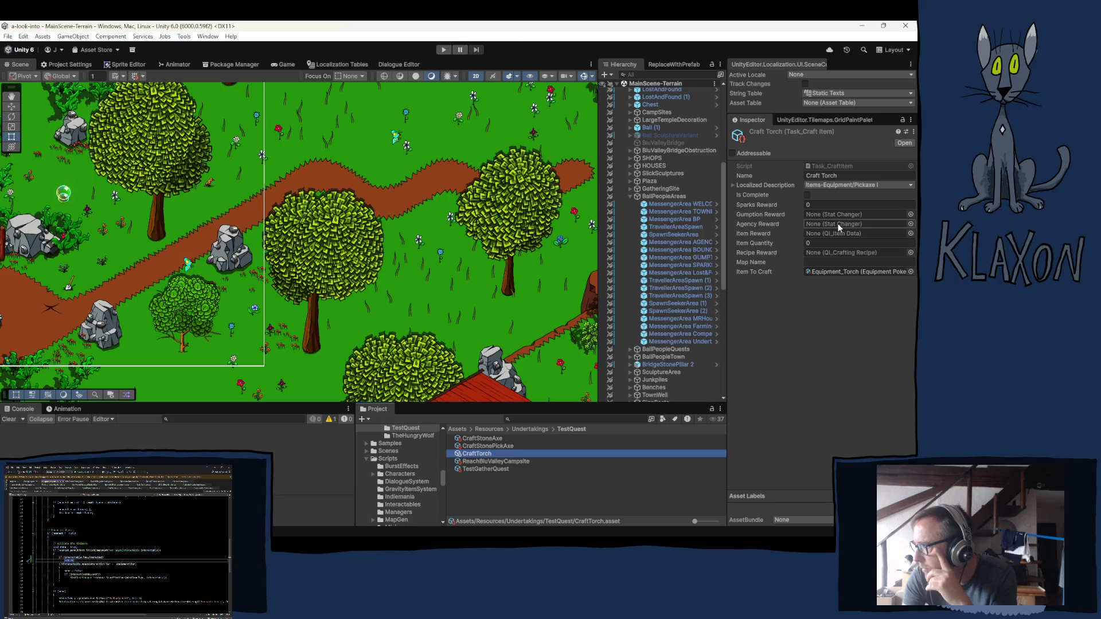
left_click(858, 185)
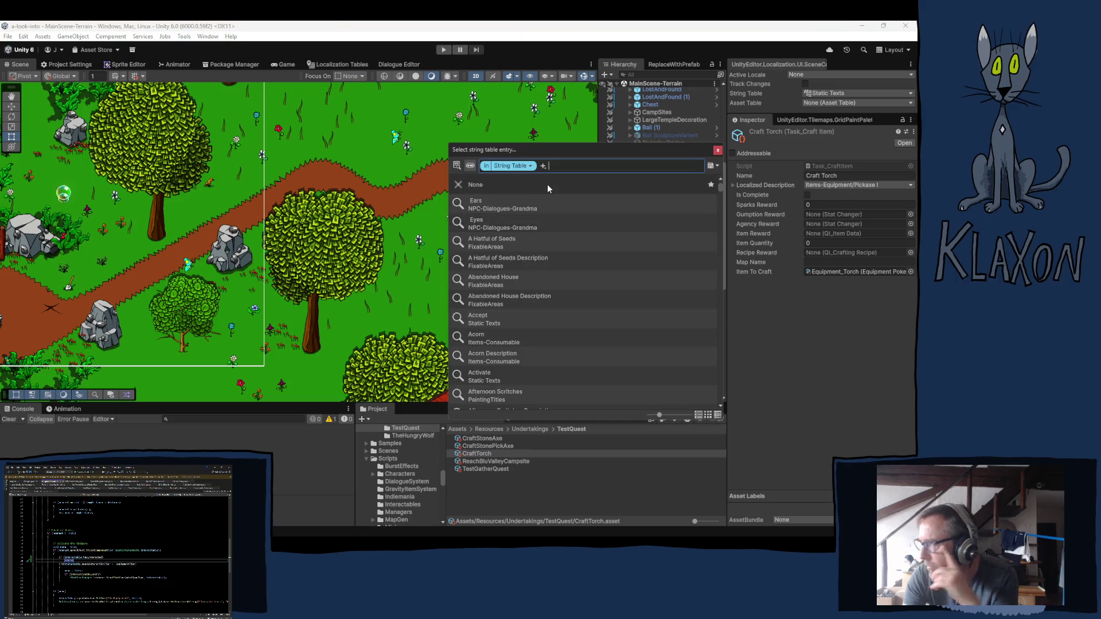
type("craft to")
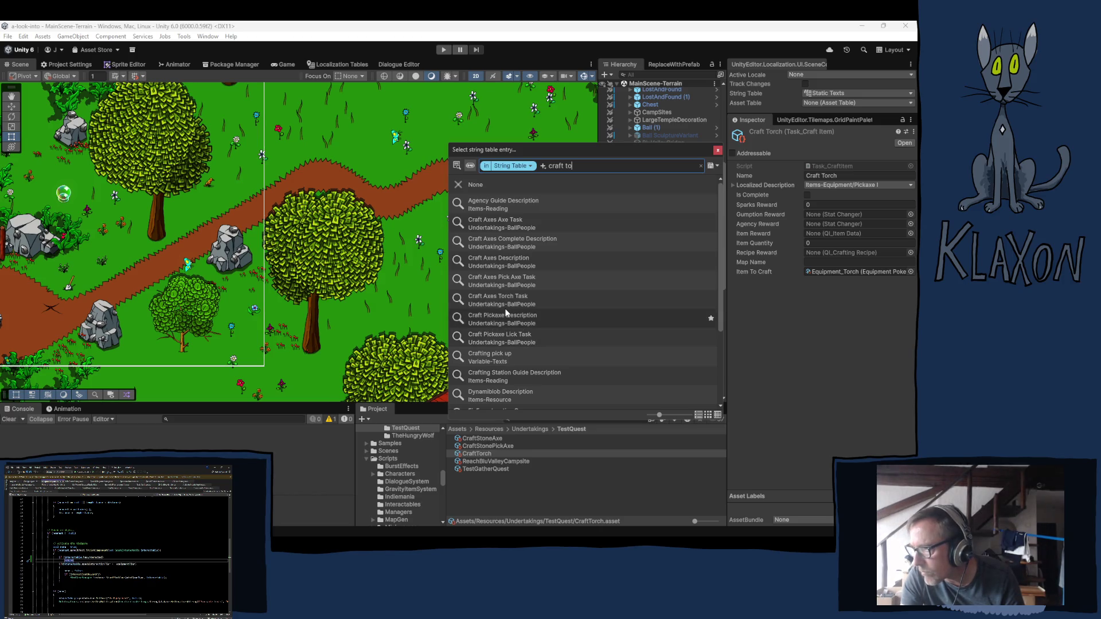
key("BackSpace")
key("BackSpace")
type("axe")
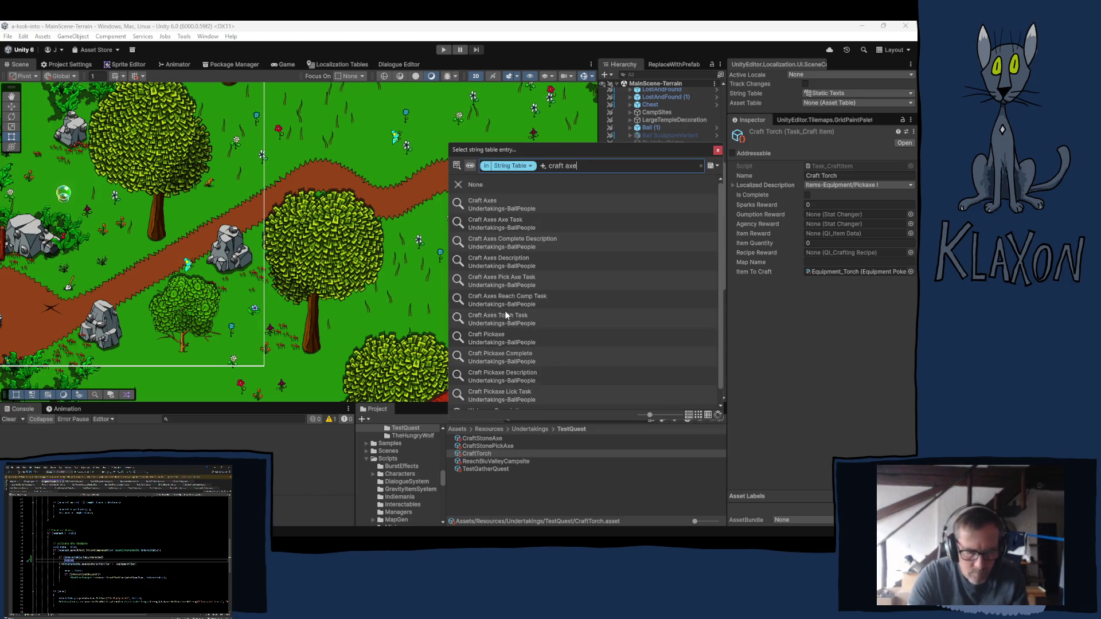
type("s t")
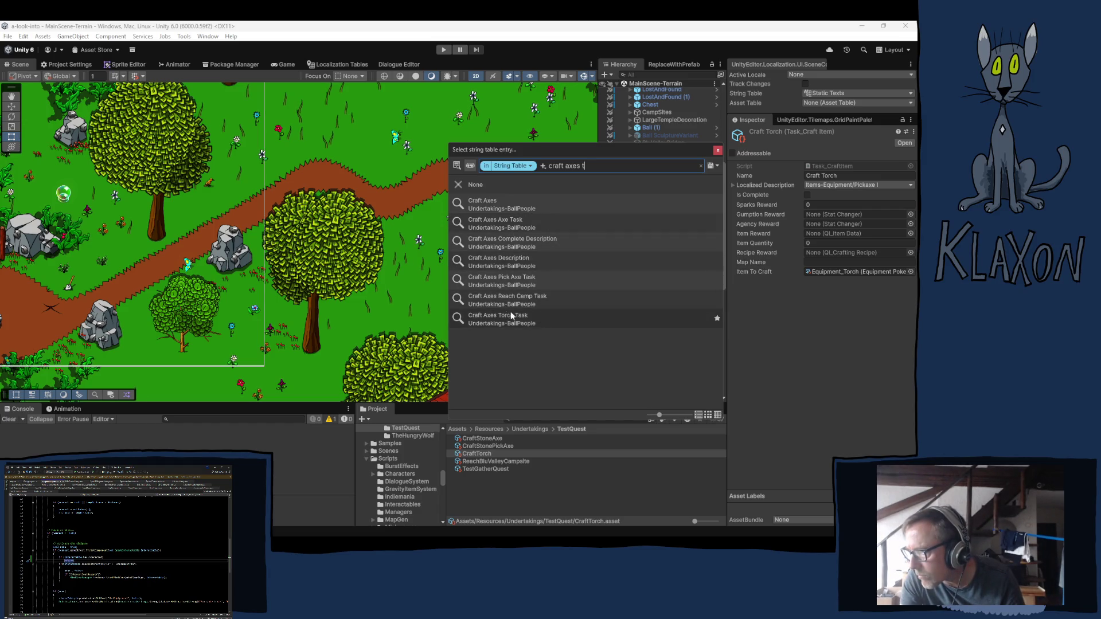
left_click(501, 318)
left_click(718, 150)
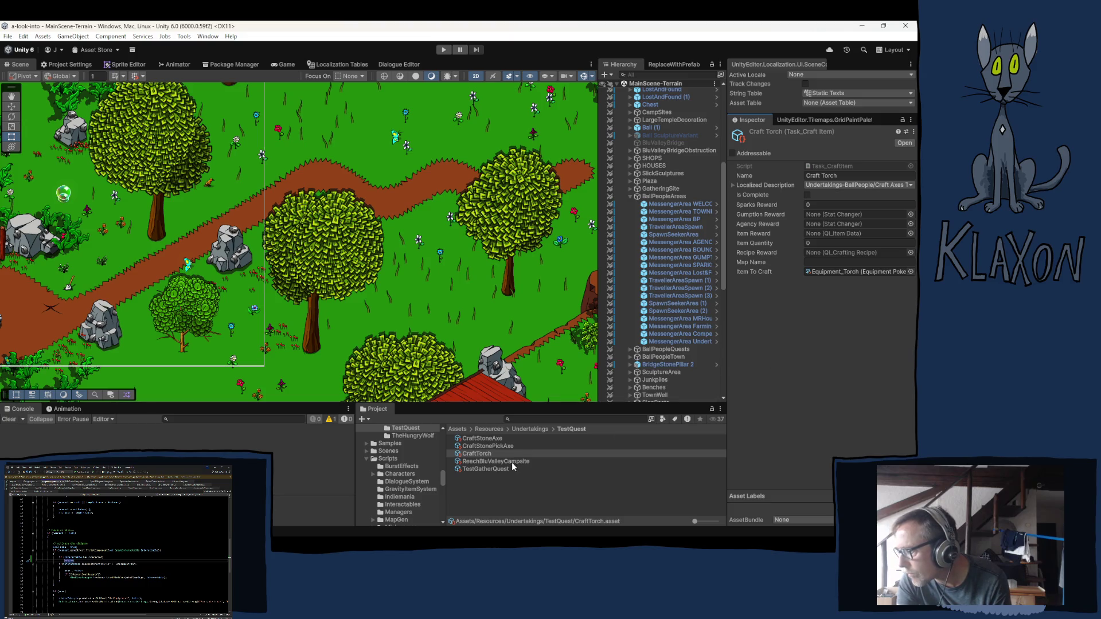
left_click(480, 438)
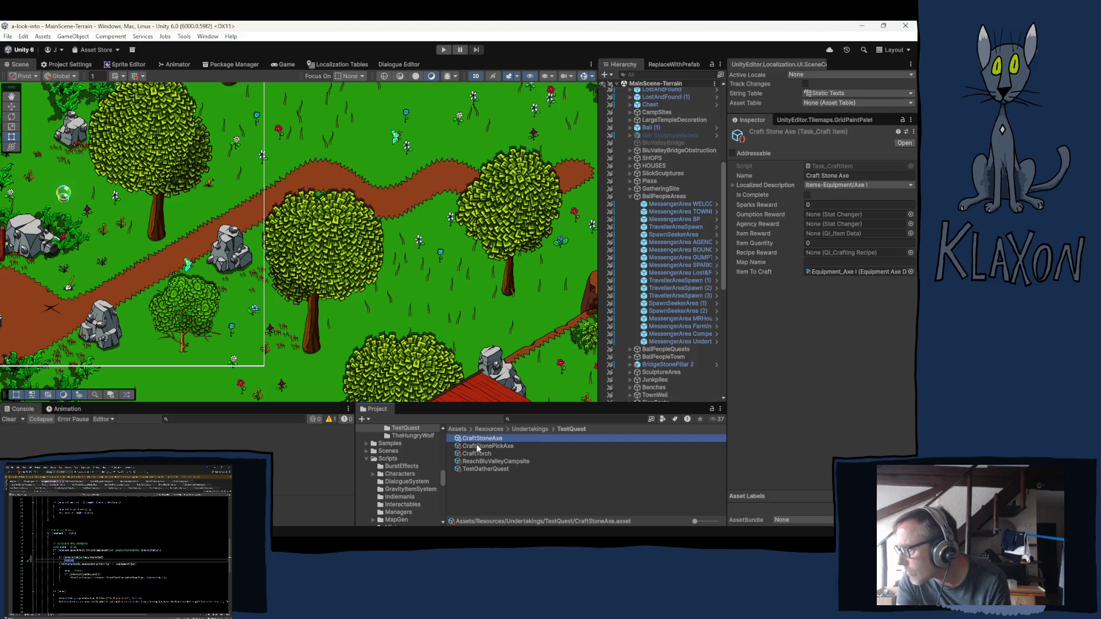
Set CraftStoneAxe's Localized Description to the Craft Axes Axe Task entry.
left_click(476, 445)
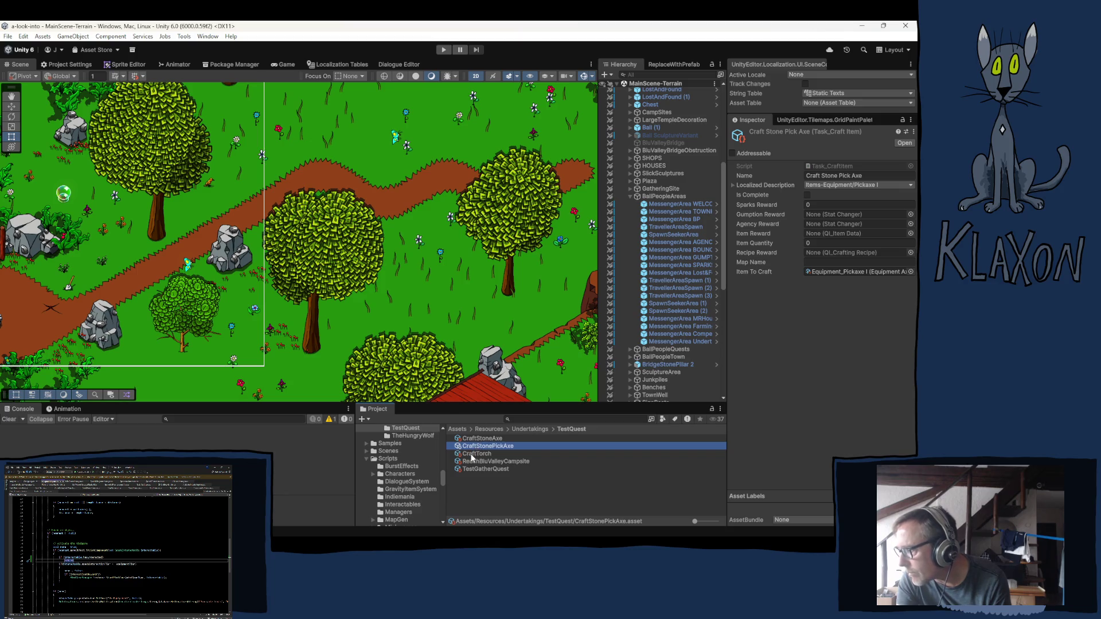
left_click(475, 439)
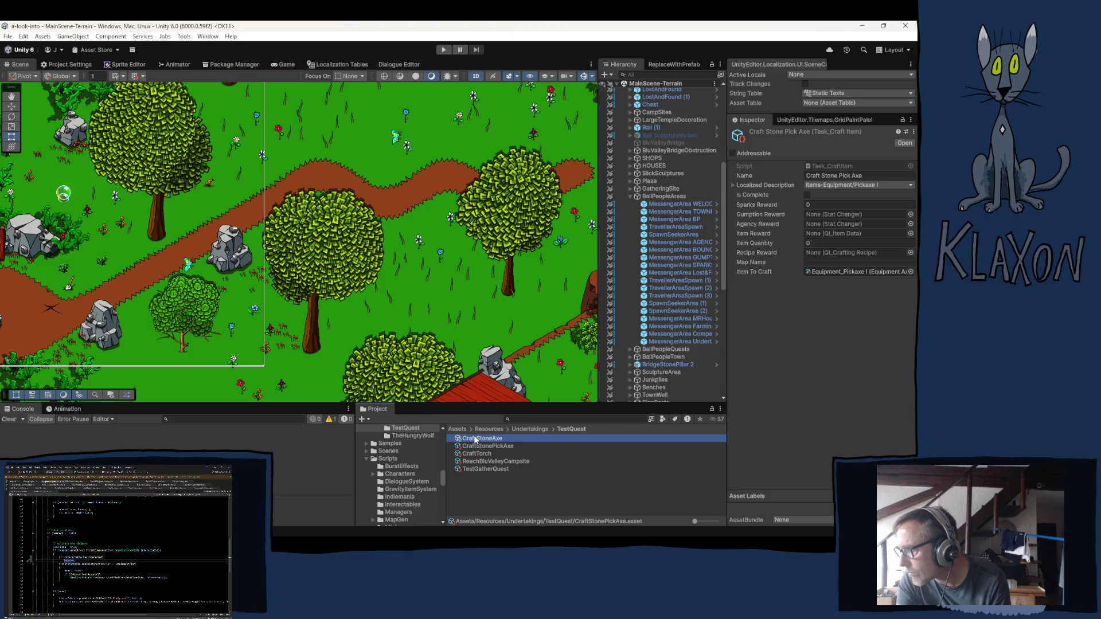
left_click(828, 185)
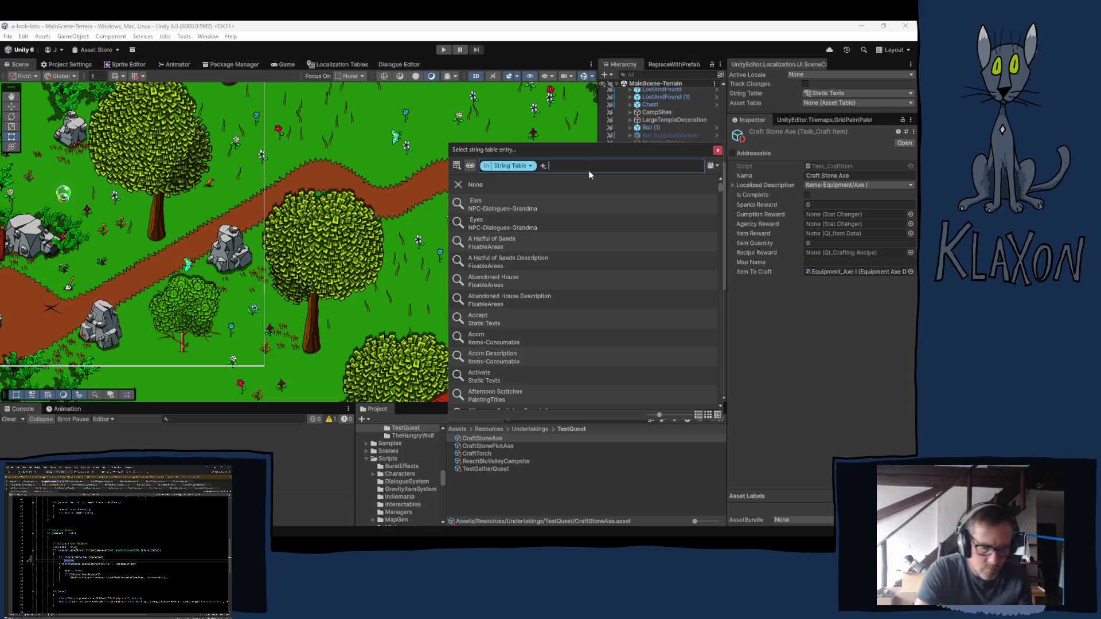
type("craft a")
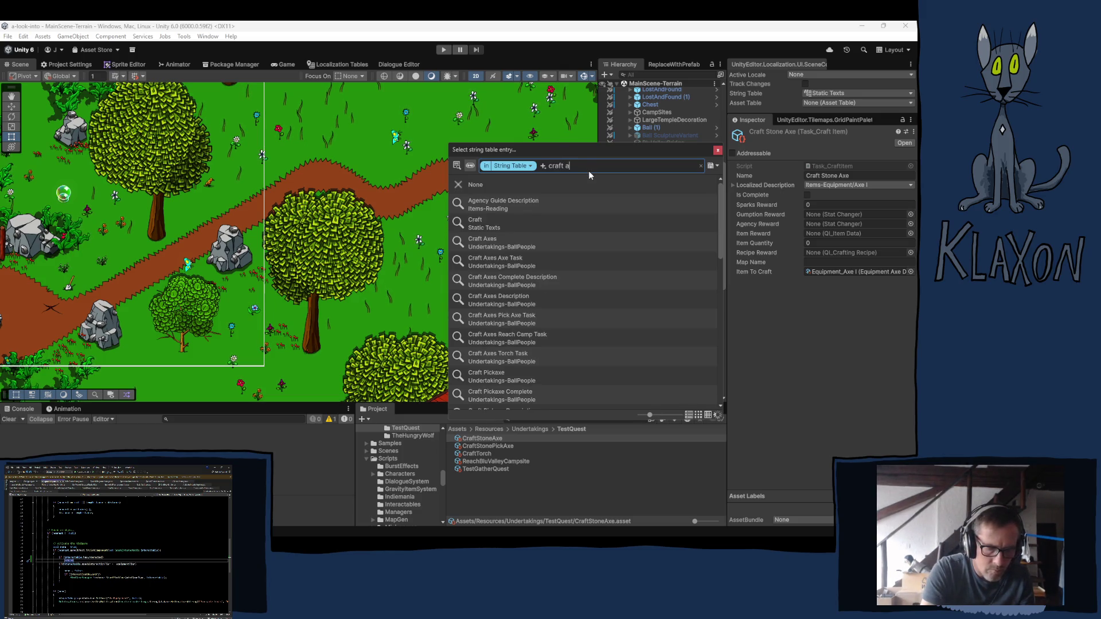
type("xes")
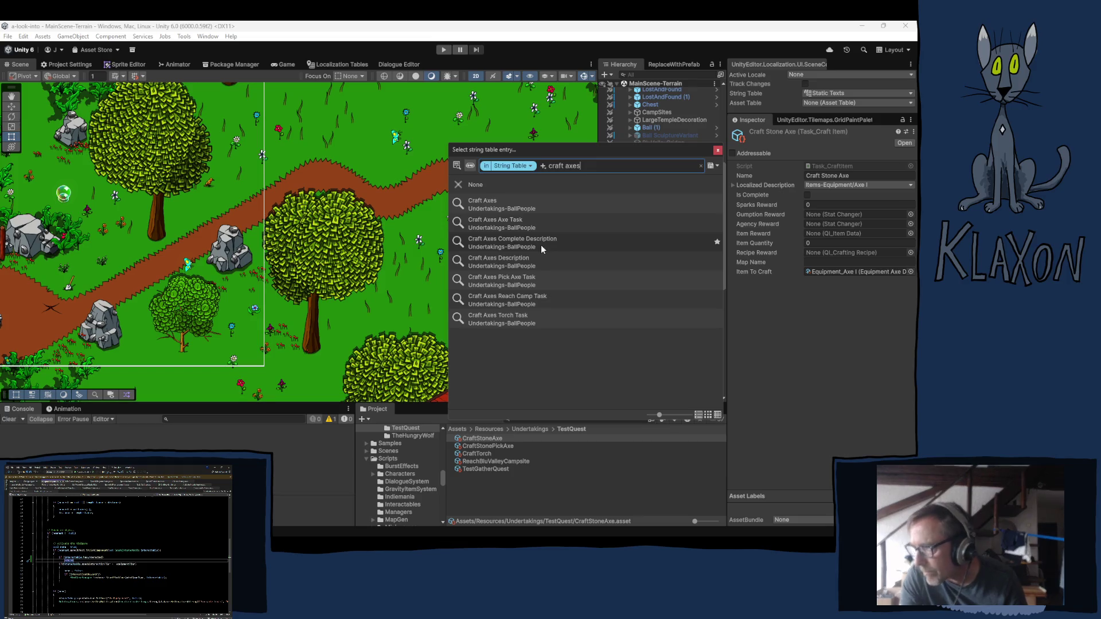
left_click(525, 223)
left_click(718, 150)
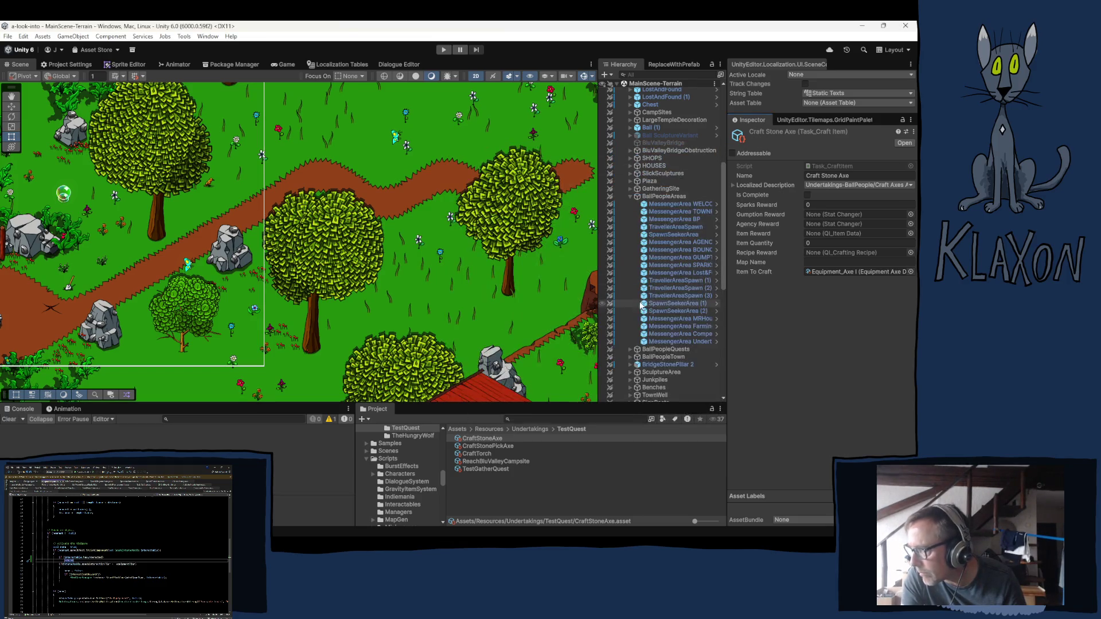
Set CraftStonePickAxe's Localized Description to the Craft Axes Pick Axe Task entry.
left_click(498, 446)
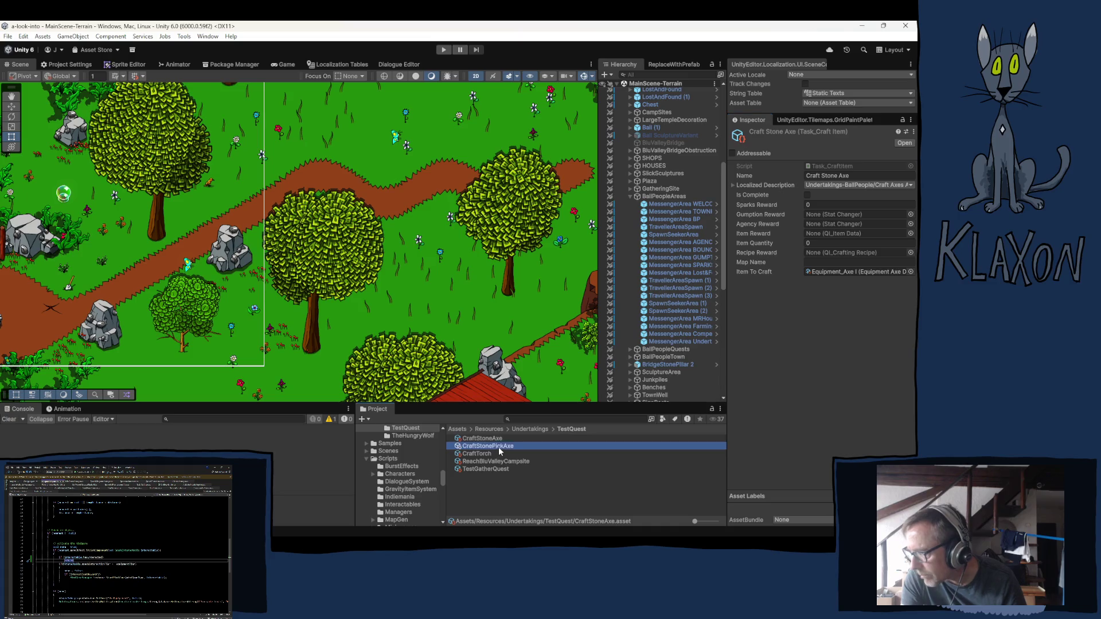
left_click(835, 182)
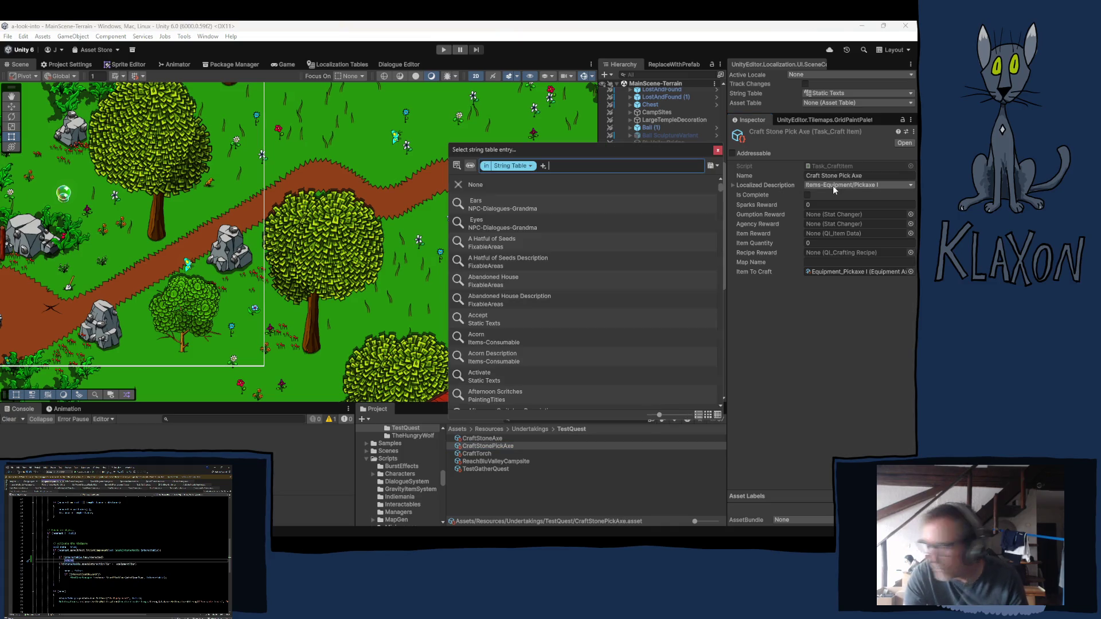
type("craft axes")
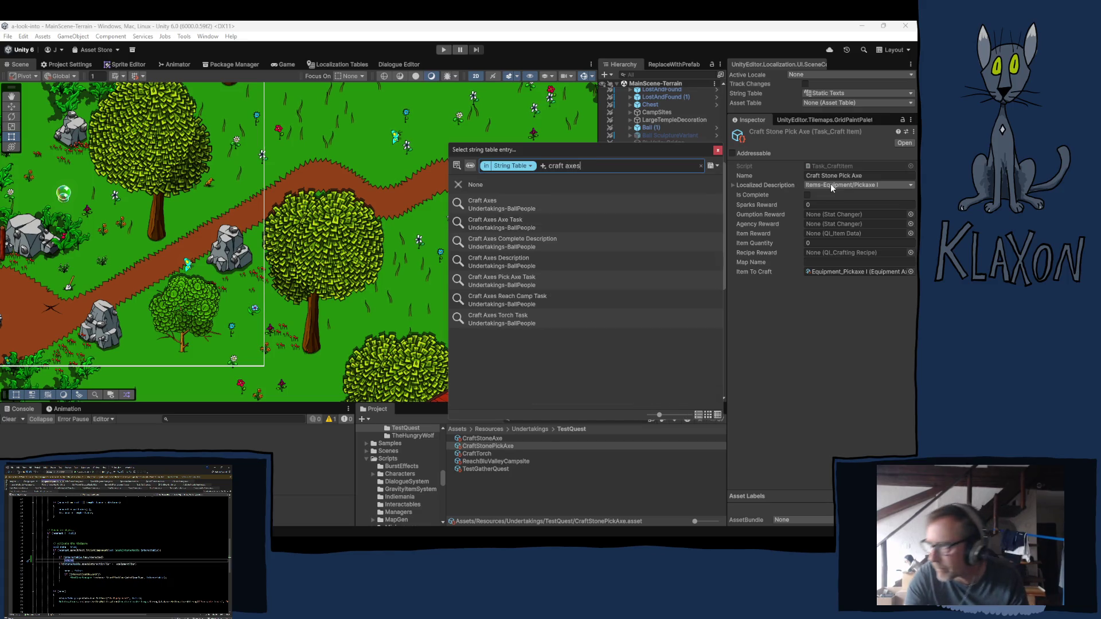
left_click(501, 281)
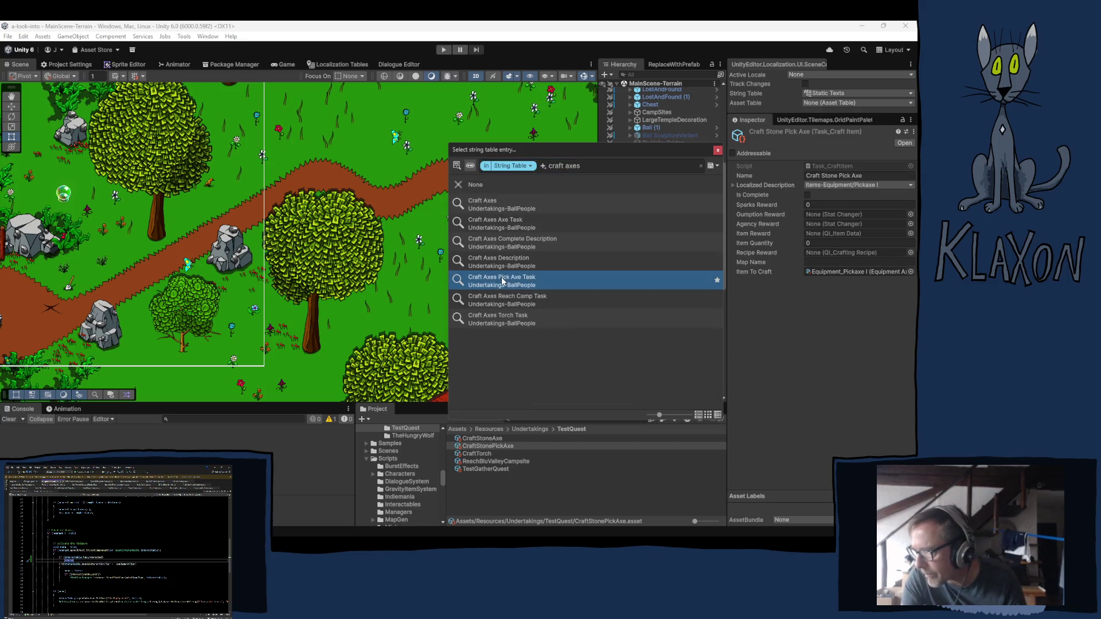
left_click(717, 150)
Give ReachBluValleyCampsite the Craft Axes Reach Camp Task description and start the game.
left_click(475, 453)
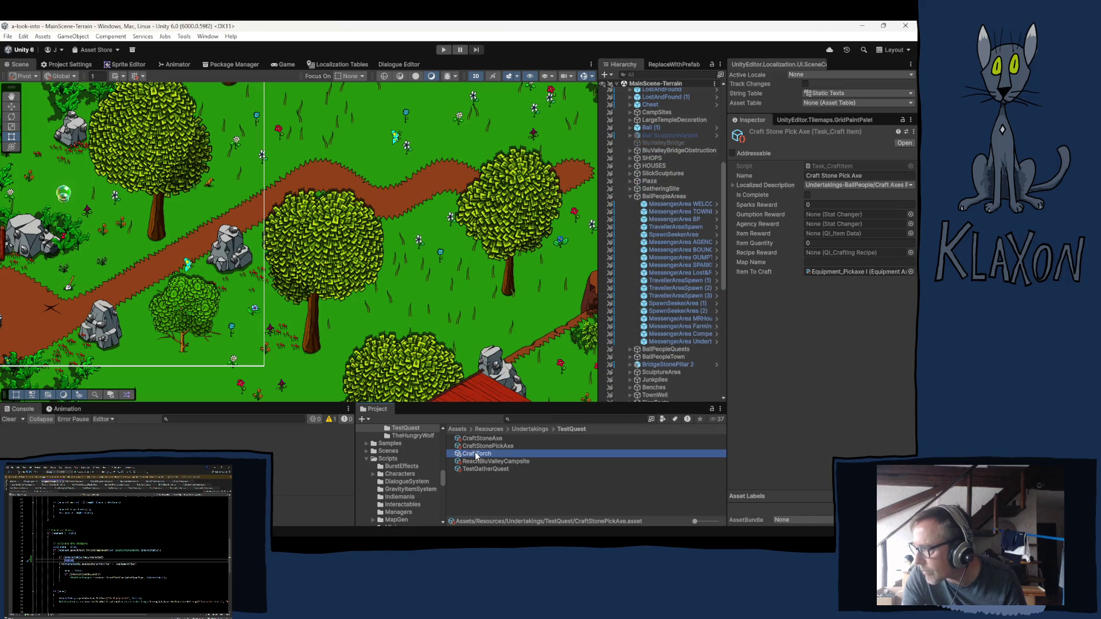
left_click(512, 461)
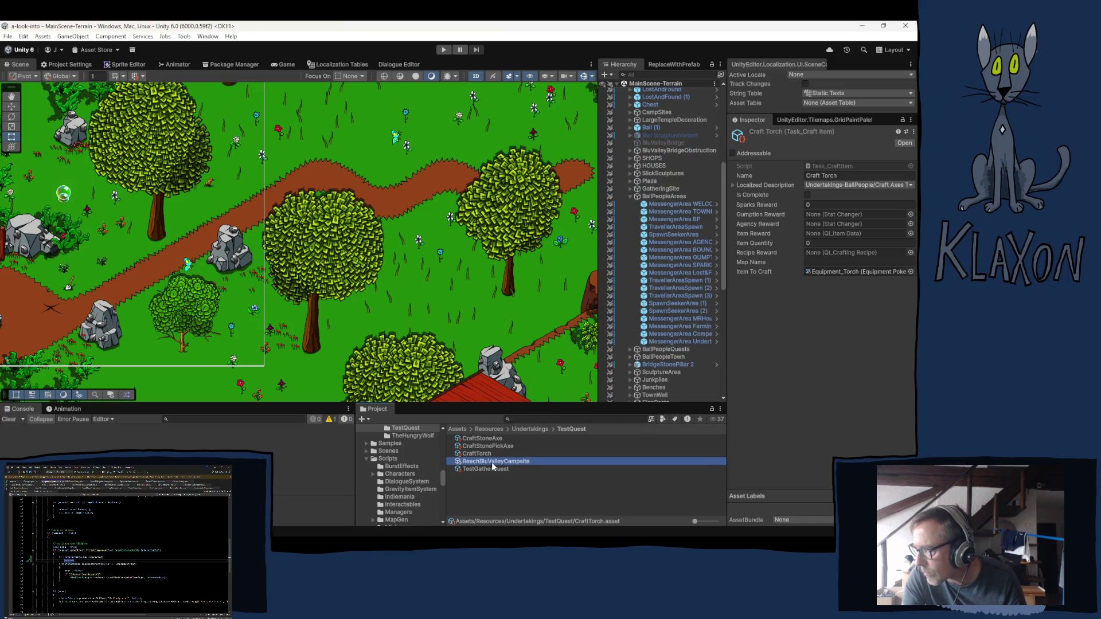
left_click(813, 186)
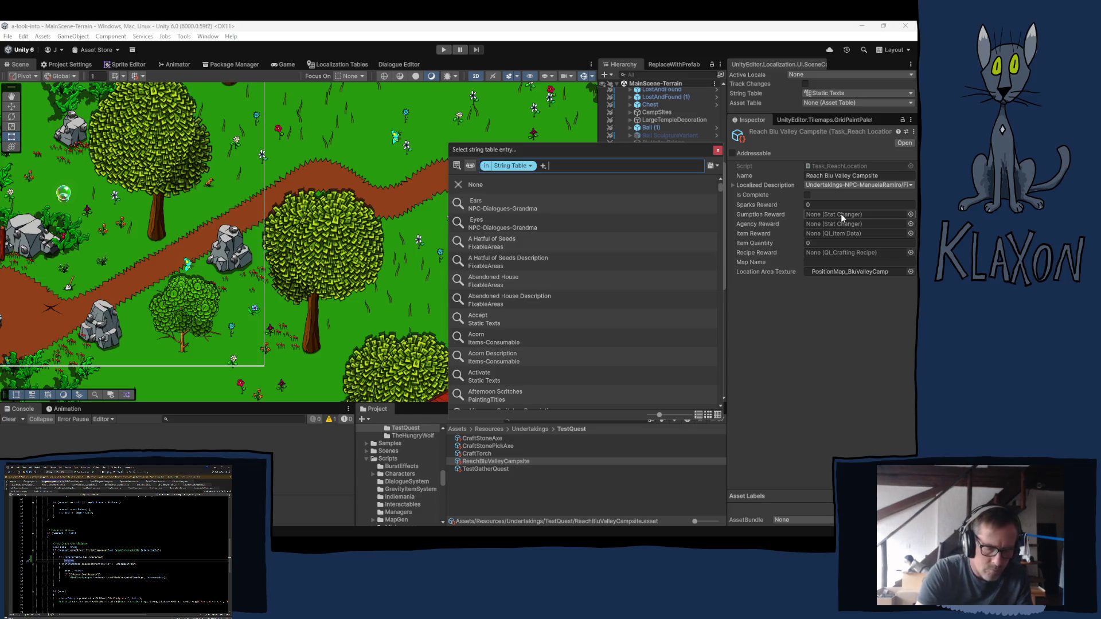
type("craft axe")
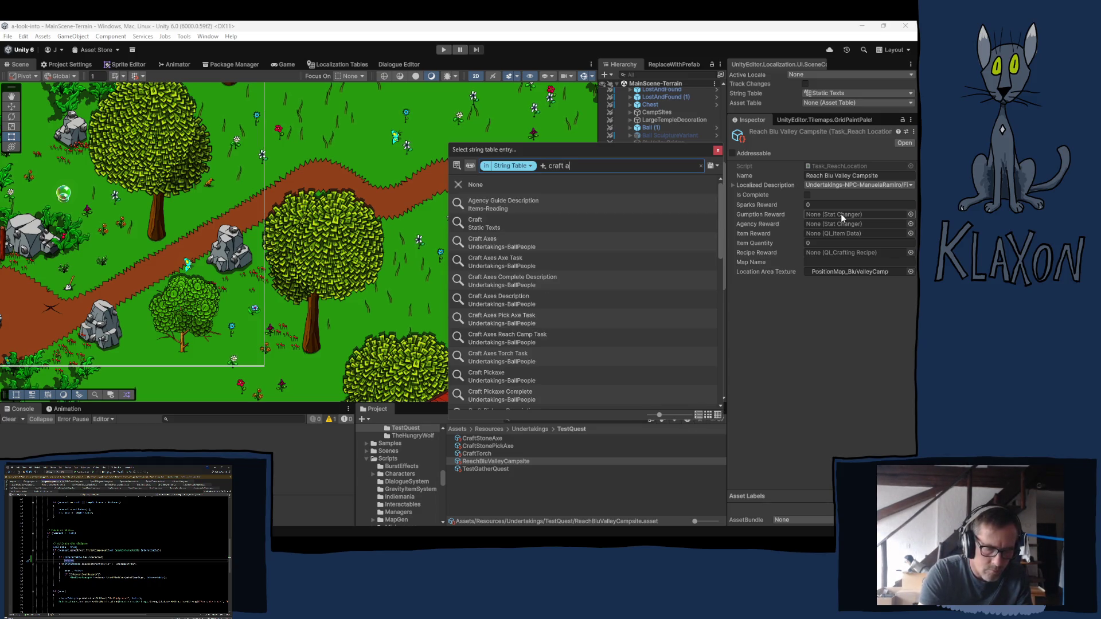
type("s")
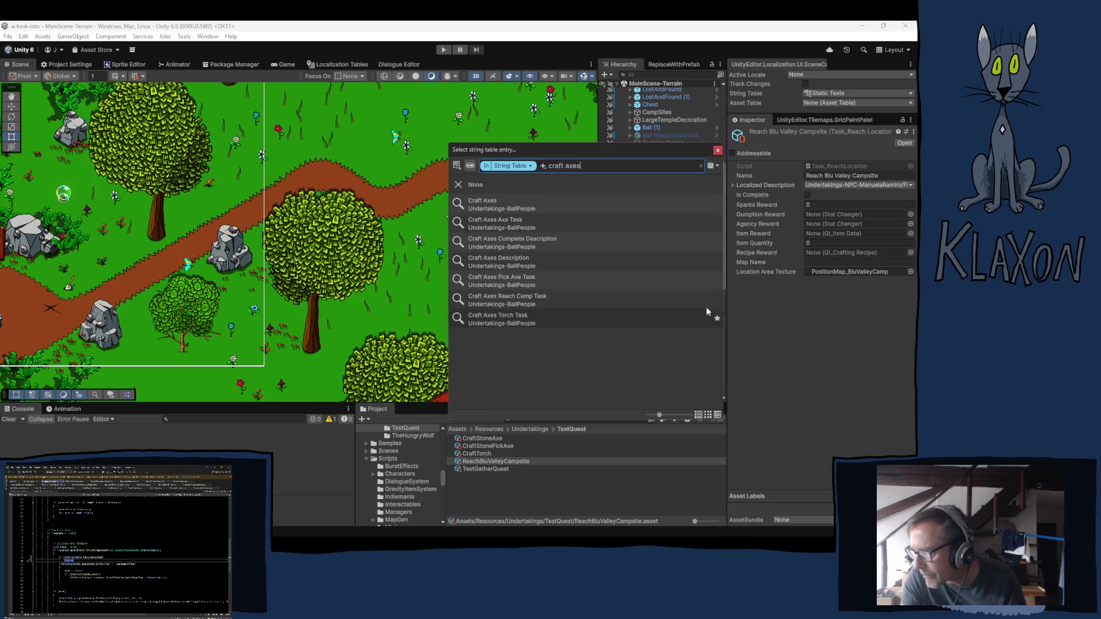
left_click(559, 296)
left_click(717, 150)
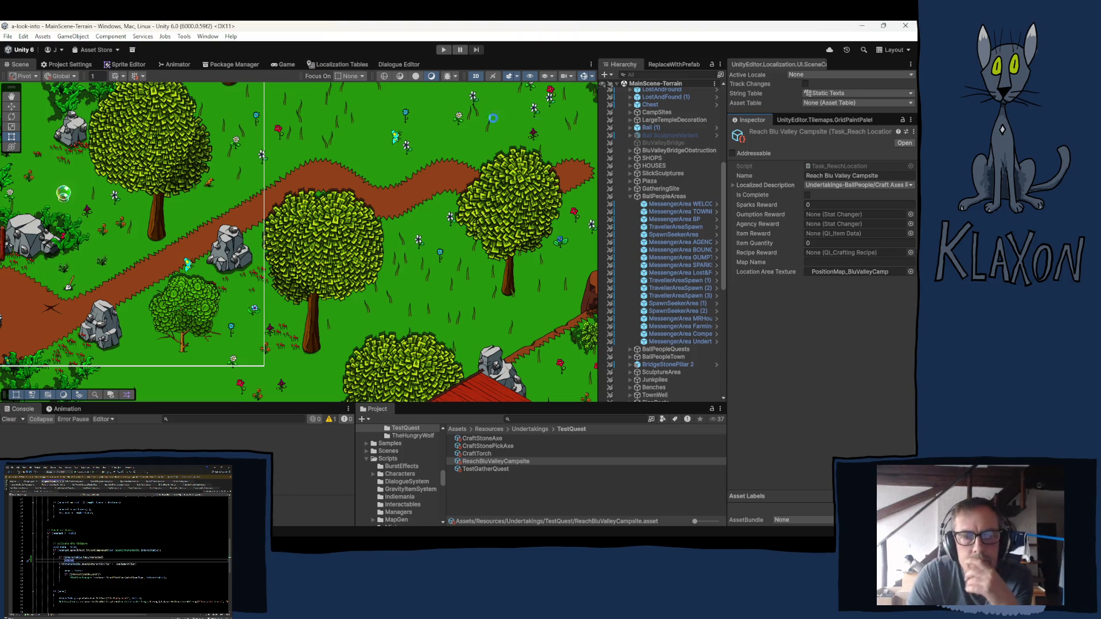
left_click(440, 52)
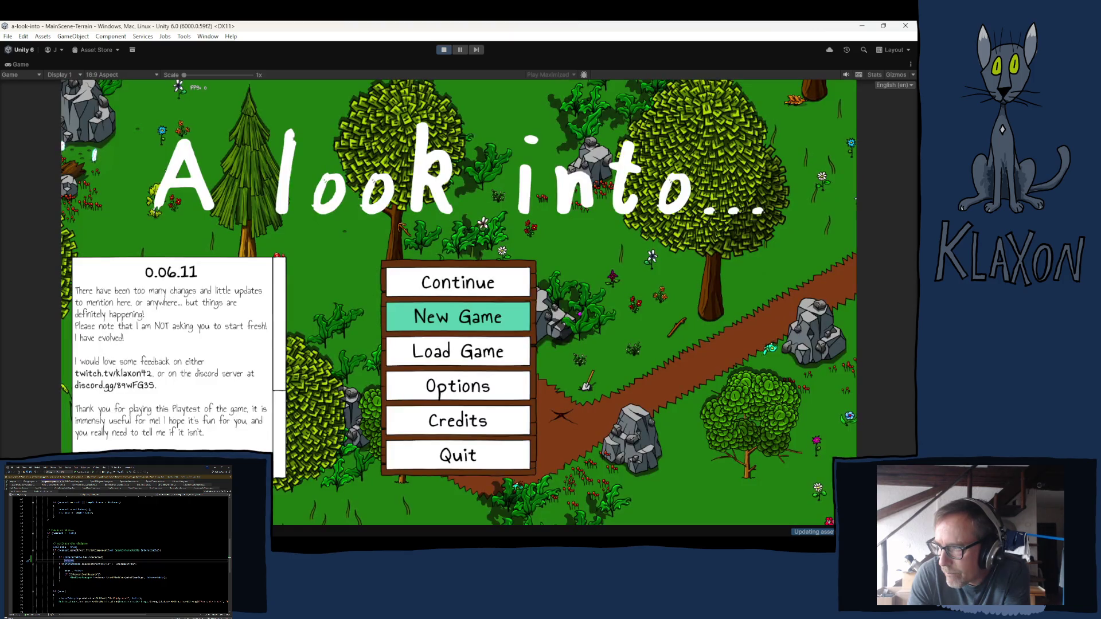
Choose New Game on the title menu and confirm starting over with a new save.
left_click(427, 318)
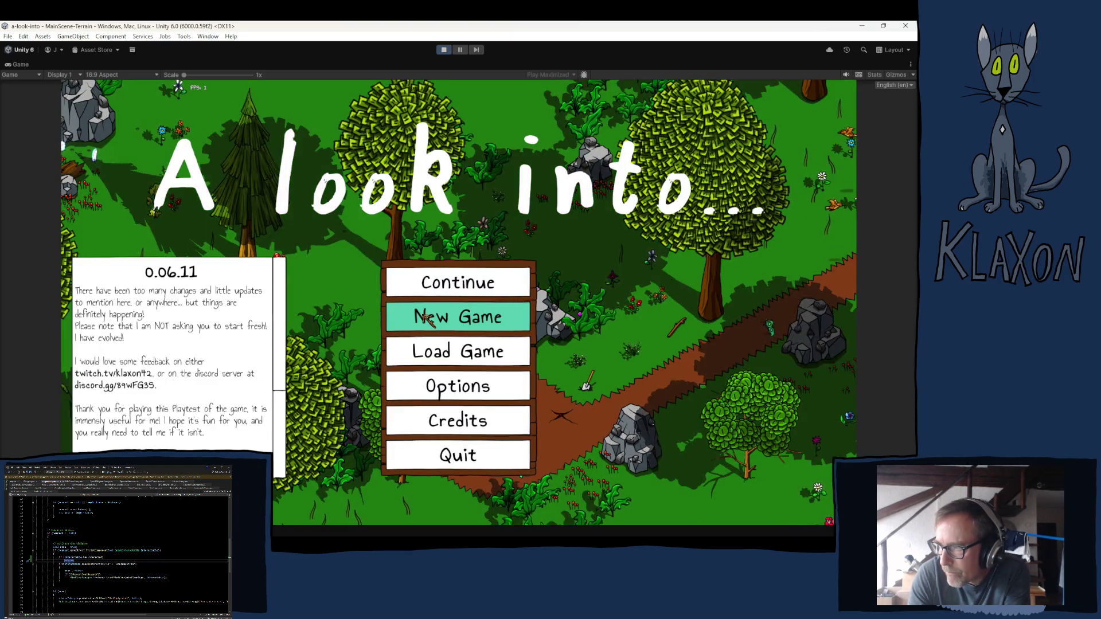
left_click(442, 373)
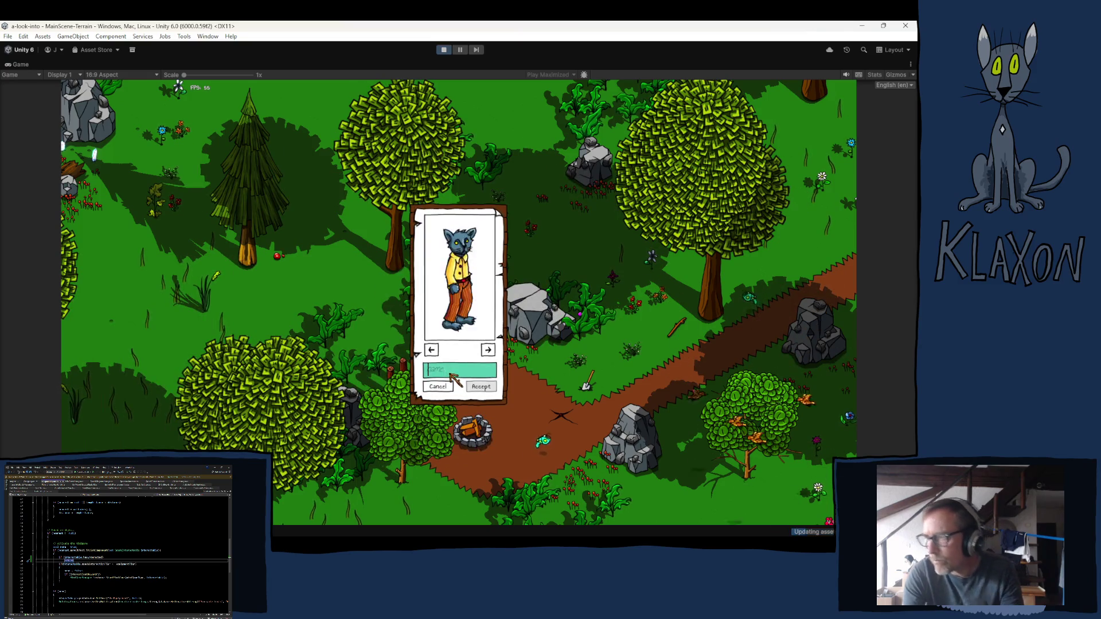
Pick a different character look, accept it, and walk to the spade.
left_click(487, 349)
left_click(481, 386)
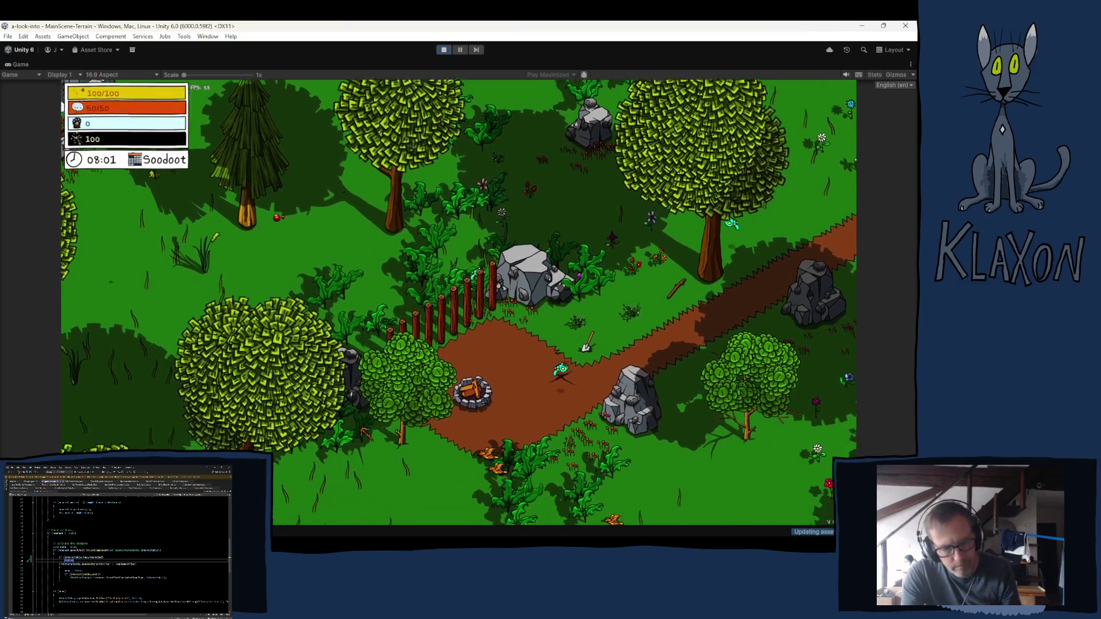
key("d")
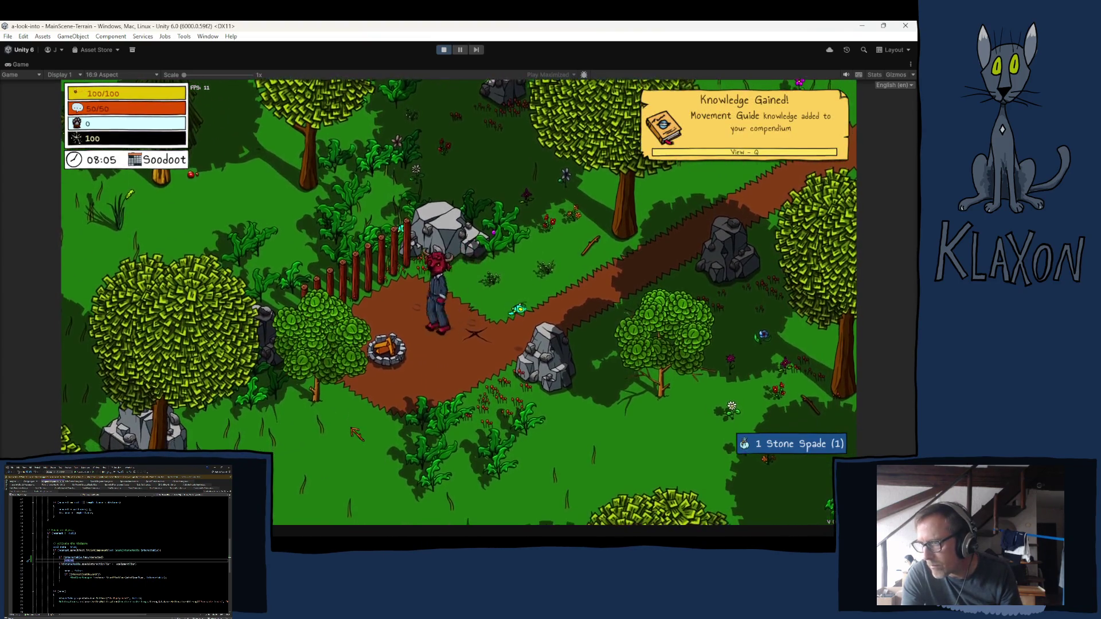
key("Tab")
key("Tab")
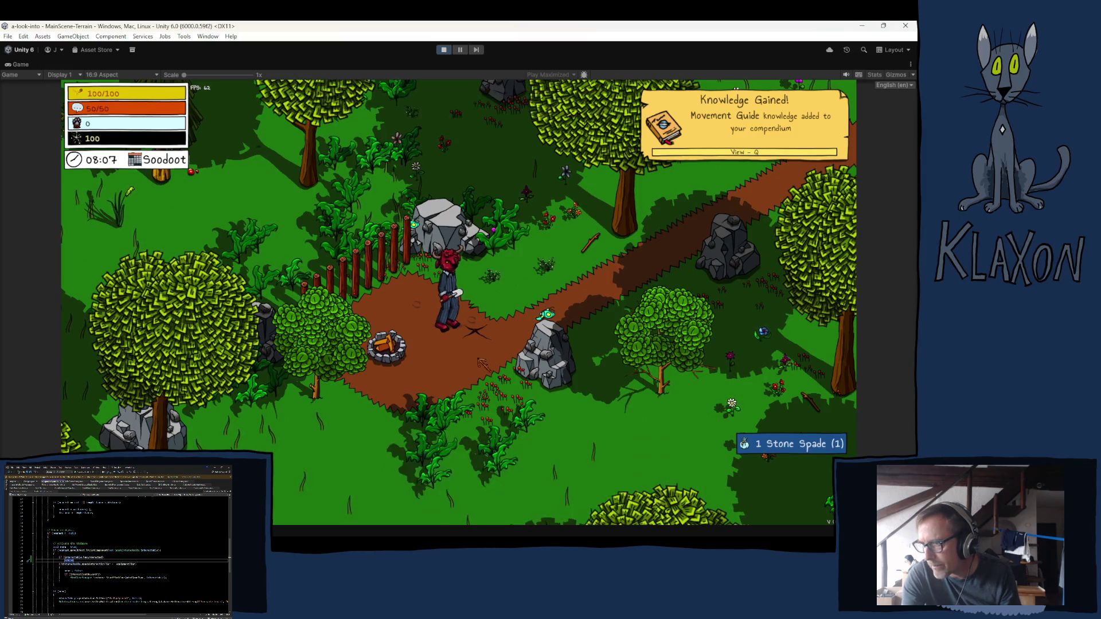
Complete the gathering minigame, dismiss the Get Crafty! message, and open the game menu.
left_click(449, 364)
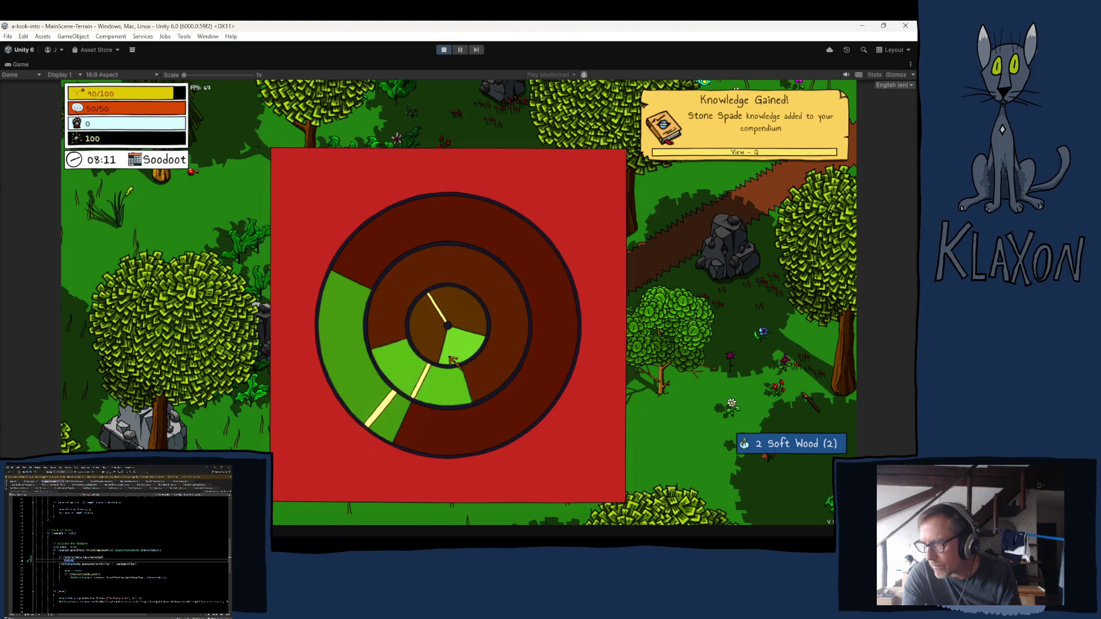
left_click(449, 356)
left_click(448, 357)
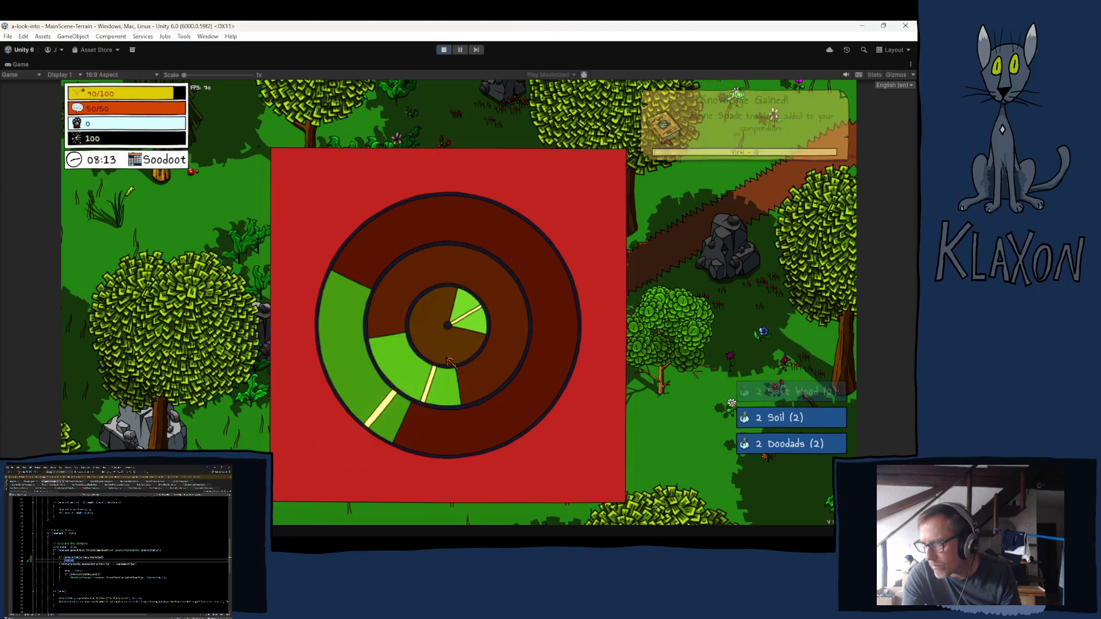
left_click(450, 362)
key("Tab")
key("Tab")
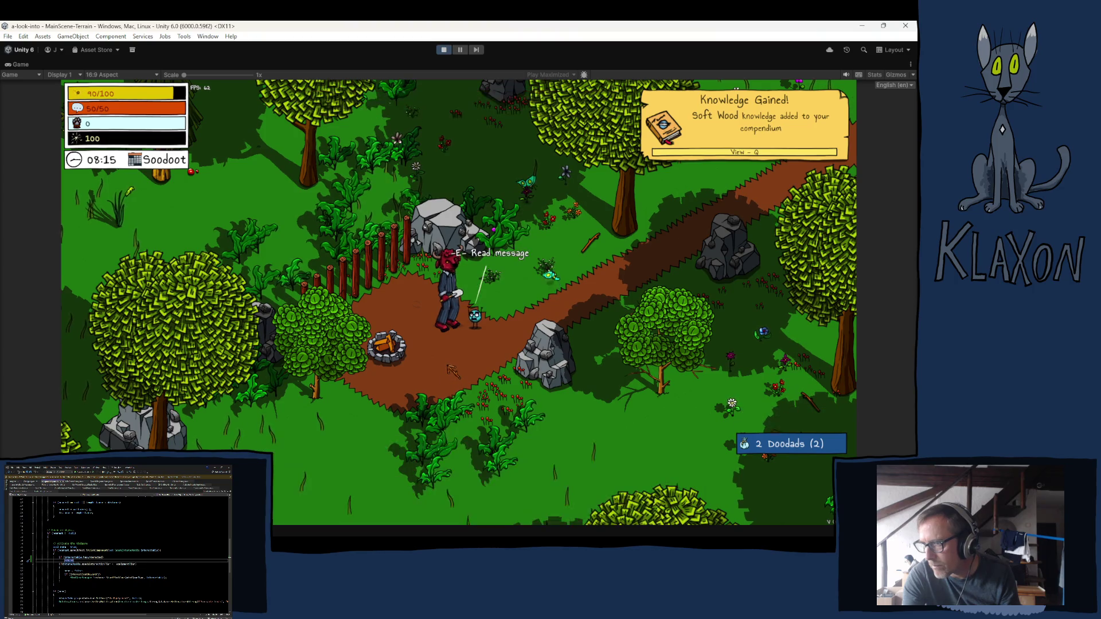
left_click(516, 392)
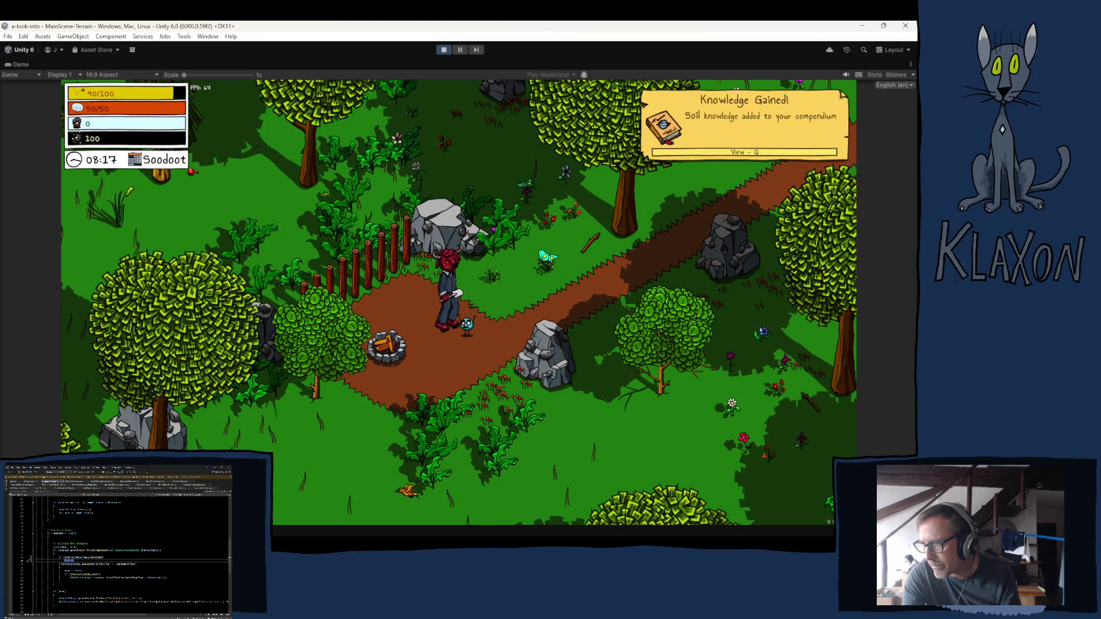
key("Tab")
Review the Get Crafty! undertaking in the Undertakings list, then close the panel.
key("e")
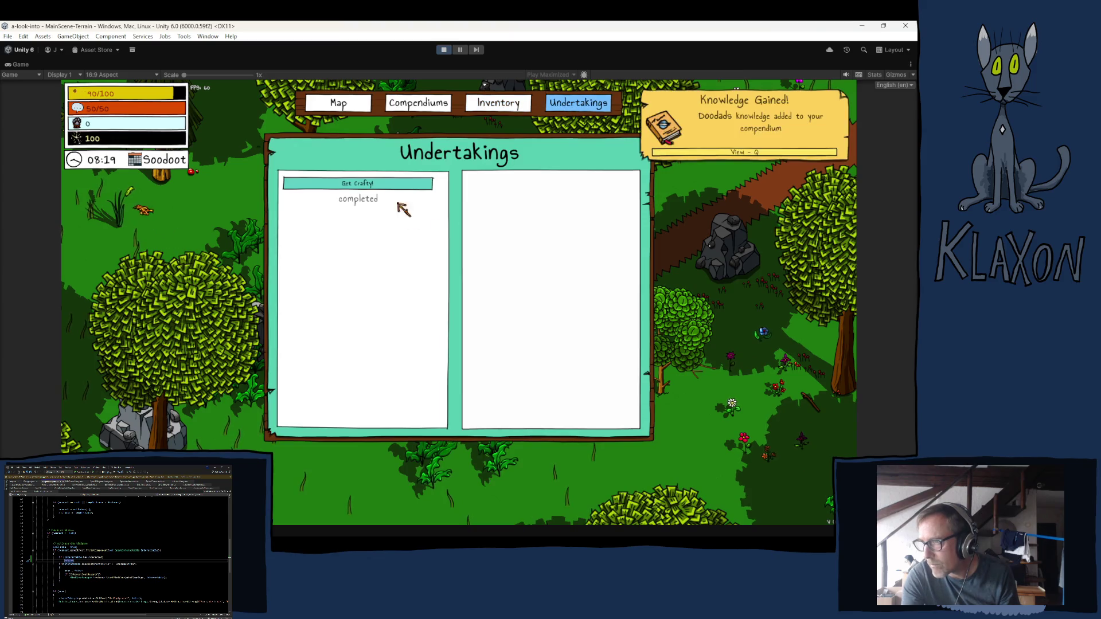
left_click(393, 185)
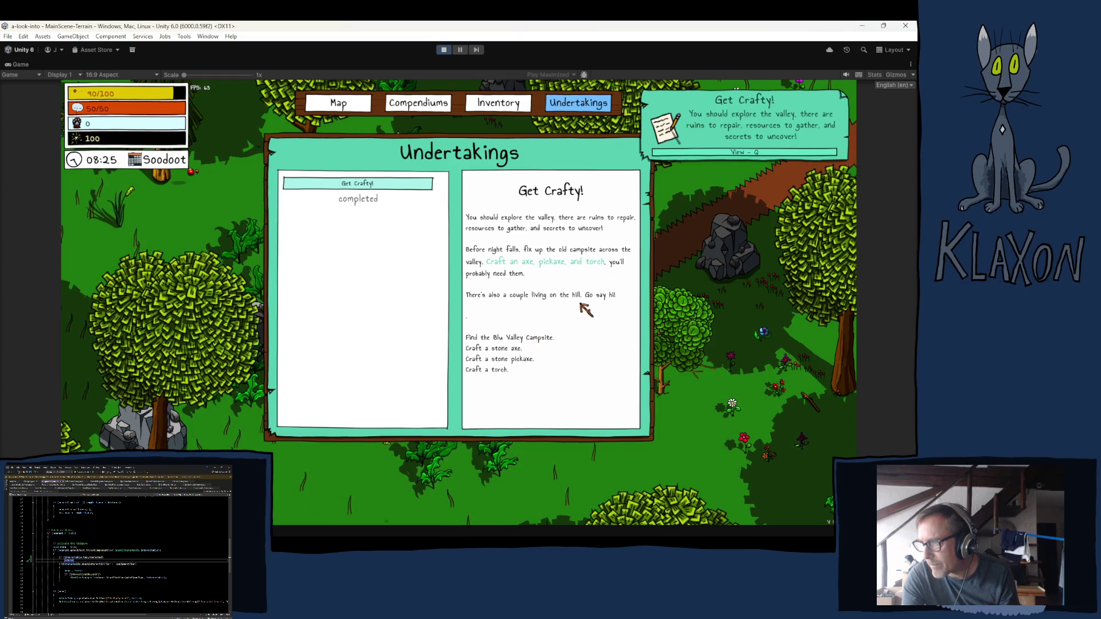
key("Tab")
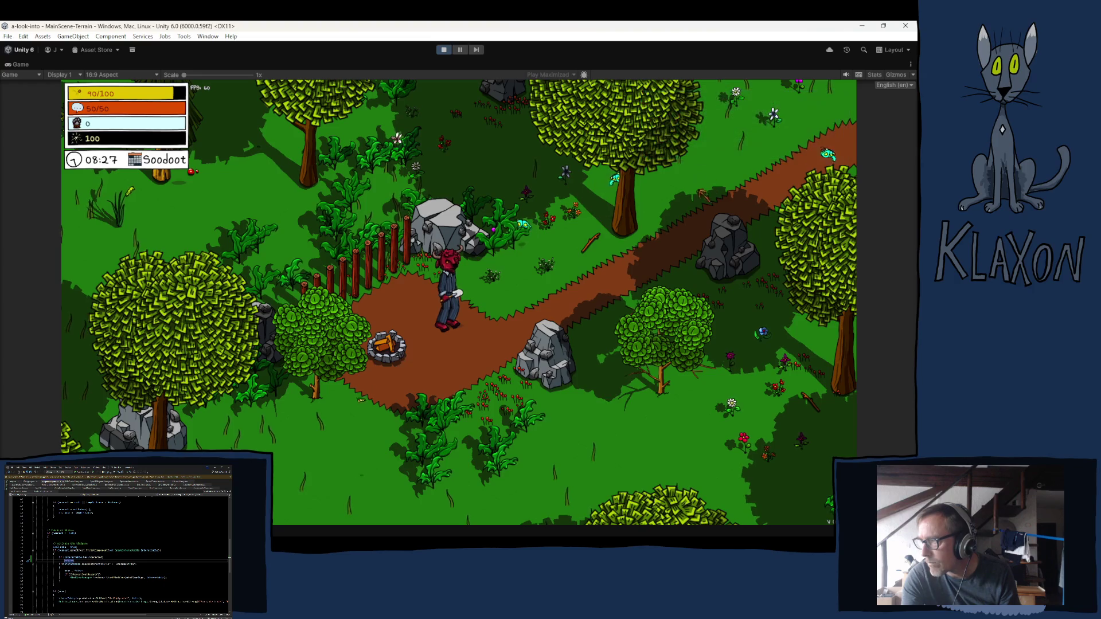
Walk the character up-right along the dirt path, then down the slope across the meadow.
key("d")
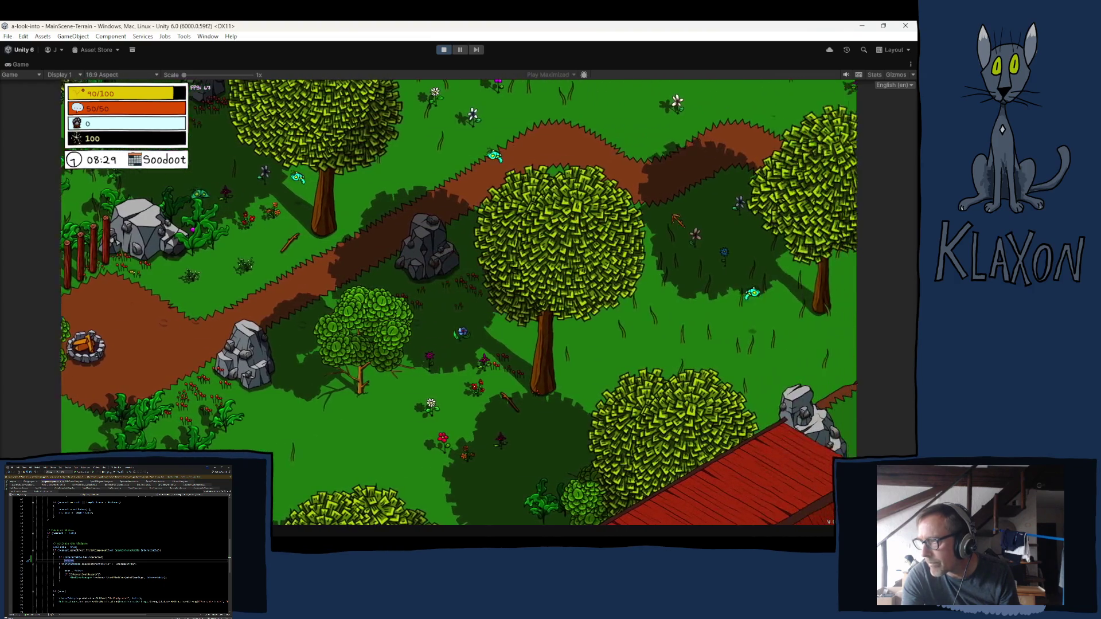
key("d")
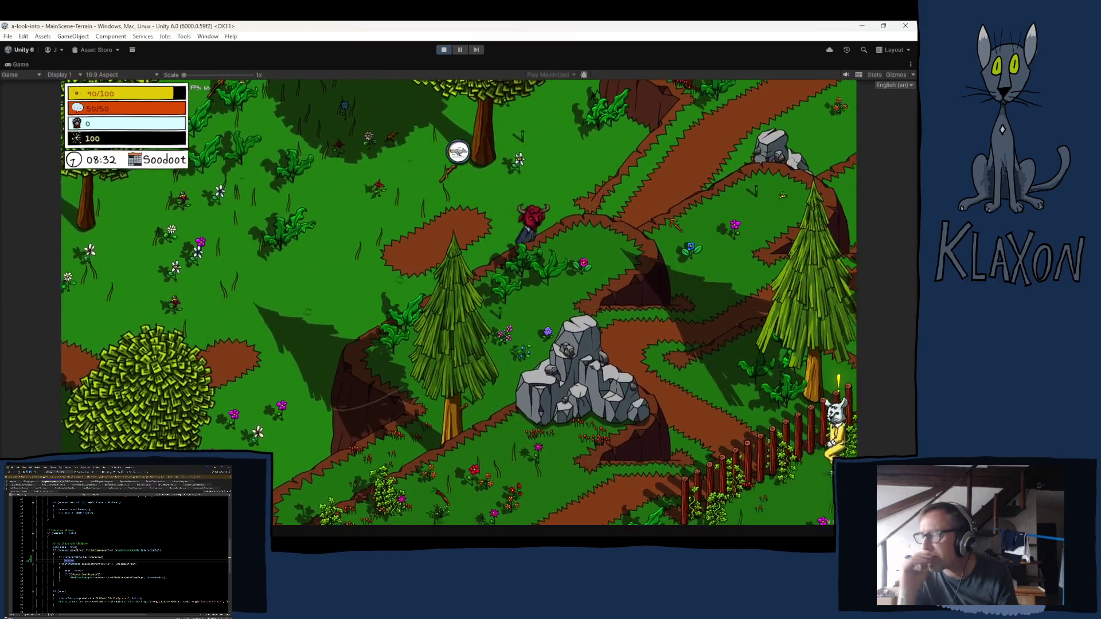
key("d")
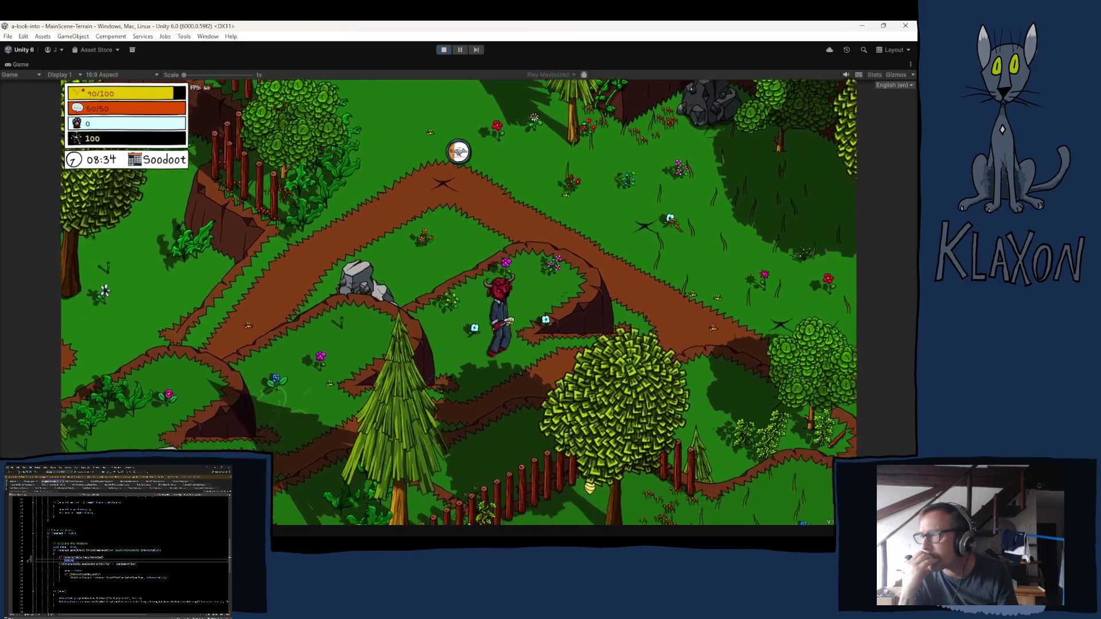
key("d")
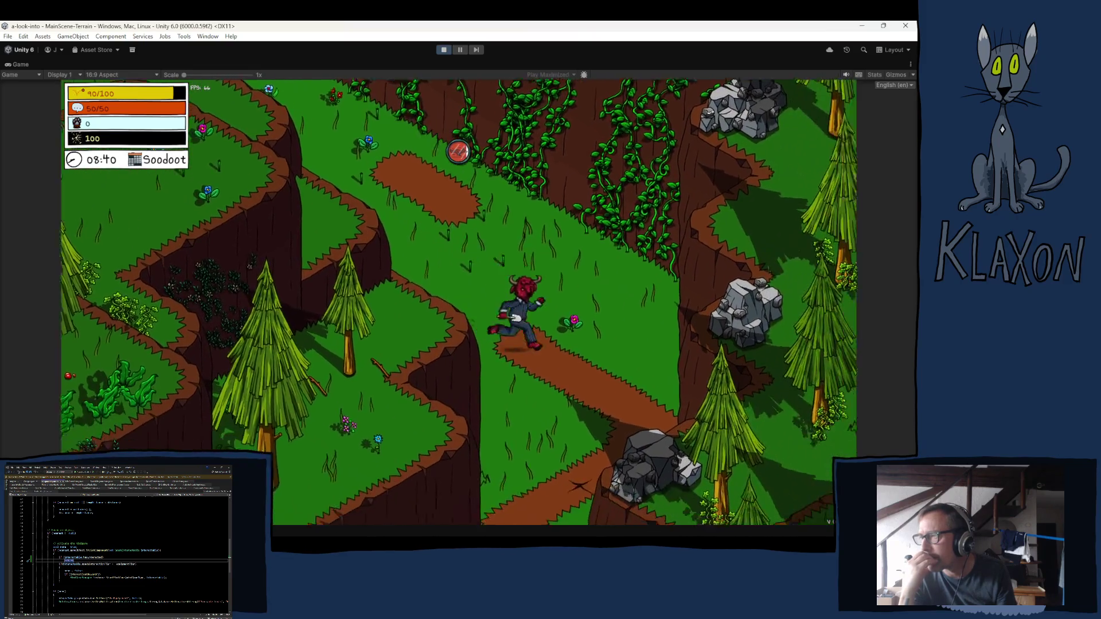
key("s")
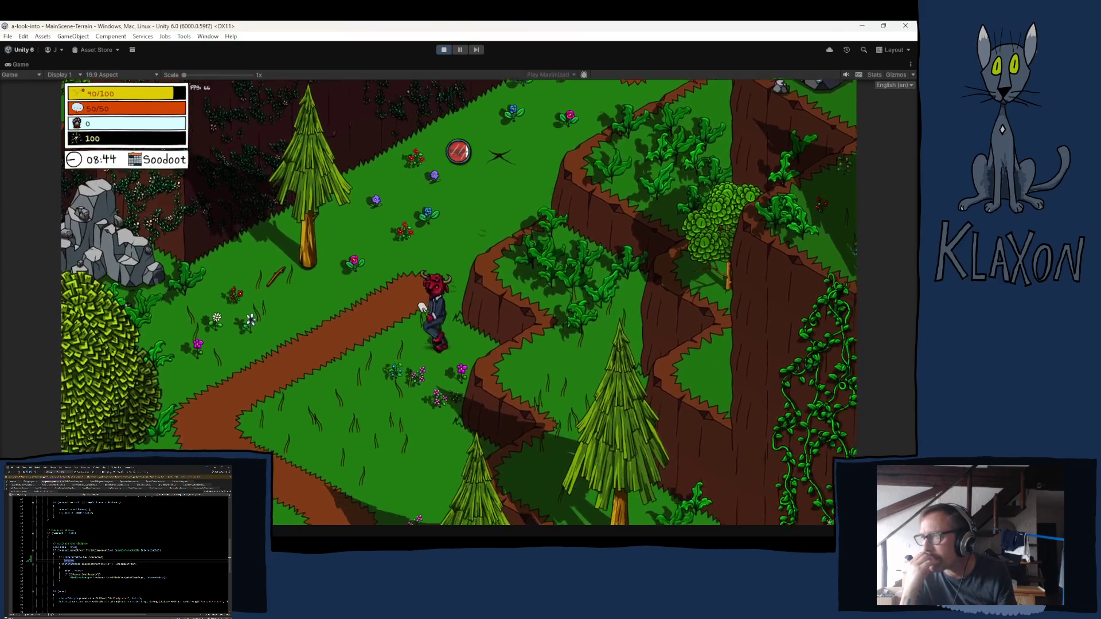
key("s")
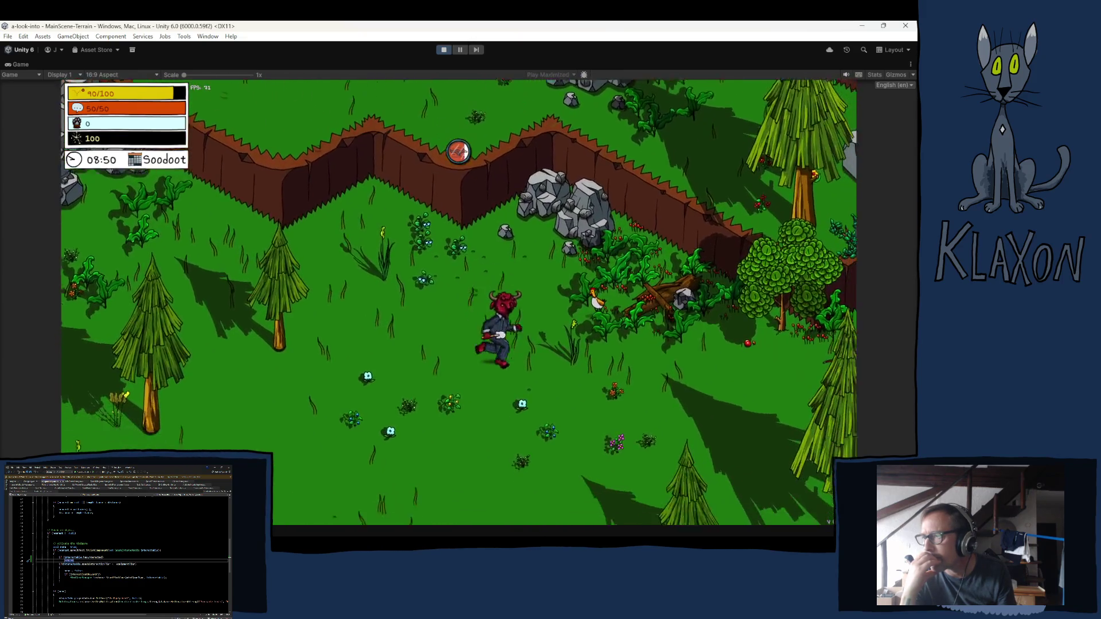
key("d")
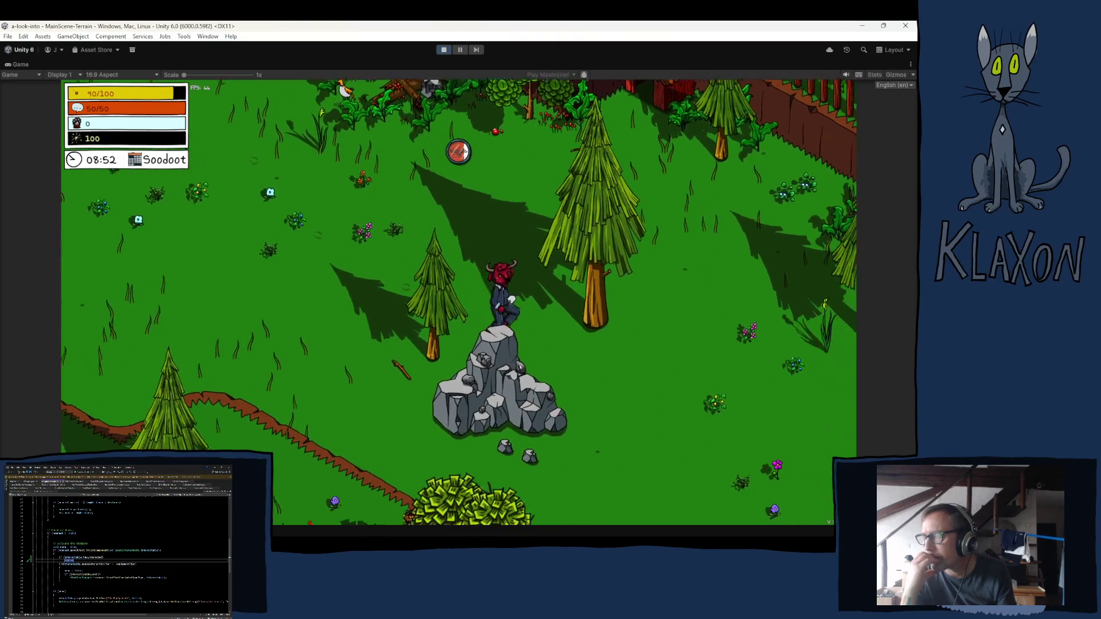
key("d")
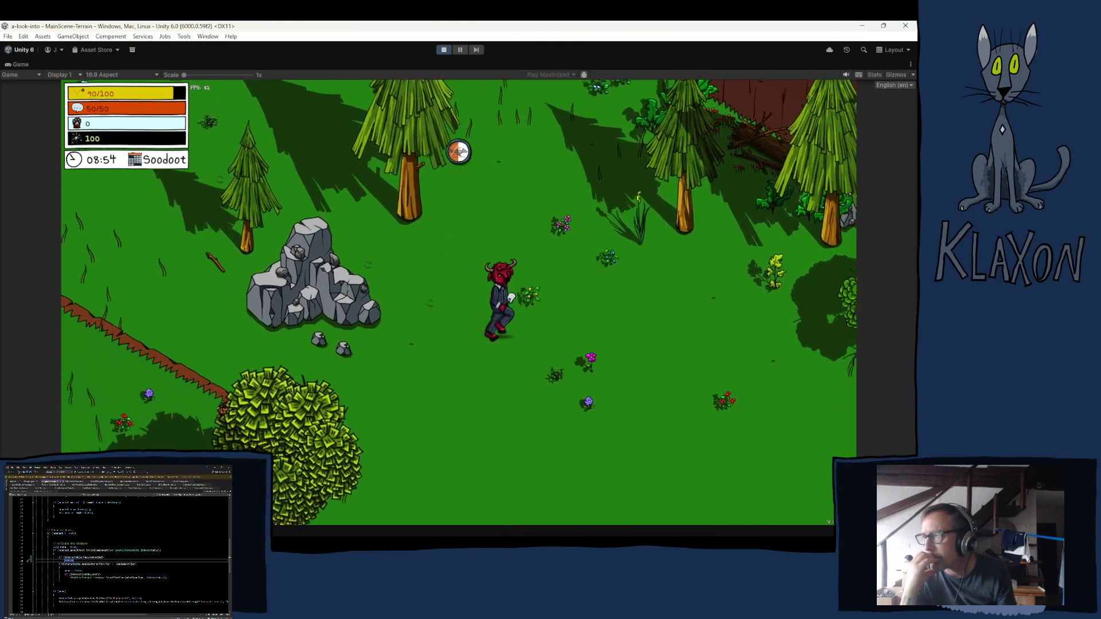
Glance at the inventory, then walk south past the boardwalk to the stick pile at Seton's Camps.
key("Tab")
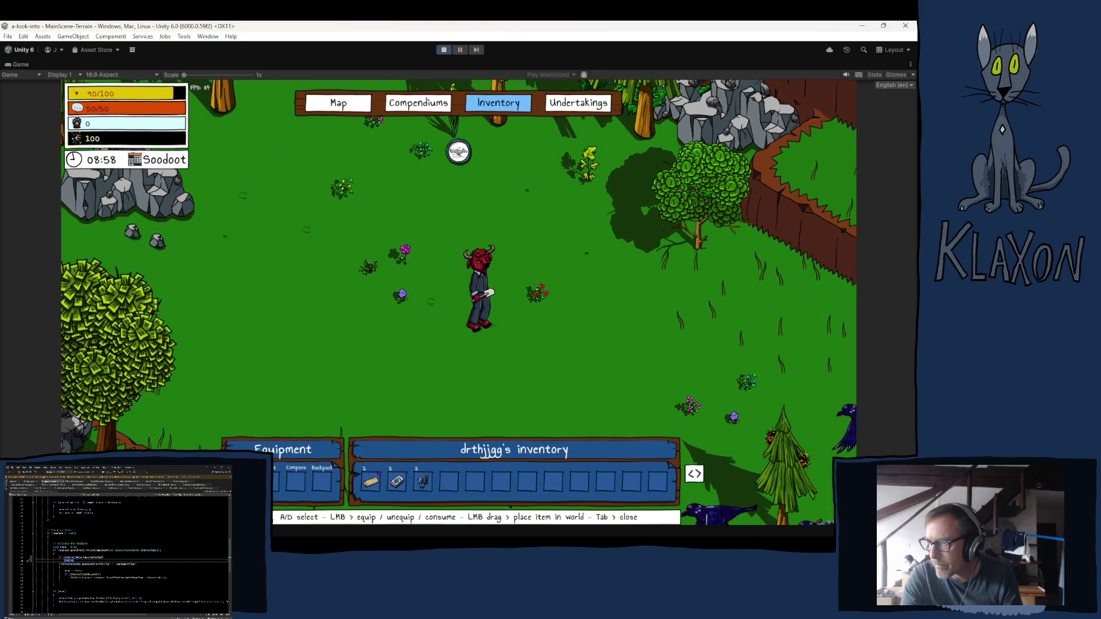
key("Tab")
key("d")
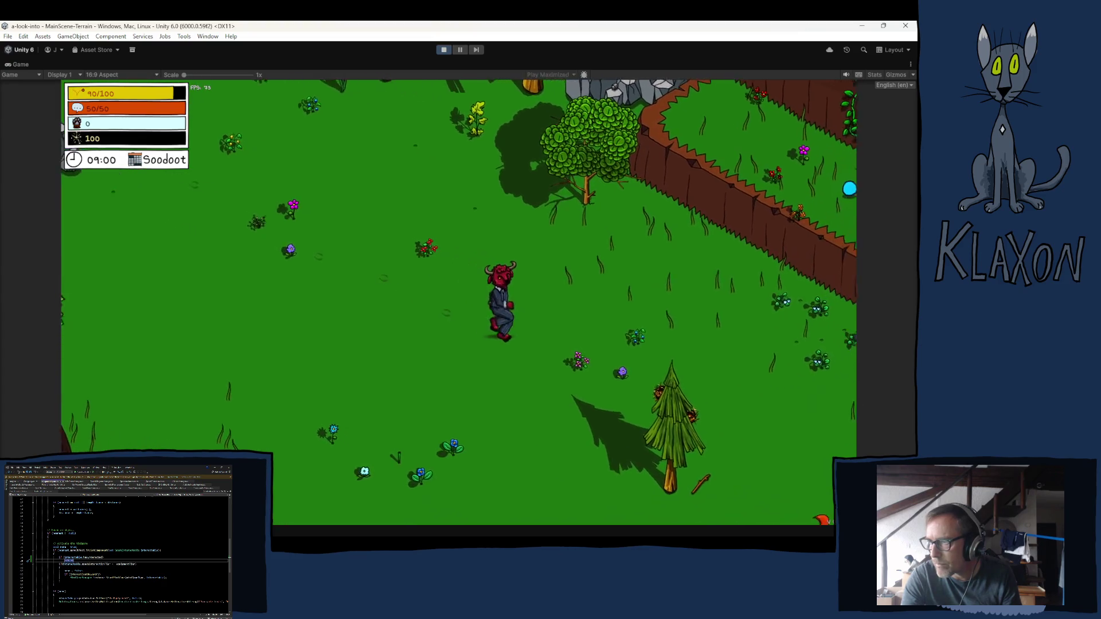
key("s")
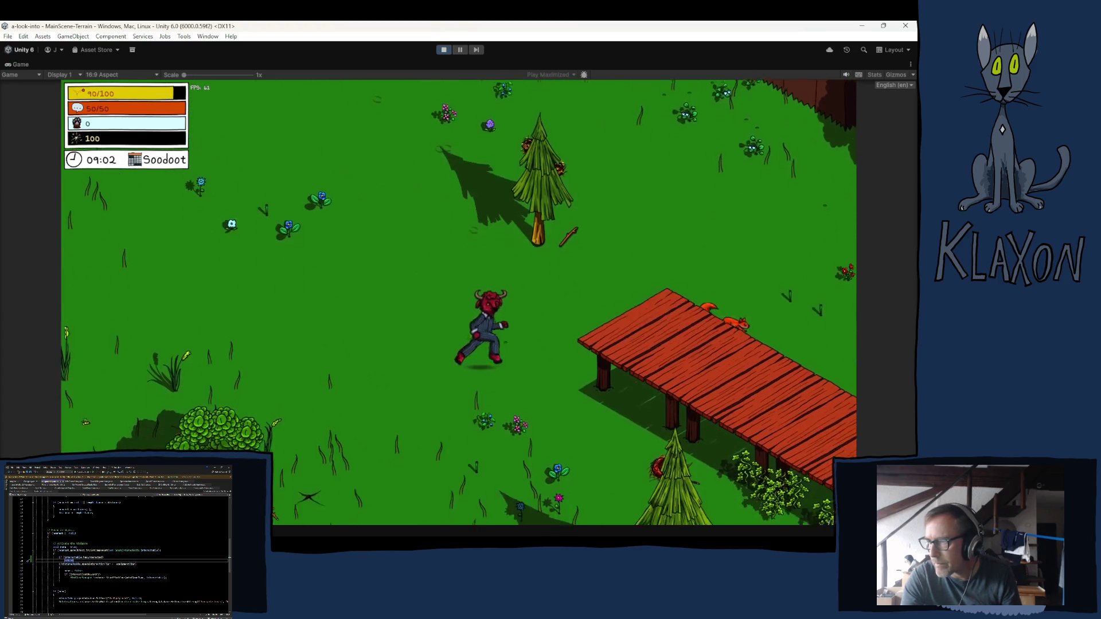
key("s")
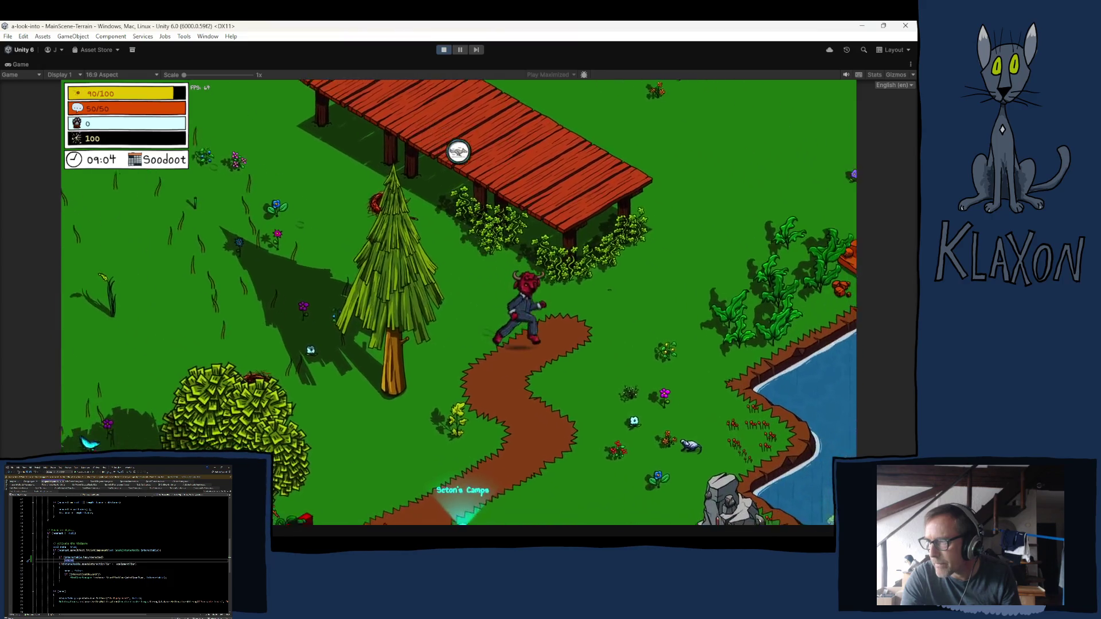
key("s")
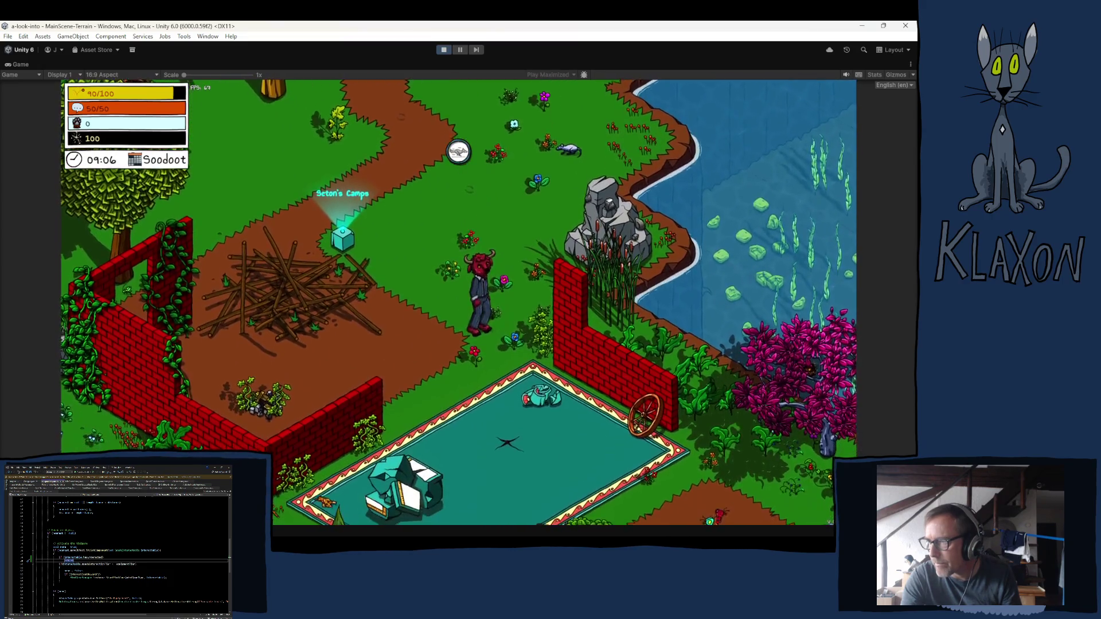
Read the Get Crafty! stone axe, pickaxe and torch tasks in the game menu, then close it.
key("Tab")
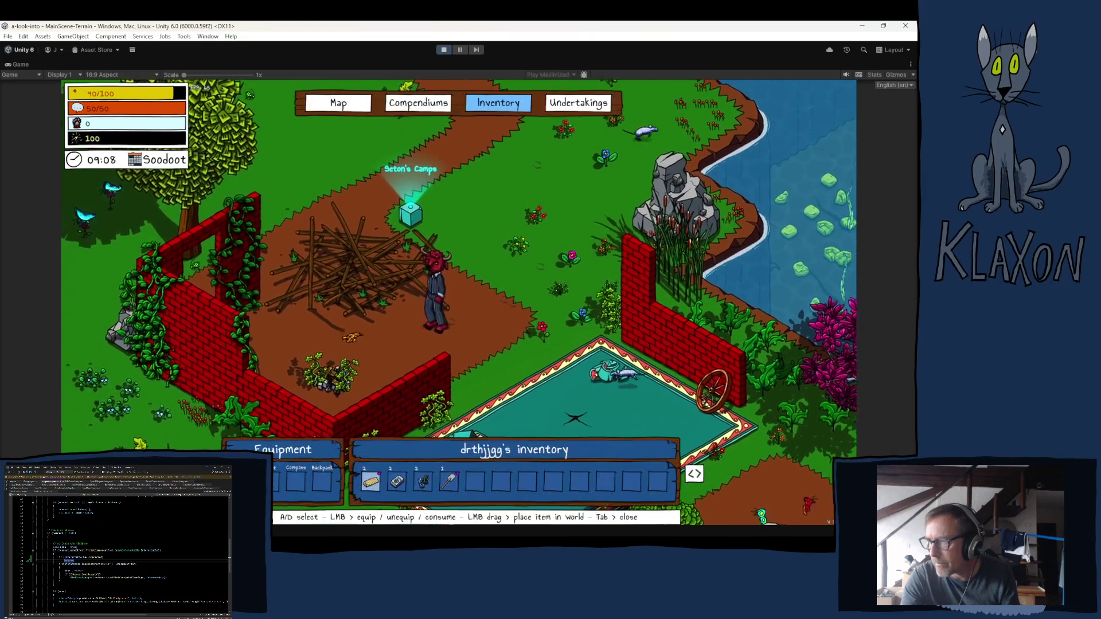
left_click(578, 104)
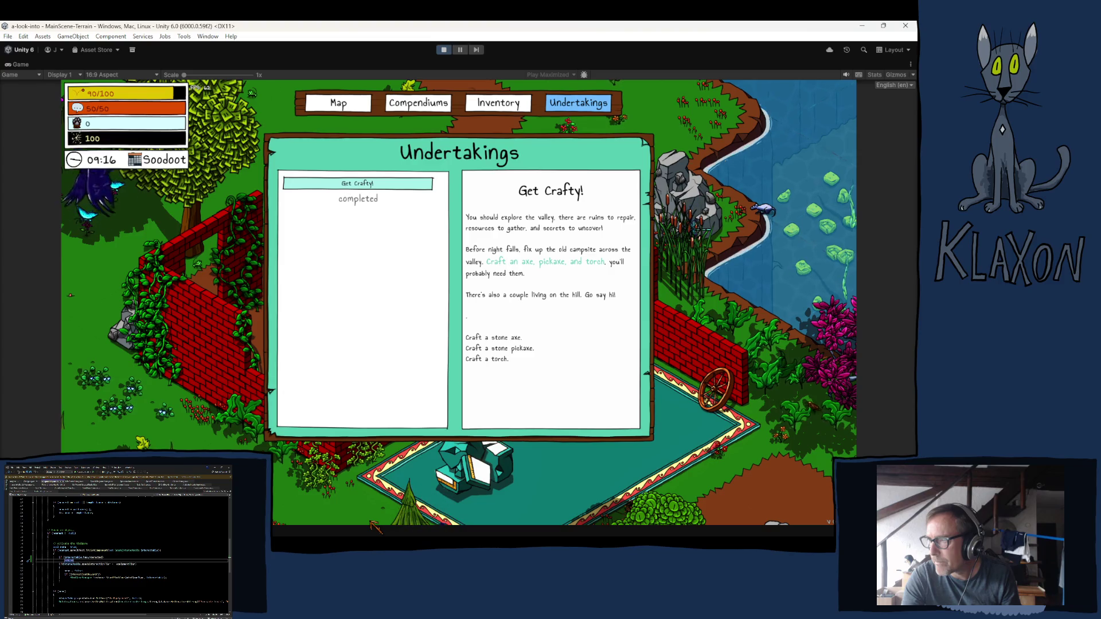
key("Escape")
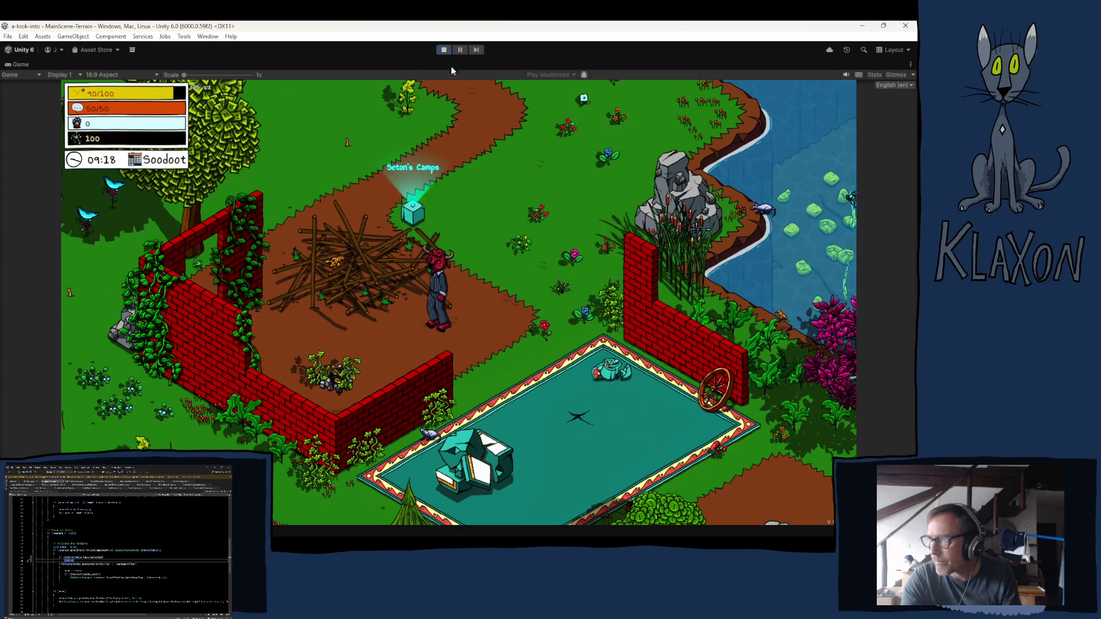
Stop Play mode and return to the editor.
left_click(443, 51)
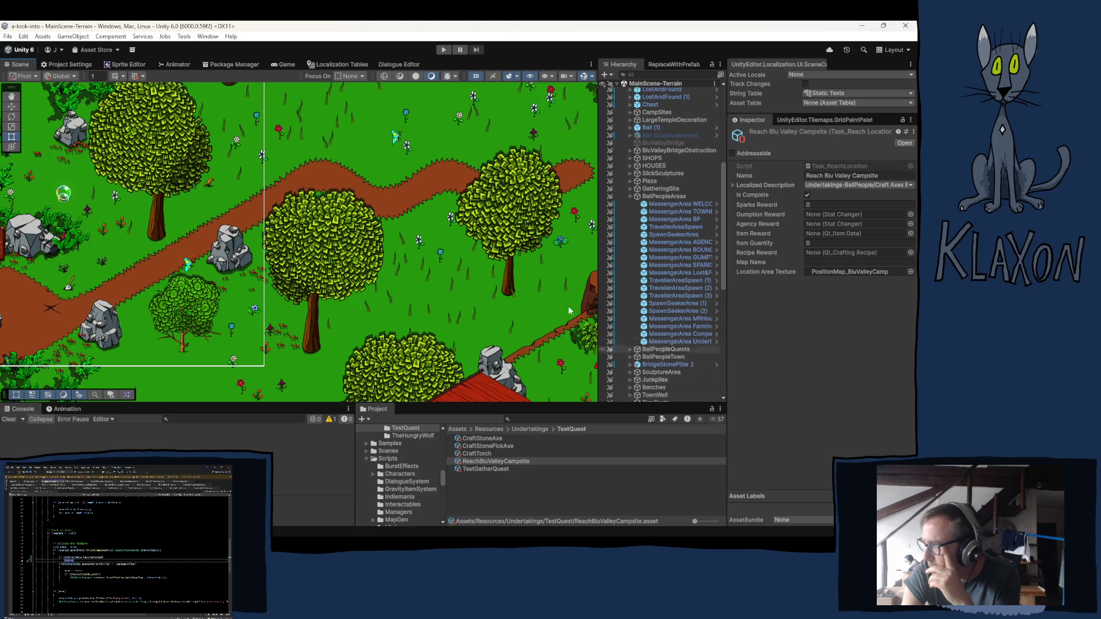
Show the Undertakings-BallPeople string table in Localization Tables, scrolled to the Craft Axes rows.
left_click(383, 65)
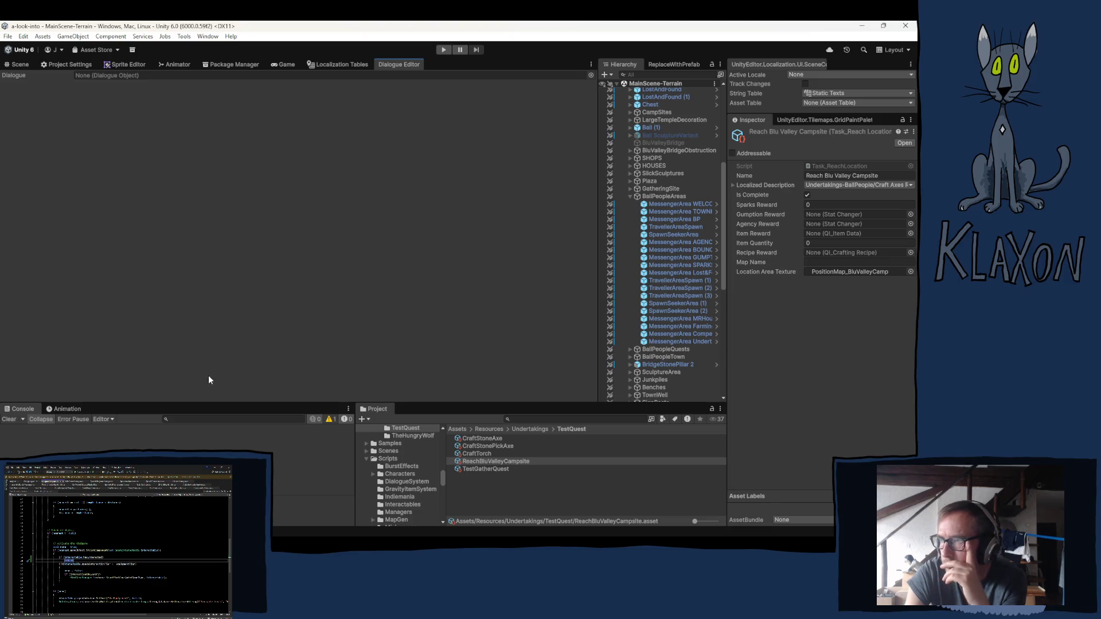
left_click(338, 65)
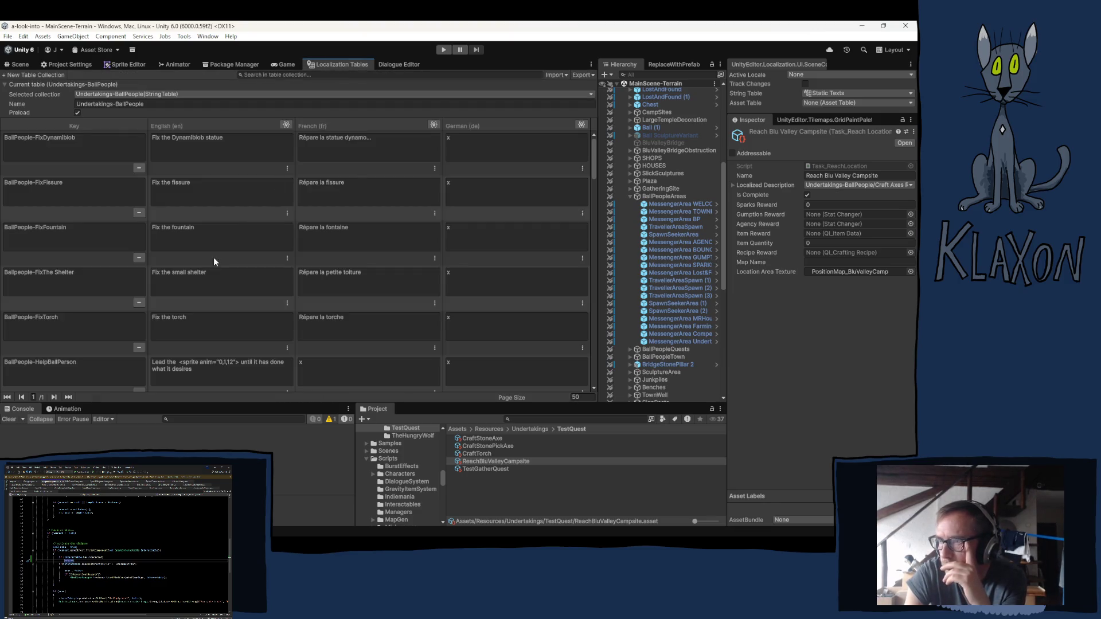
scroll(199, 315, "down", 5)
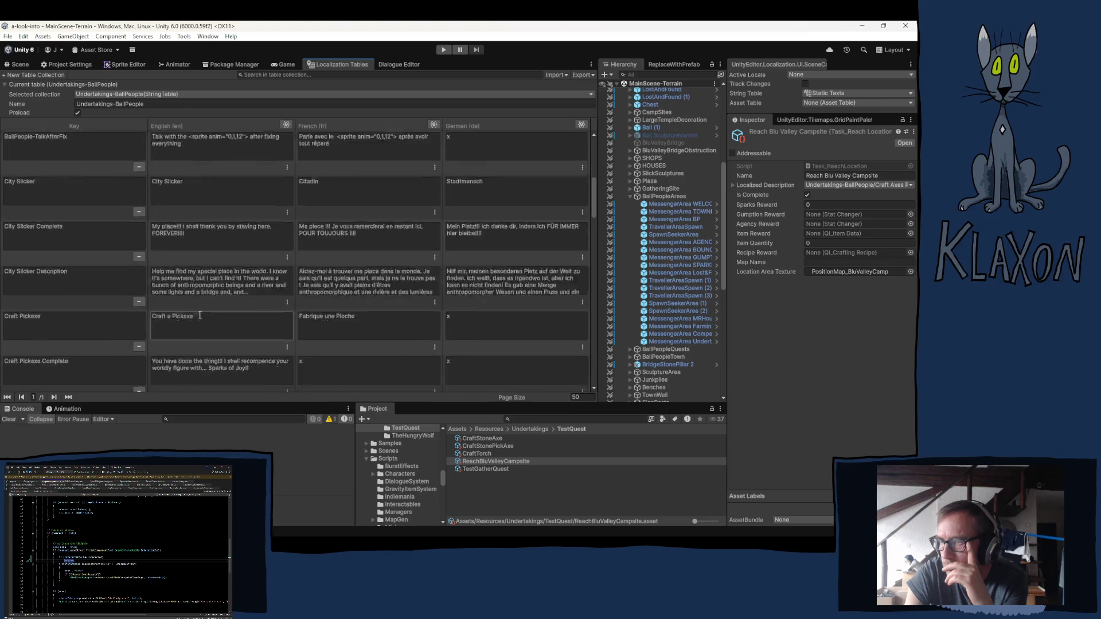
scroll(204, 315, "down", 10)
scroll(213, 315, "down", 3)
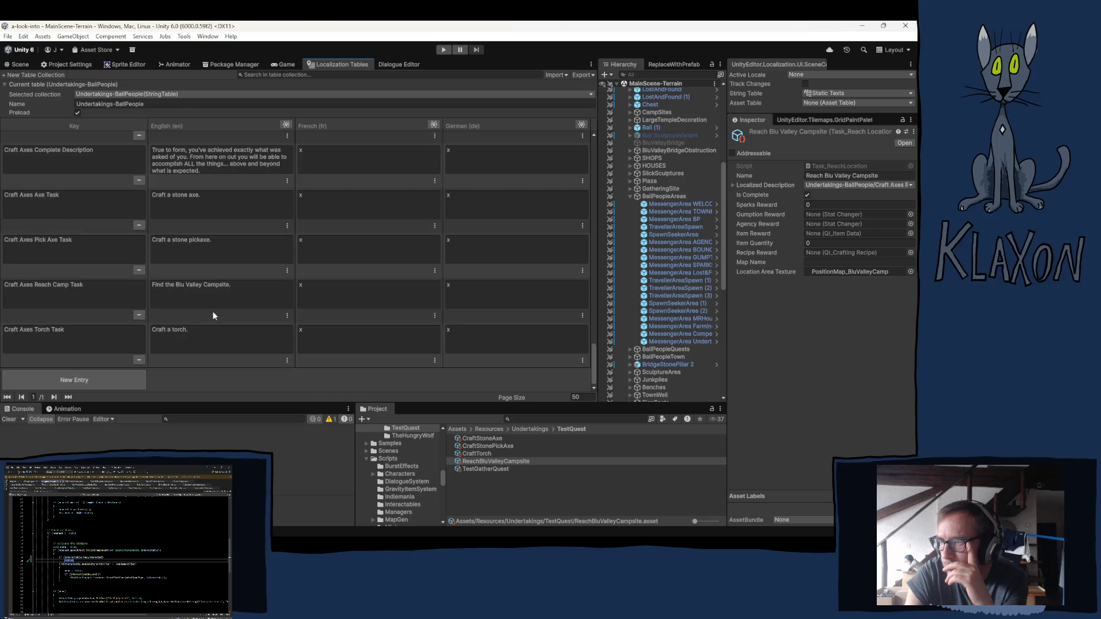
scroll(201, 314, "up", 5)
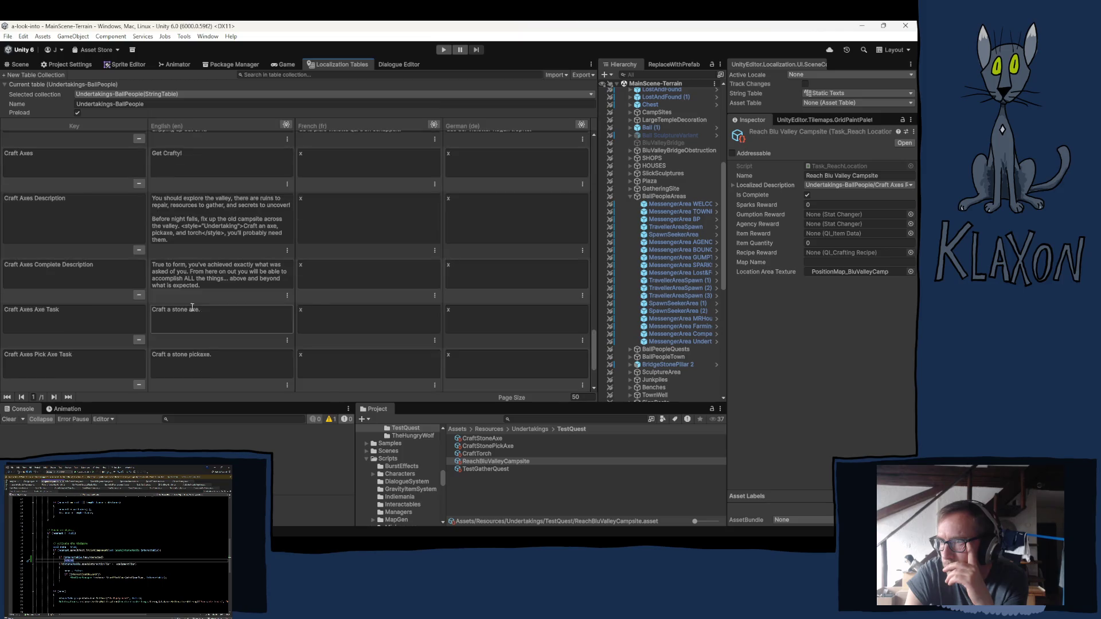
Delete the empty lines after 'Go say hi!' in the English Craft Axes Description and select its text.
left_click_drag(169, 222, 183, 263)
left_click(168, 242)
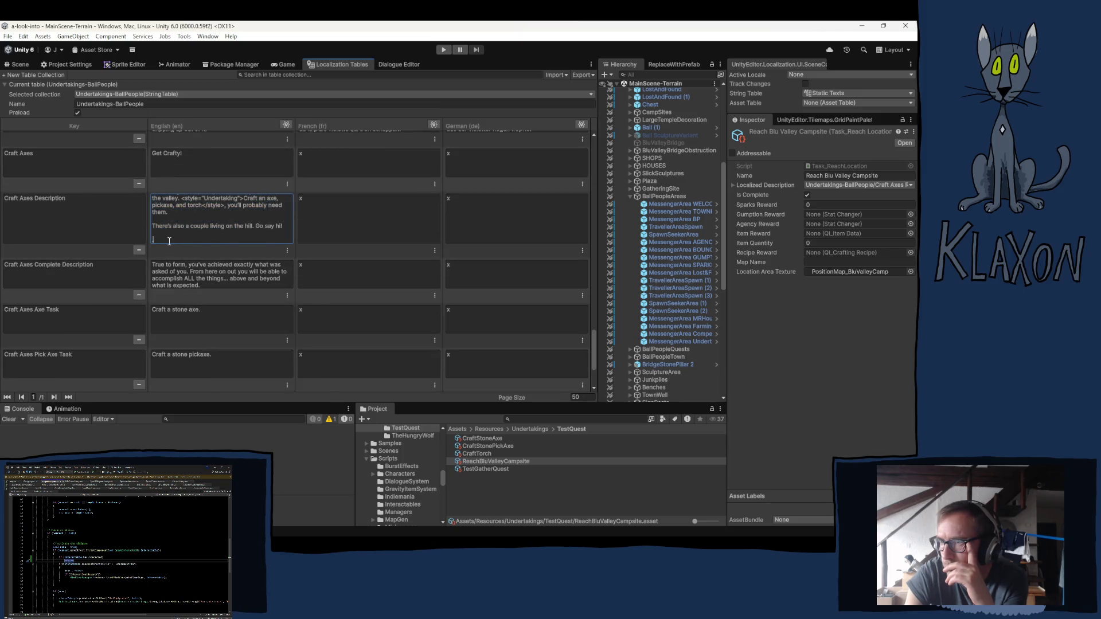
key("BackSpace")
key("BackSpace")
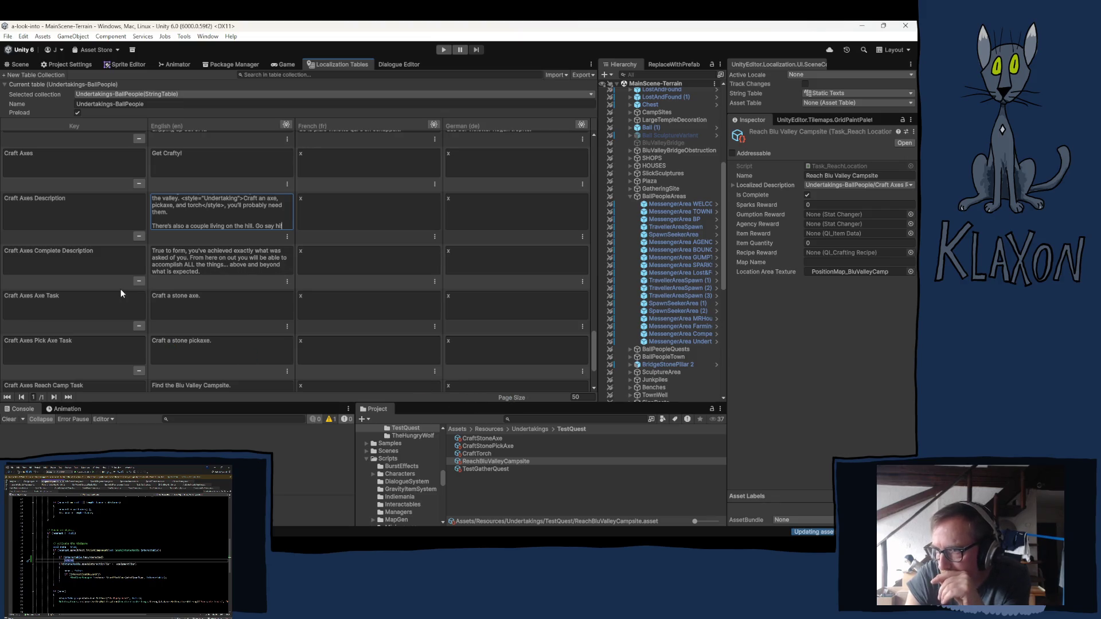
scroll(238, 240, "up", 1)
left_click(238, 240)
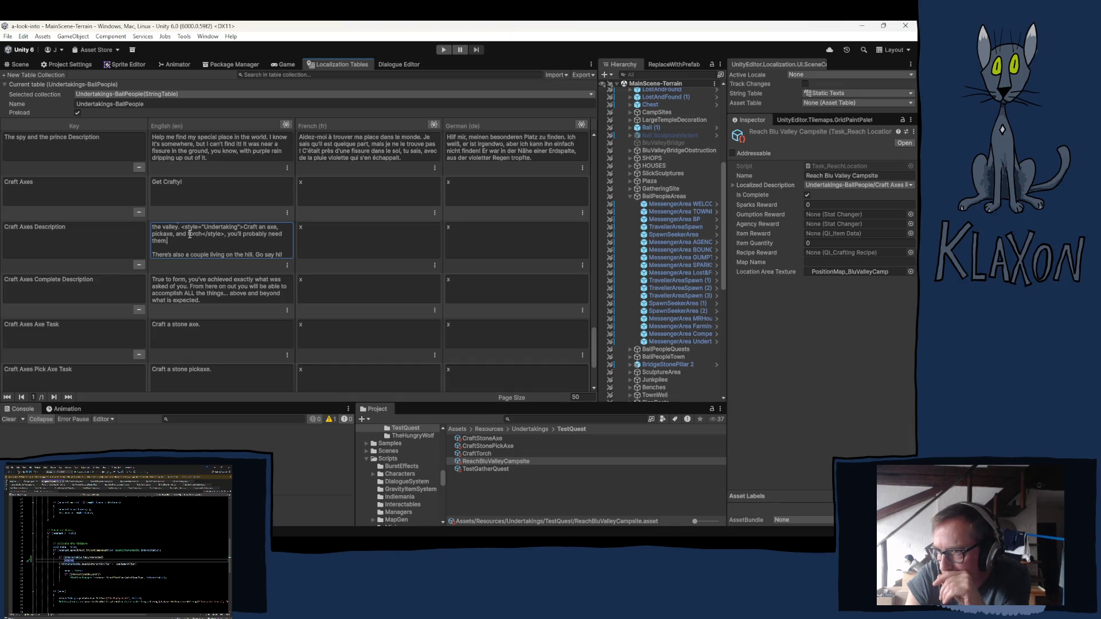
left_click(330, 237)
left_click(236, 245)
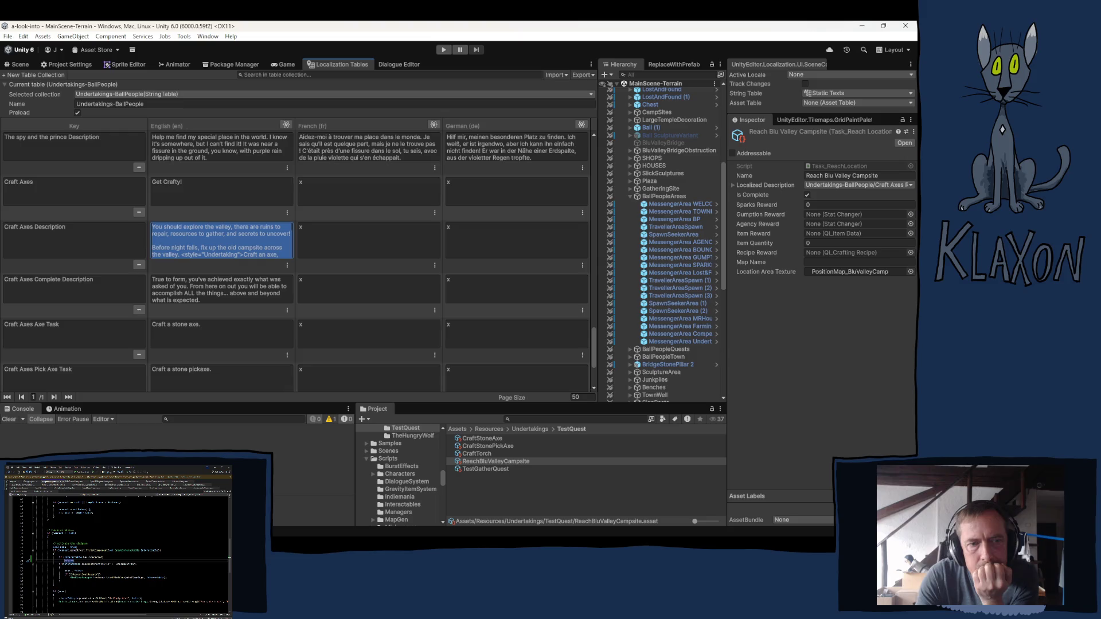
Switch away from Unity to another window.
key("alt+Tab")
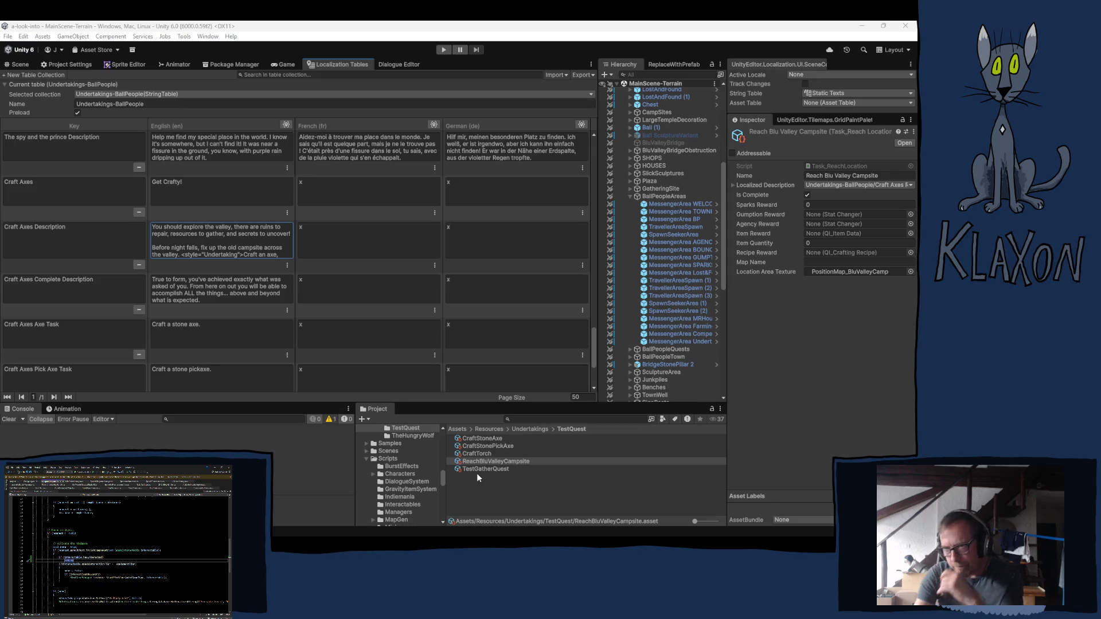
Scroll the string table down and click off the Craft Axes Description cell to finish editing.
scroll(260, 283, "down", 4)
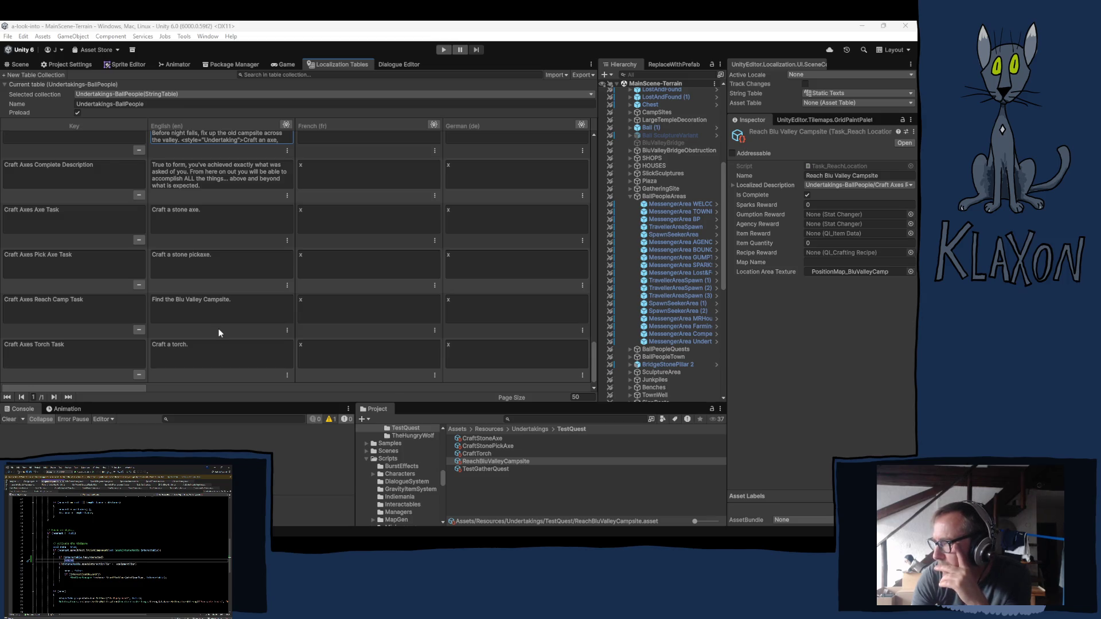
left_click(219, 332)
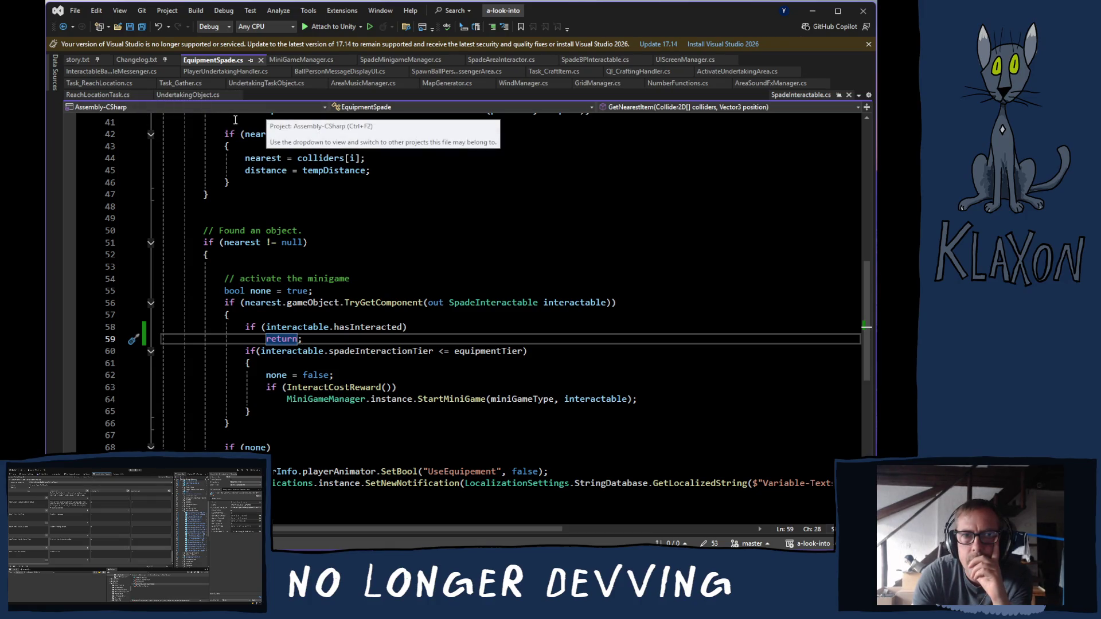
Pin UndertakingTaskObject.cs and close all other unpinned script tabs.
left_click(312, 84)
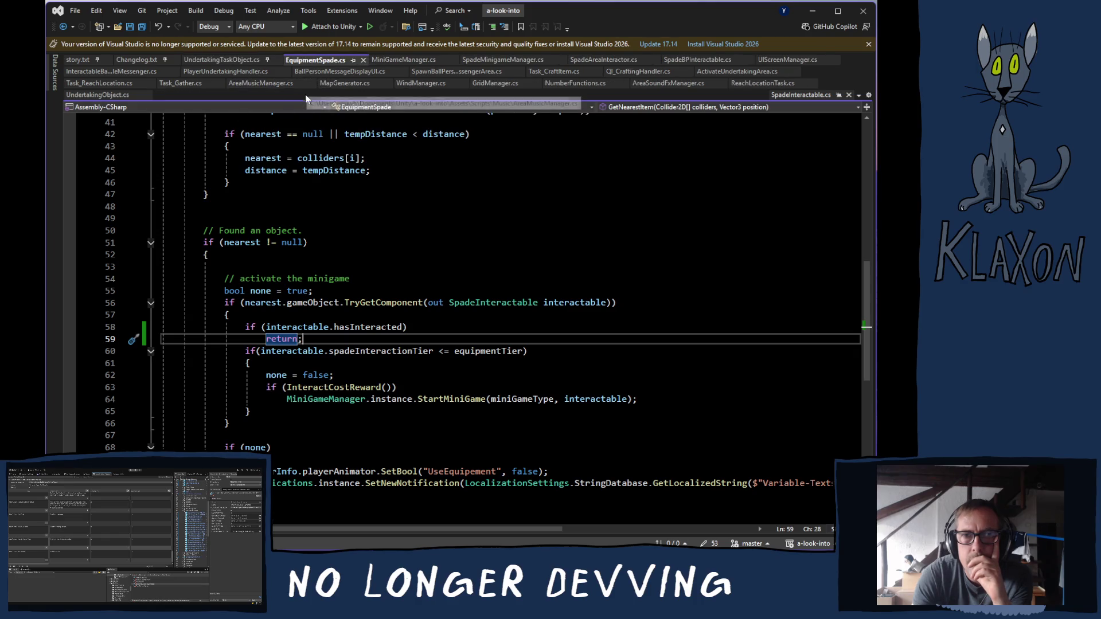
left_click(197, 60)
right_click(208, 60)
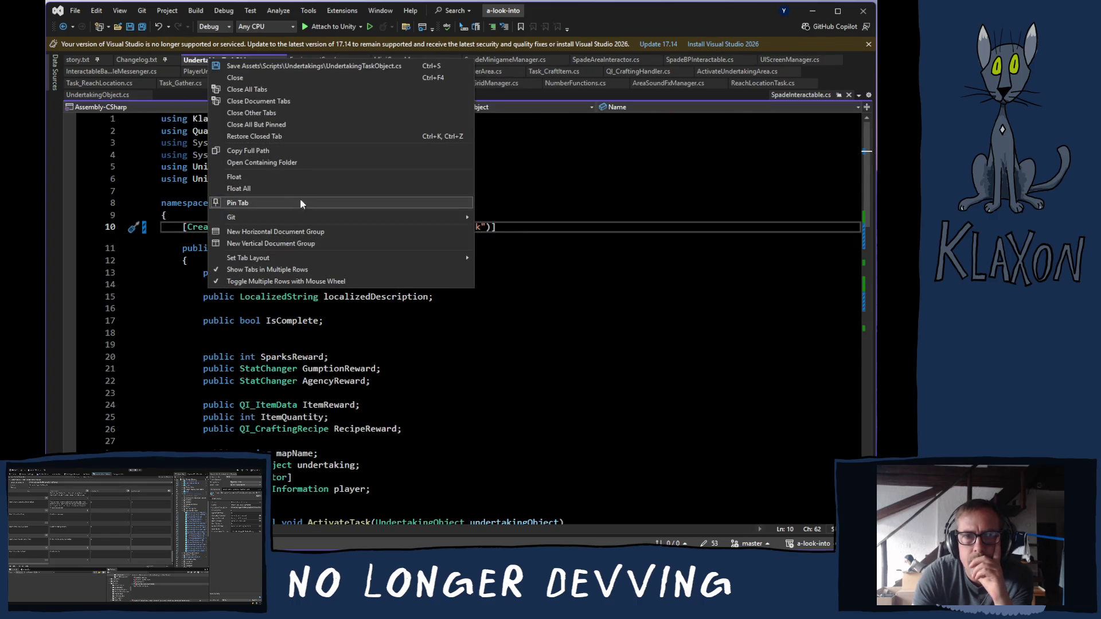
left_click(285, 124)
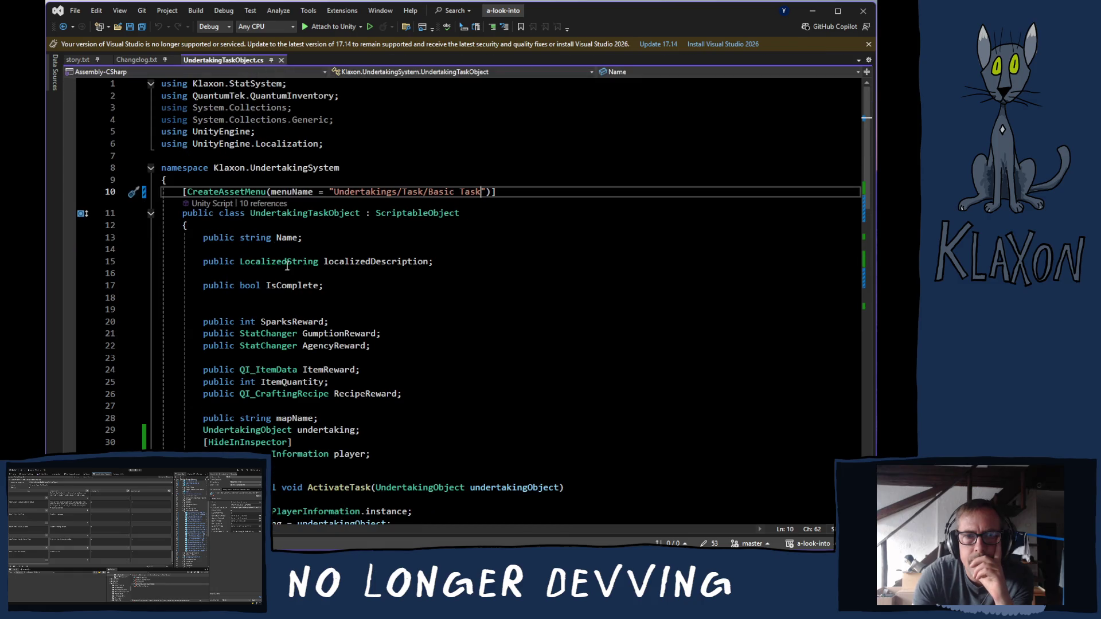
Scroll UndertakingTaskObject.cs down to the quest completion call inside CompleteTask().
left_click(456, 370)
scroll(548, 402, "down", 1)
scroll(548, 402, "down", 8)
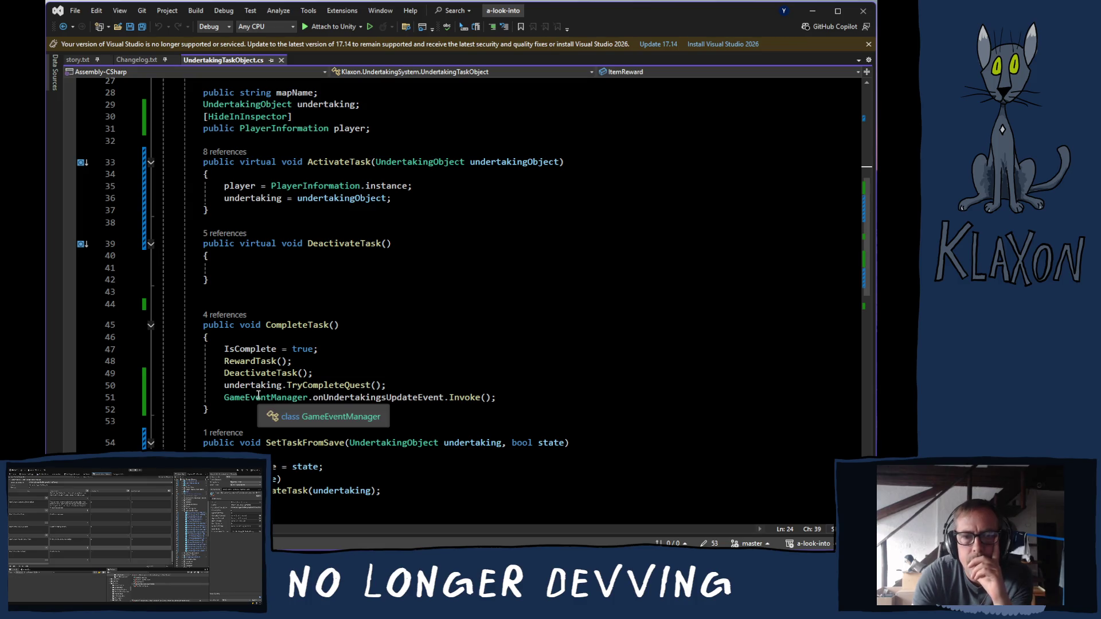
left_click(341, 373)
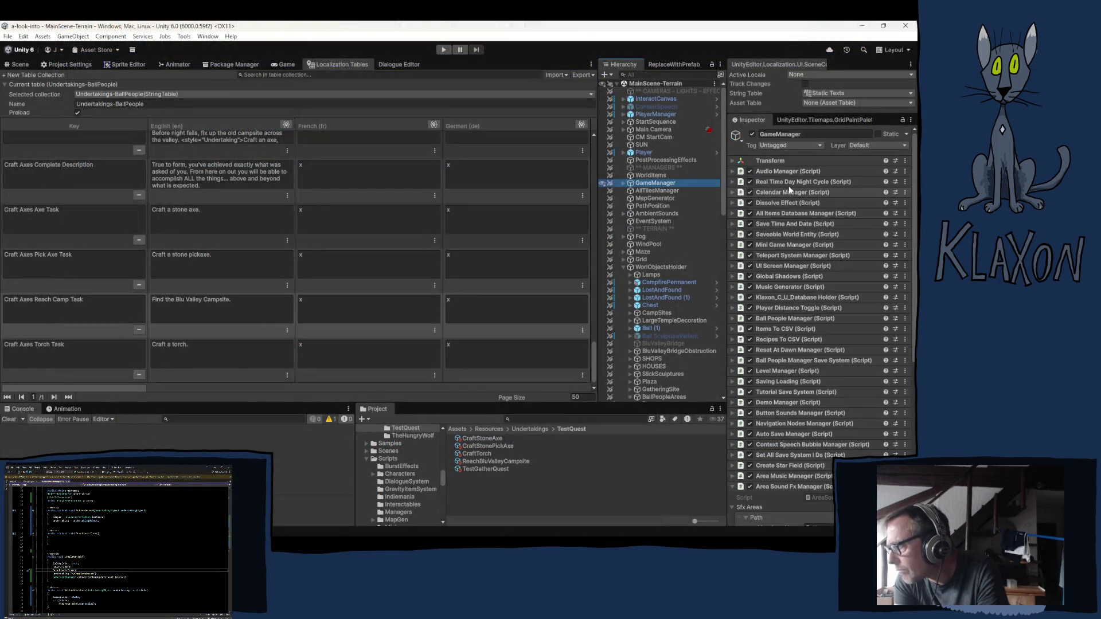
Inspect Audio Manager's UndertakingAdd1, 3 and 6 sounds and ping UndertakingAdd6's multi-pop-6-188170 clip.
left_click(732, 171)
left_click(746, 202)
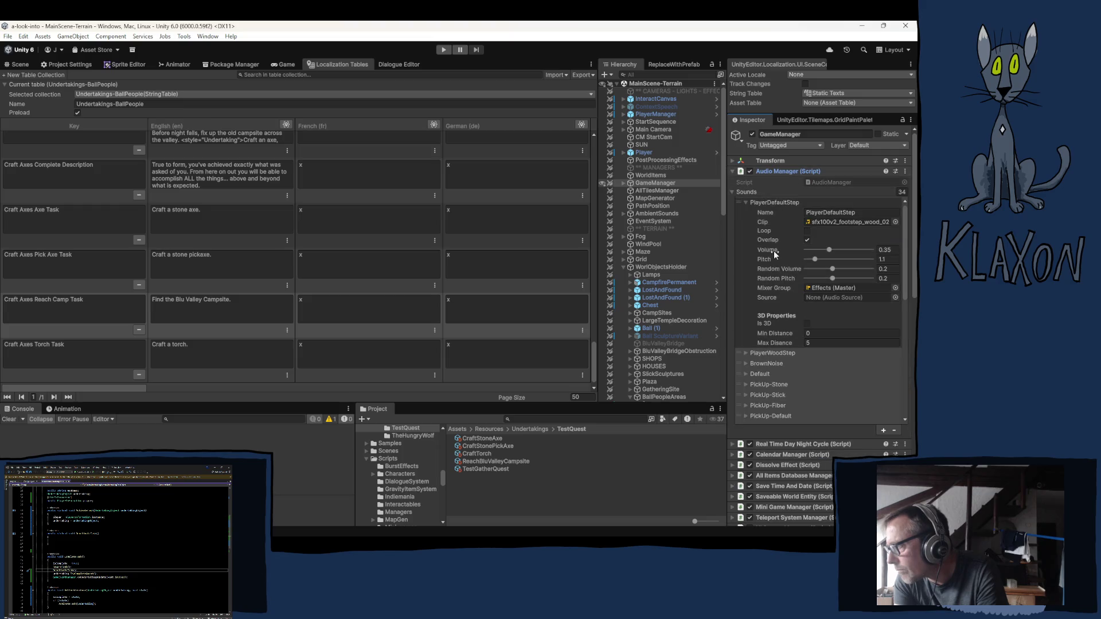
left_click(746, 203)
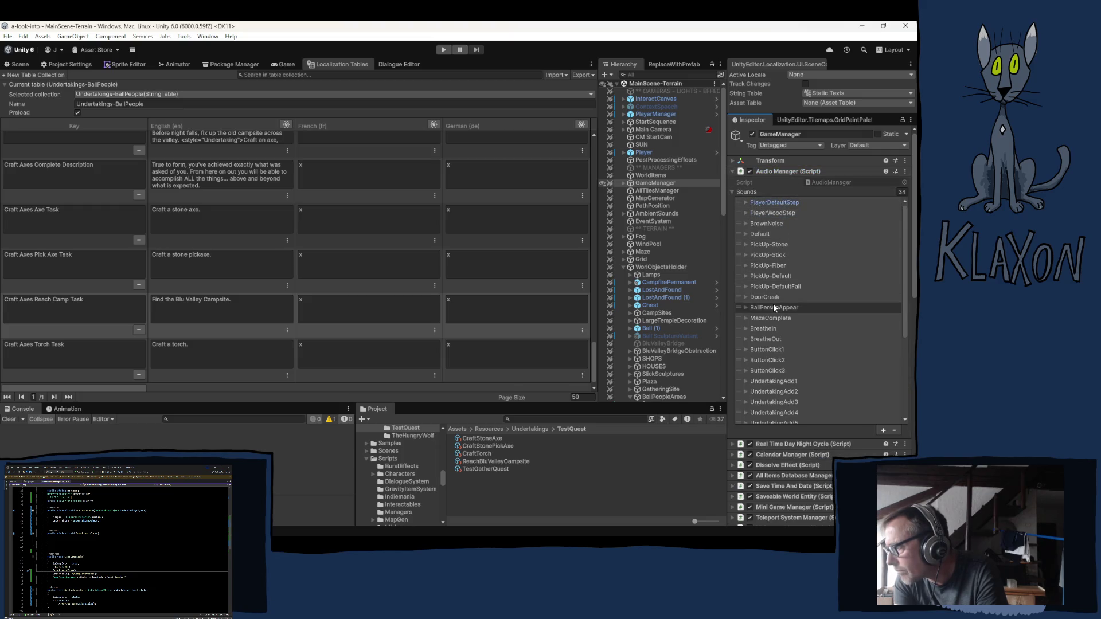
scroll(774, 304, "down", 3)
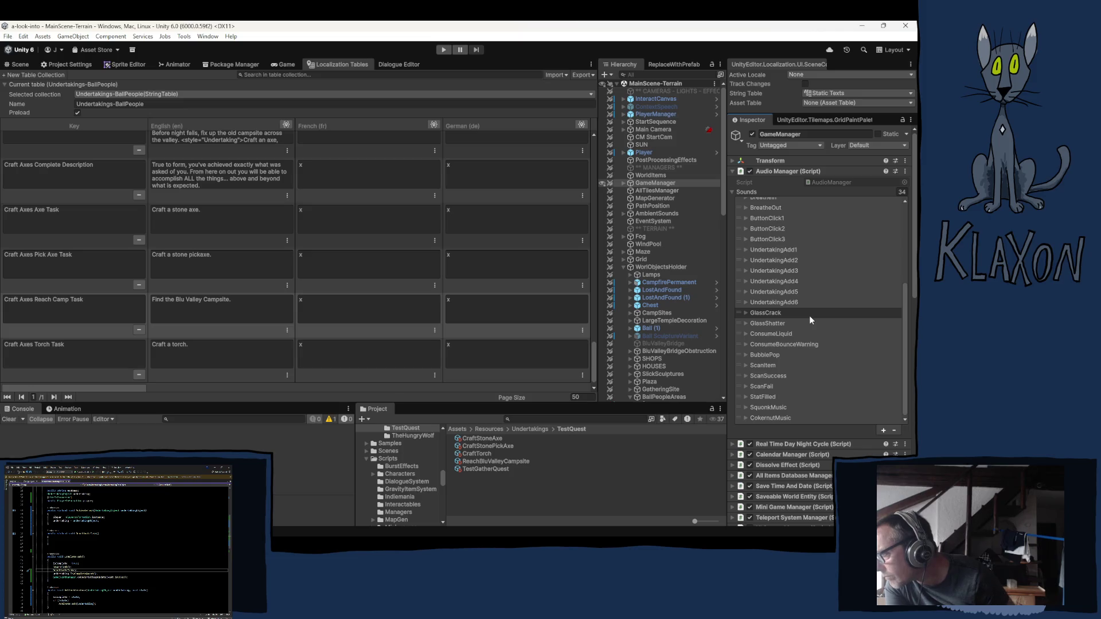
left_click(763, 250)
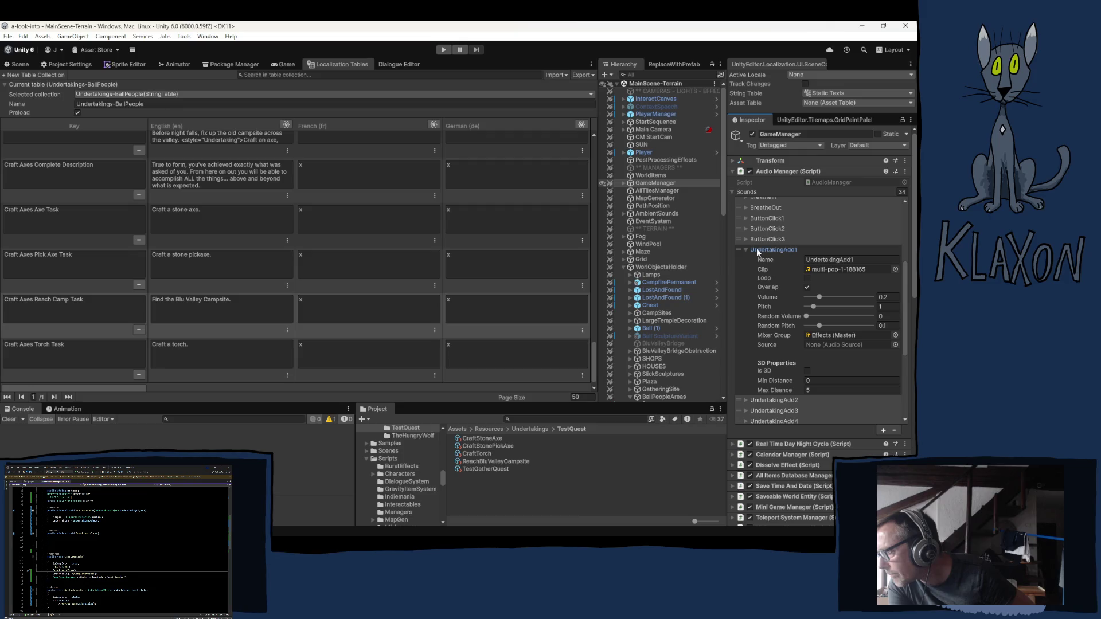
left_click(746, 250)
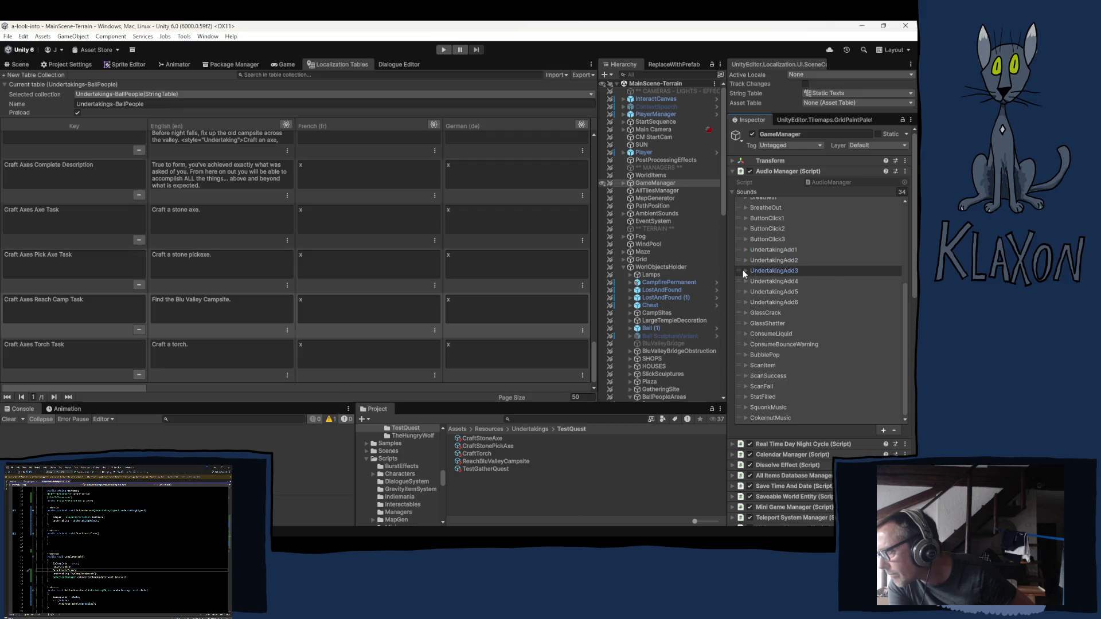
left_click(745, 271)
left_click(745, 270)
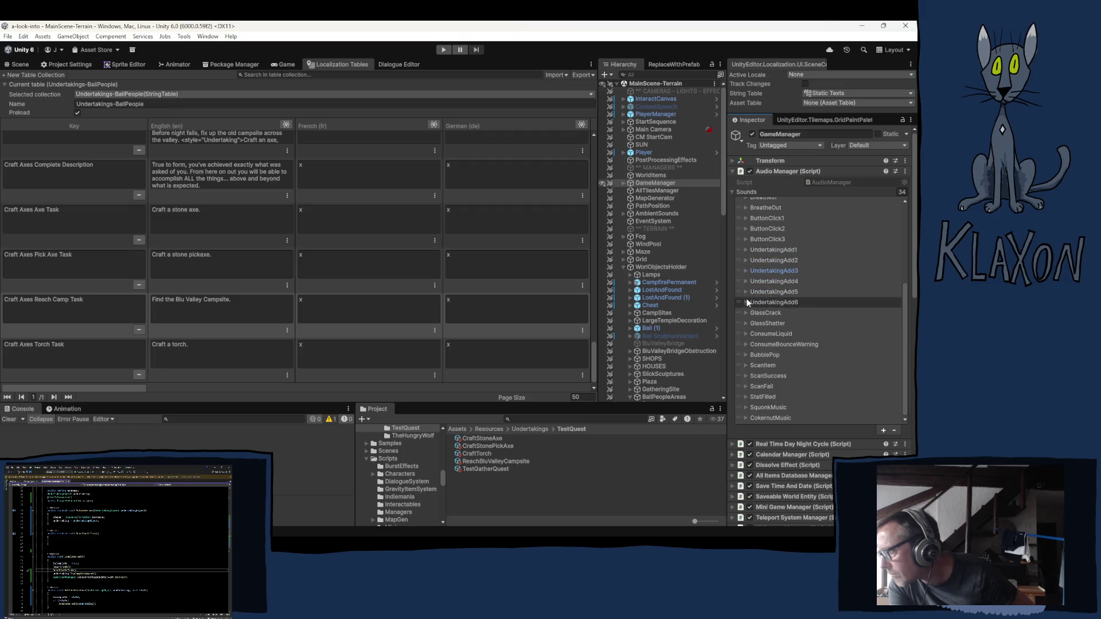
left_click(747, 303)
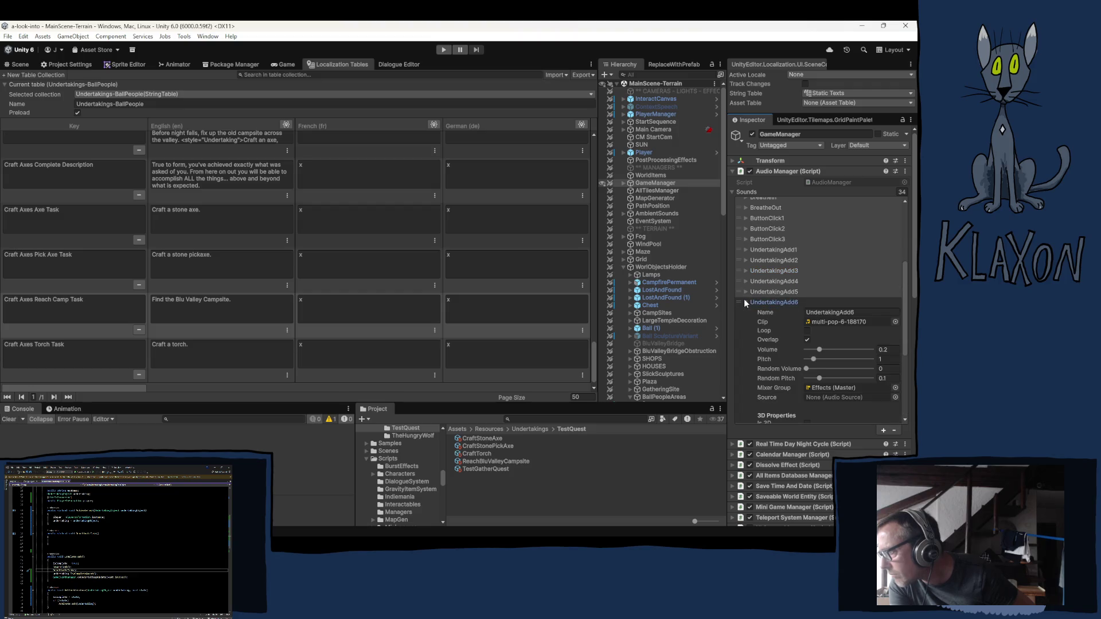
left_click(820, 323)
left_click(744, 302)
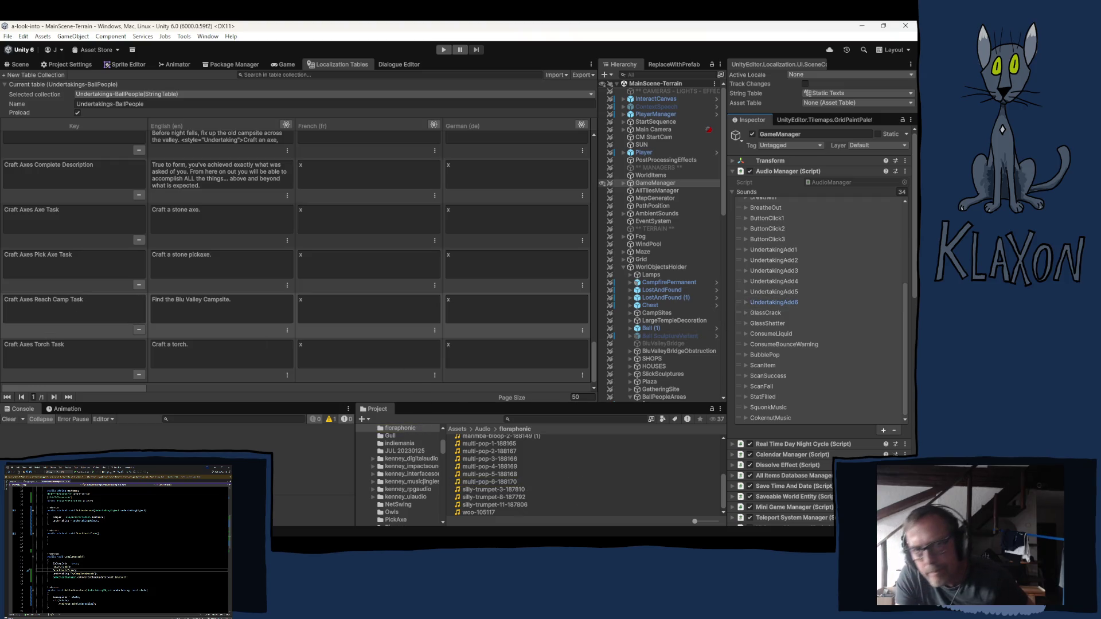
Preview multi-pop-6, silly-trumpet-3, both marimba-bloop-2, jug-pop-3 and happy-pop-3 clips.
key("alt+Tab")
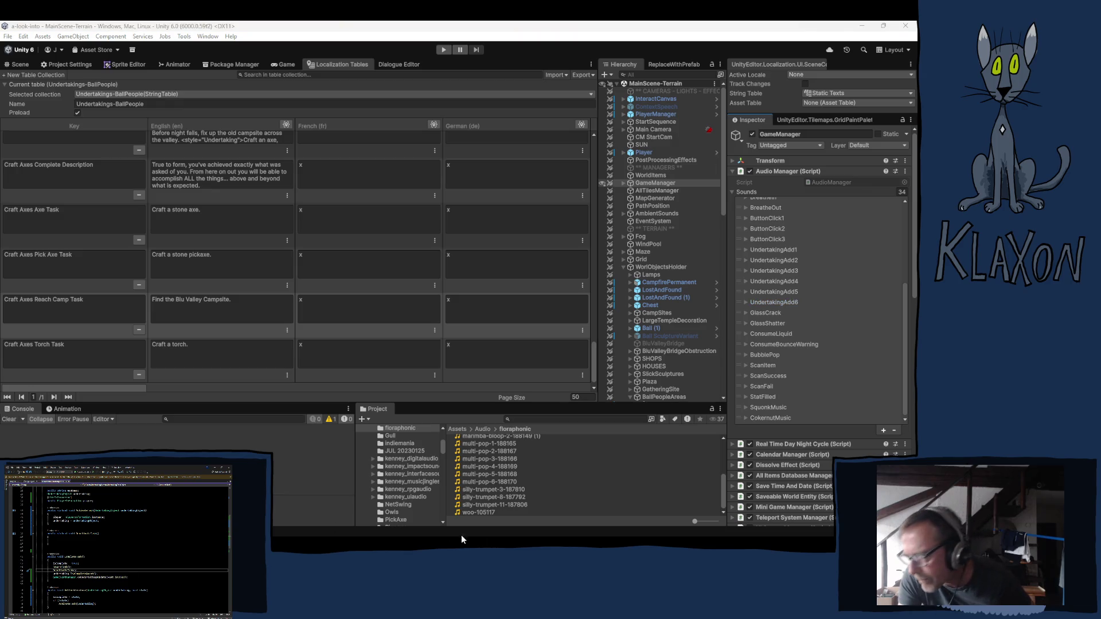
left_click(485, 482)
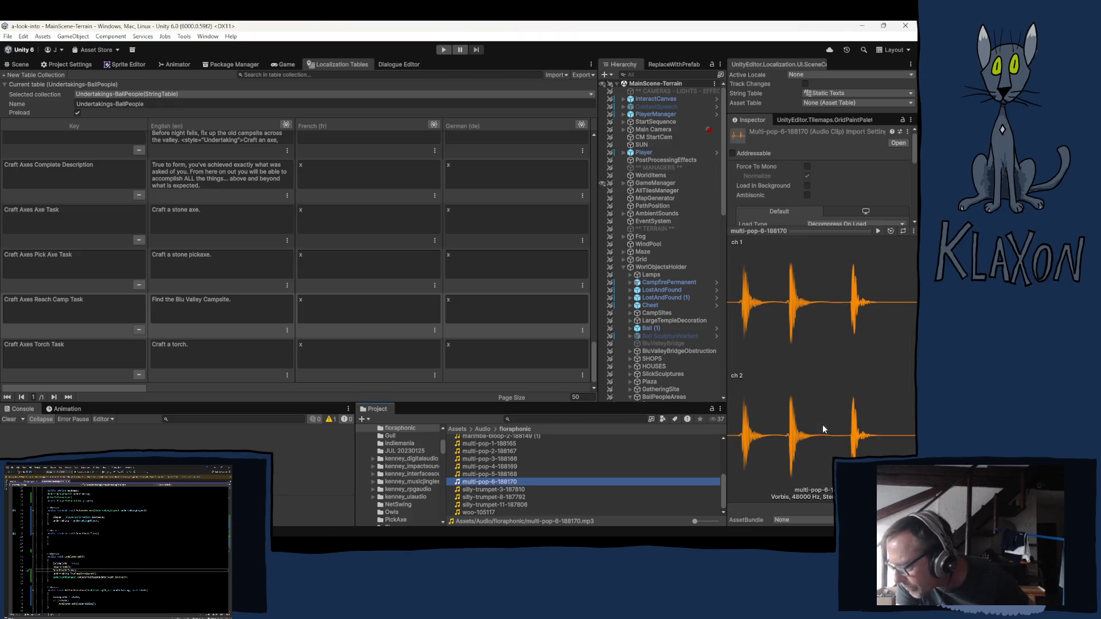
left_click(876, 231)
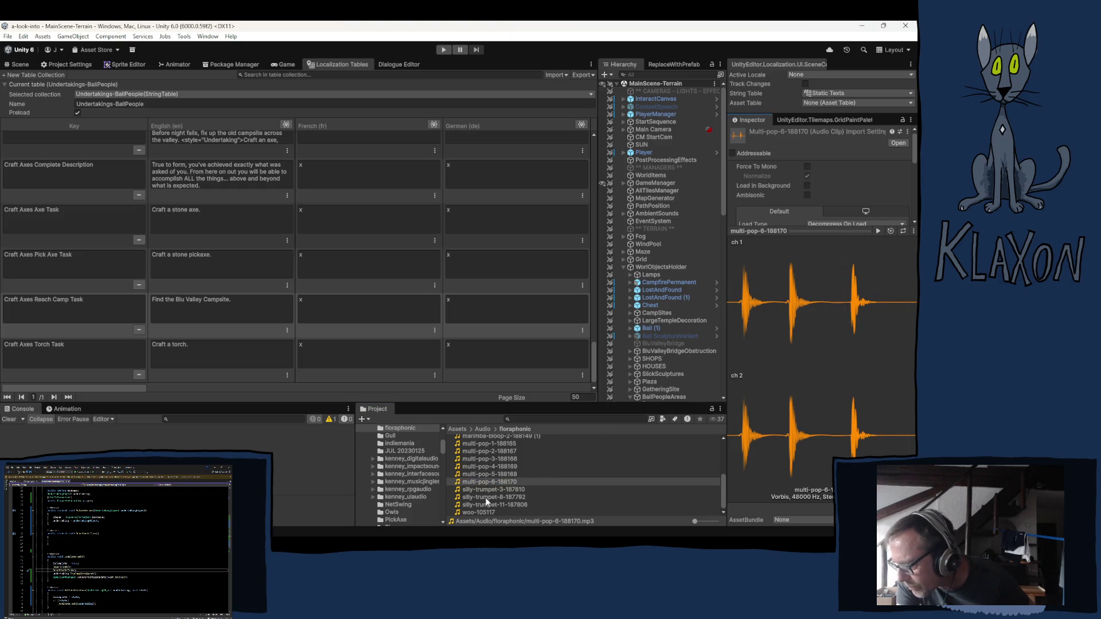
left_click(486, 489)
left_click(875, 230)
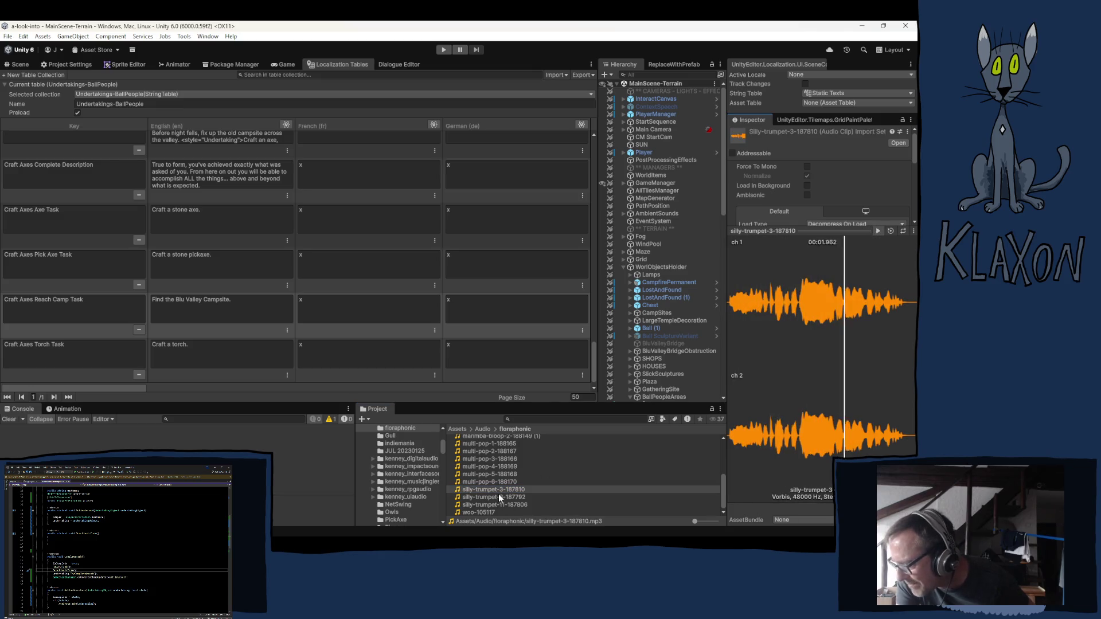
scroll(489, 481, "up", 2)
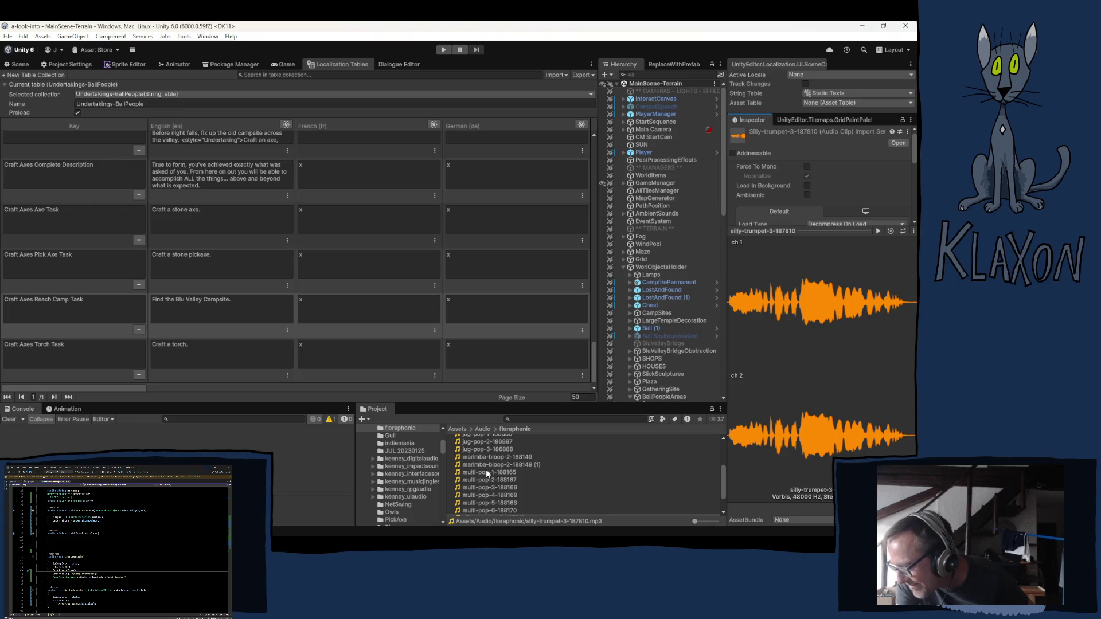
left_click(480, 464)
left_click(878, 231)
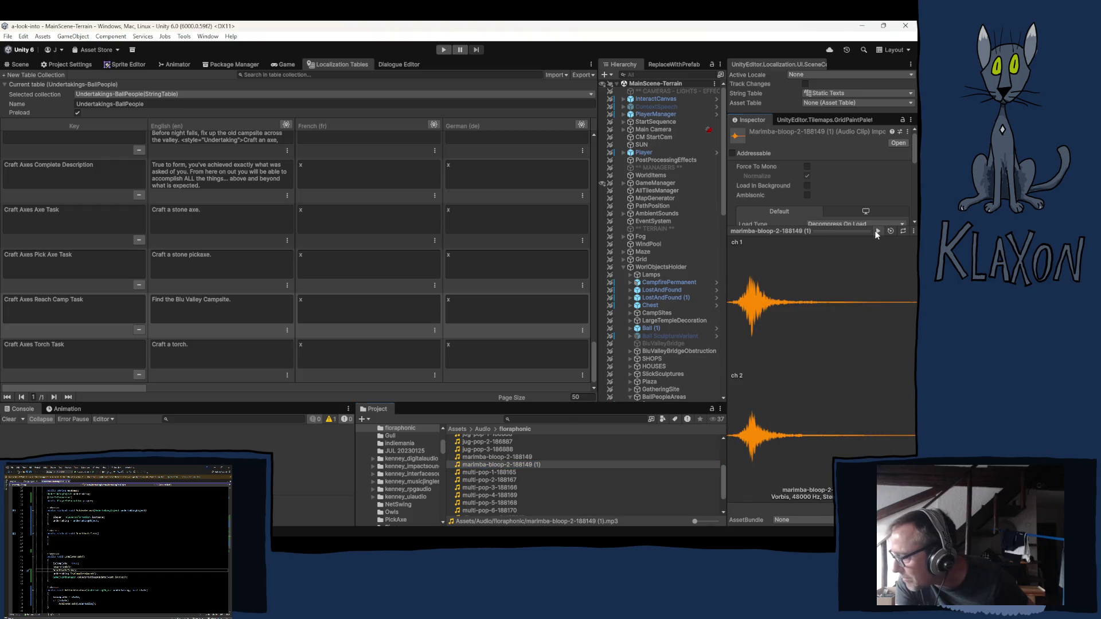
left_click(489, 457)
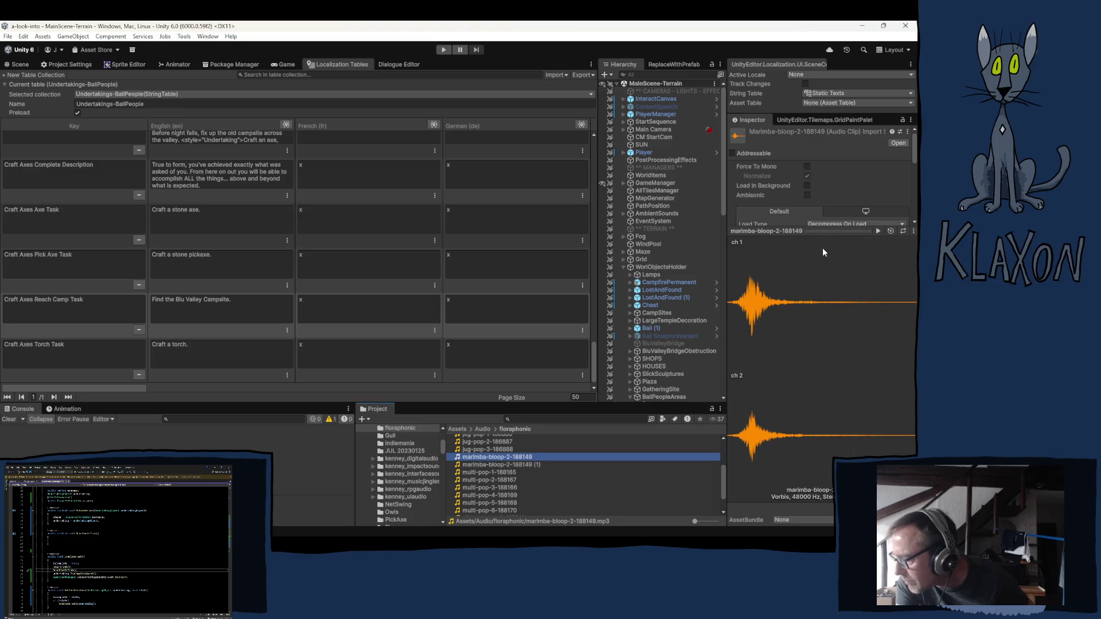
left_click(876, 231)
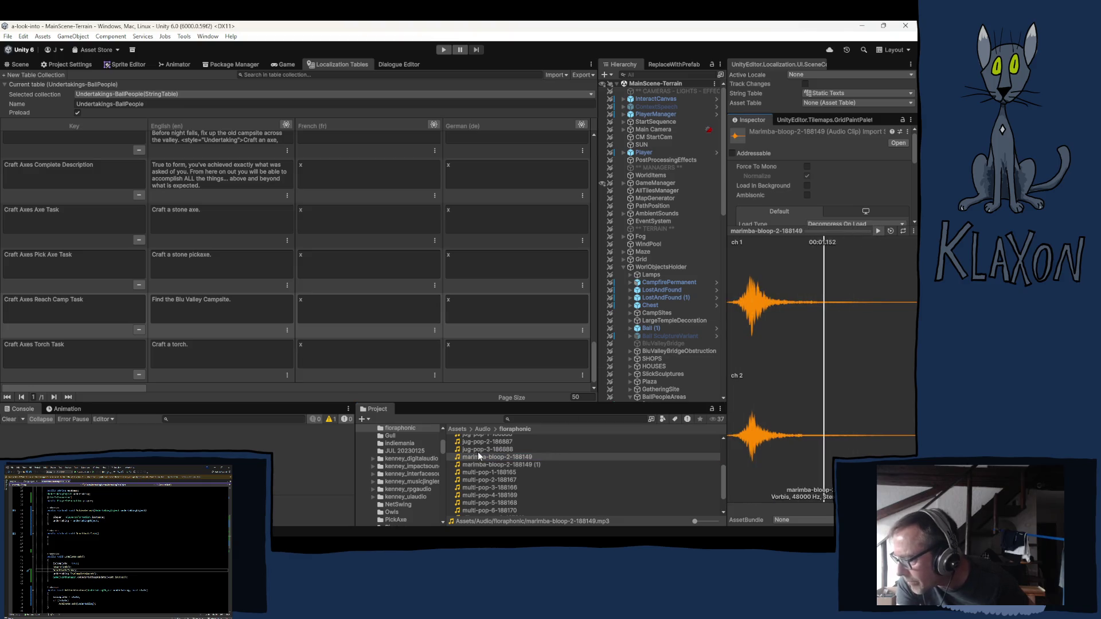
left_click(482, 450)
left_click(876, 230)
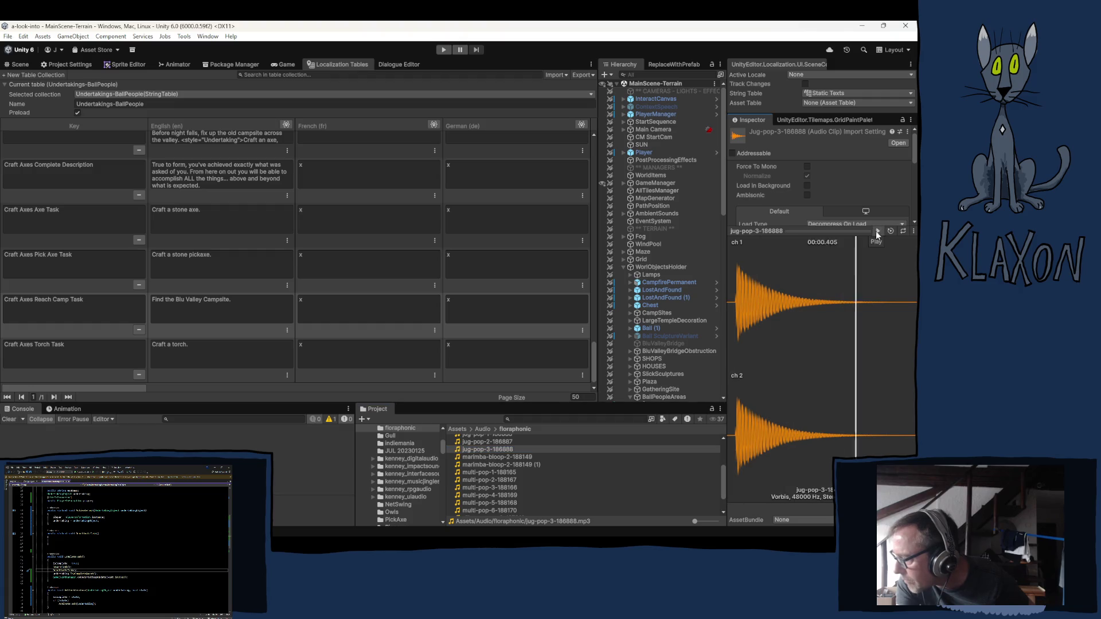
scroll(477, 480, "up", 2)
left_click(483, 455)
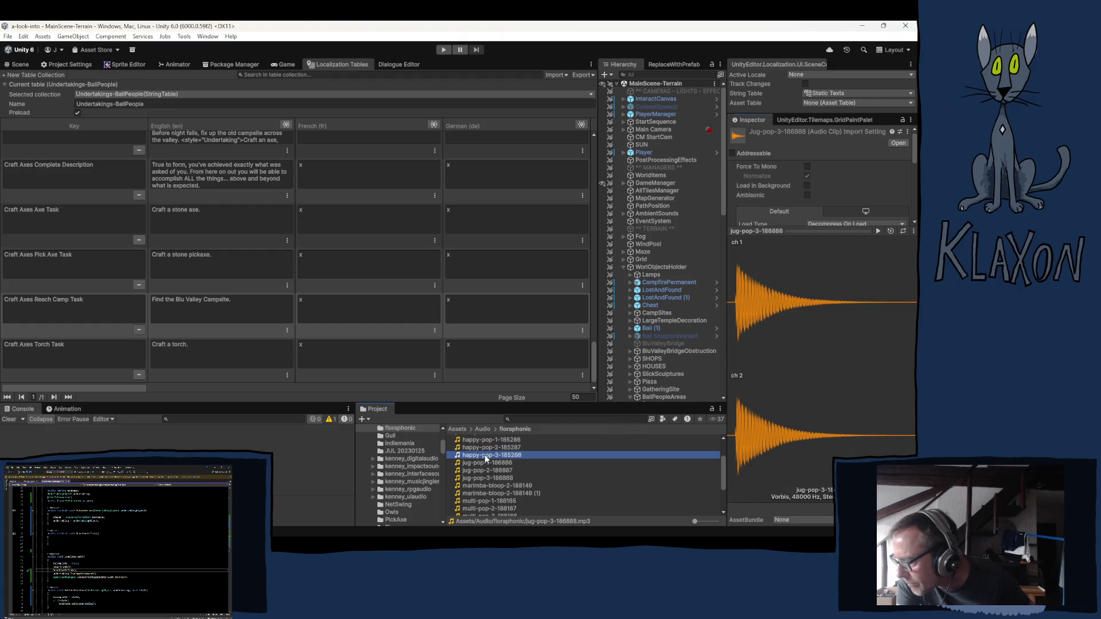
left_click(876, 231)
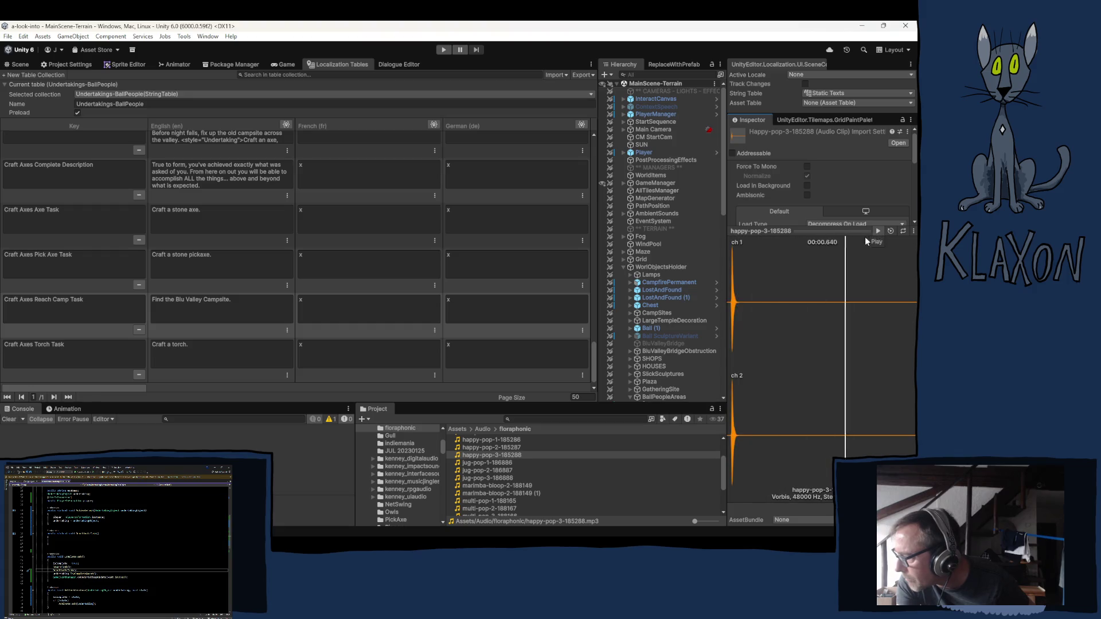
Preview bloop-4-186533, bloop-1-184019, balloon-pop-99908 and 109663_grunz_success_low clips.
scroll(482, 483, "up", 2)
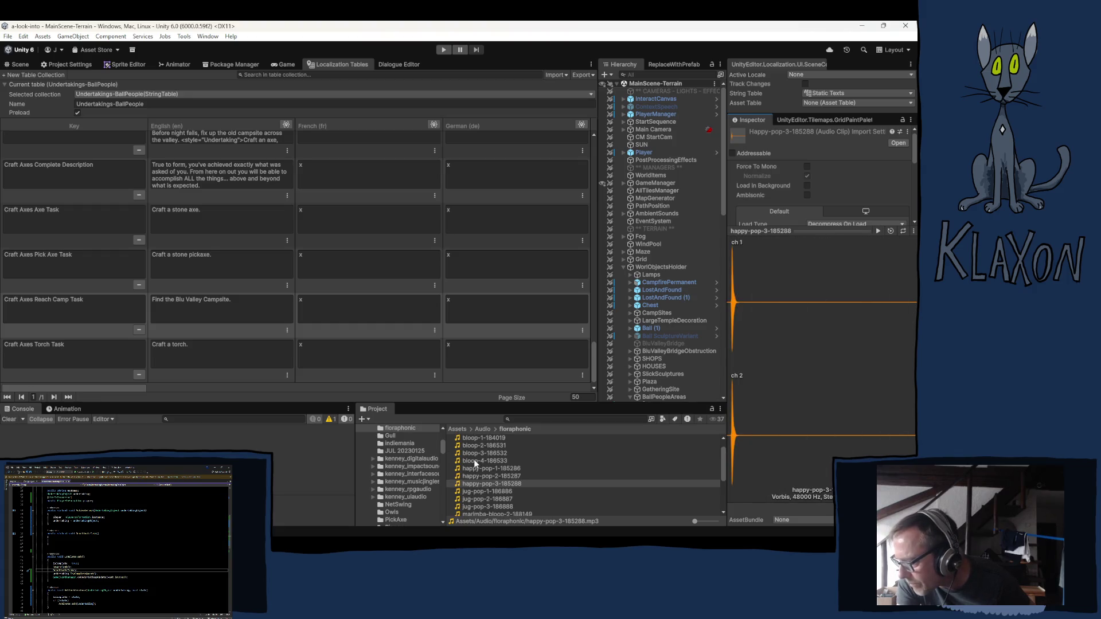
left_click(473, 460)
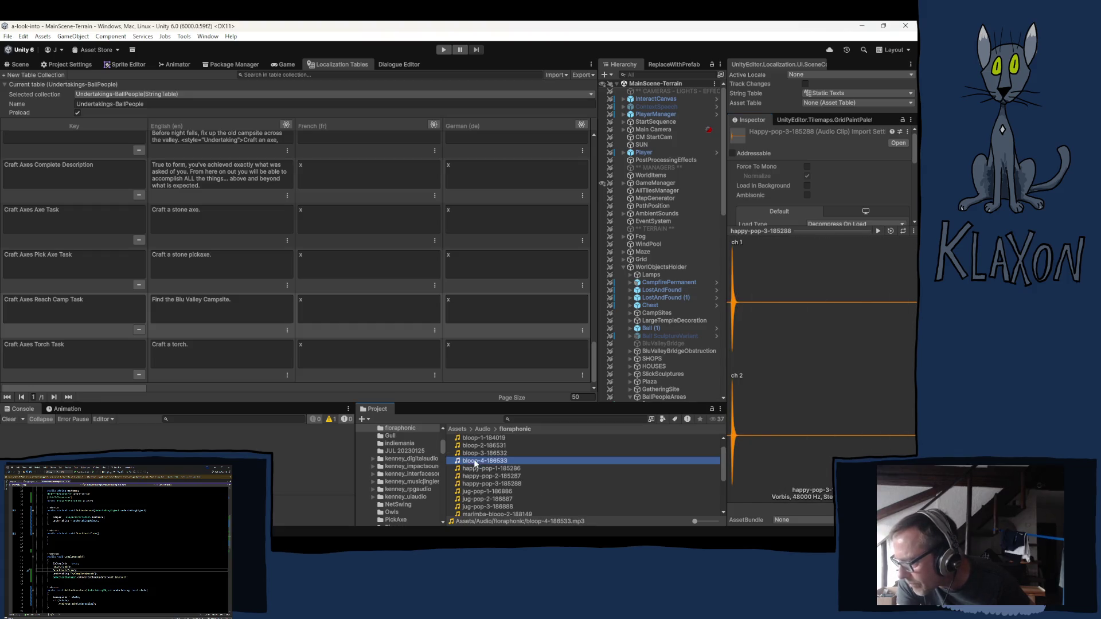
left_click(872, 229)
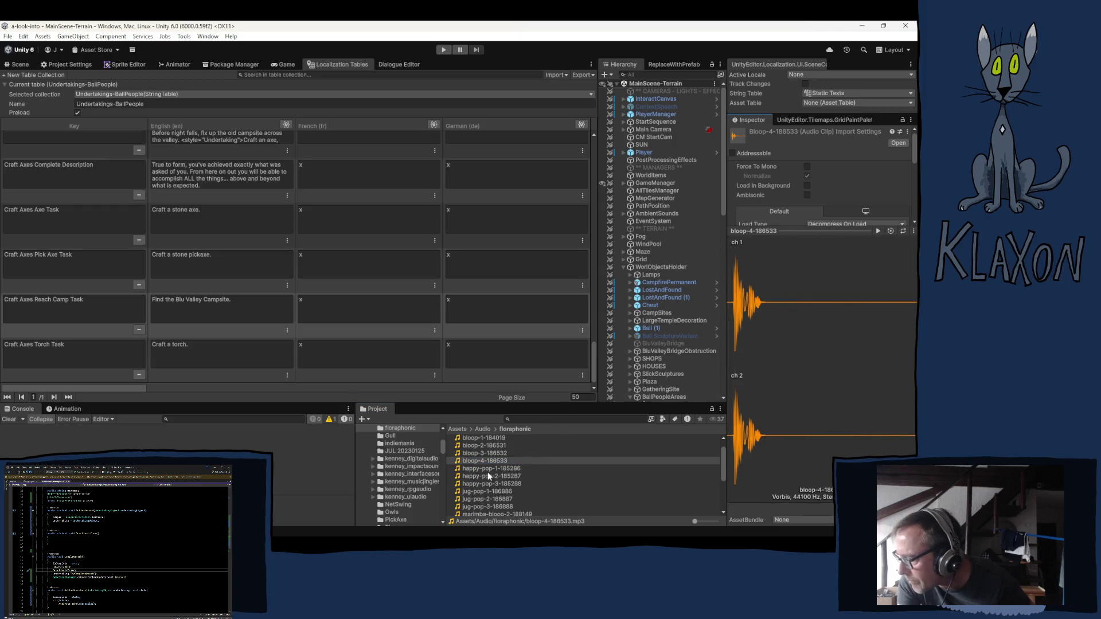
scroll(470, 462, "up", 1)
left_click(475, 453)
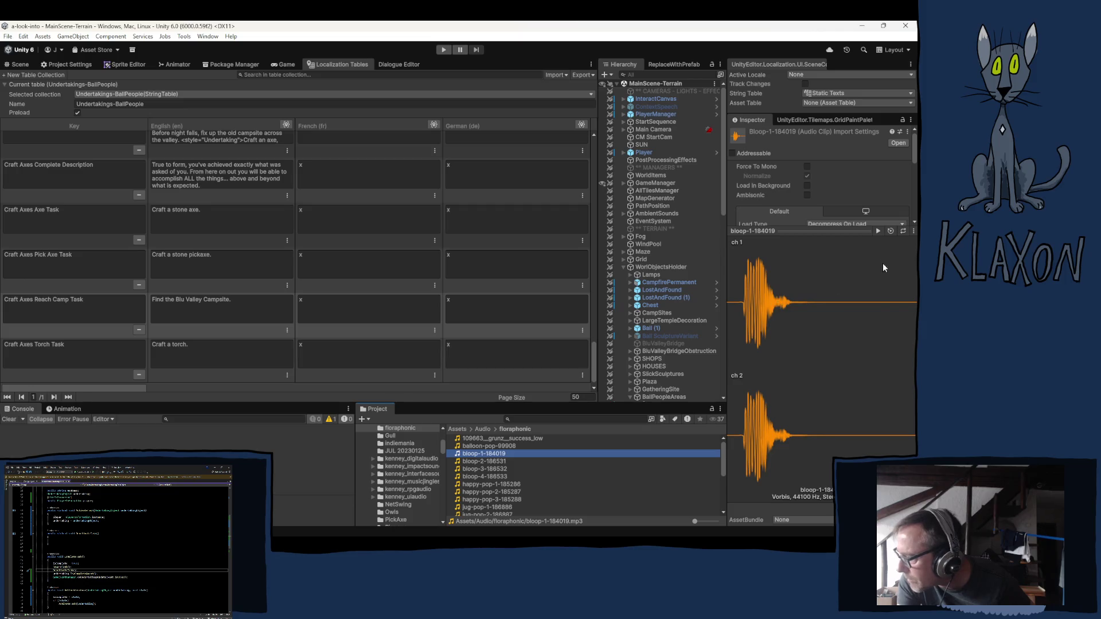
left_click(878, 229)
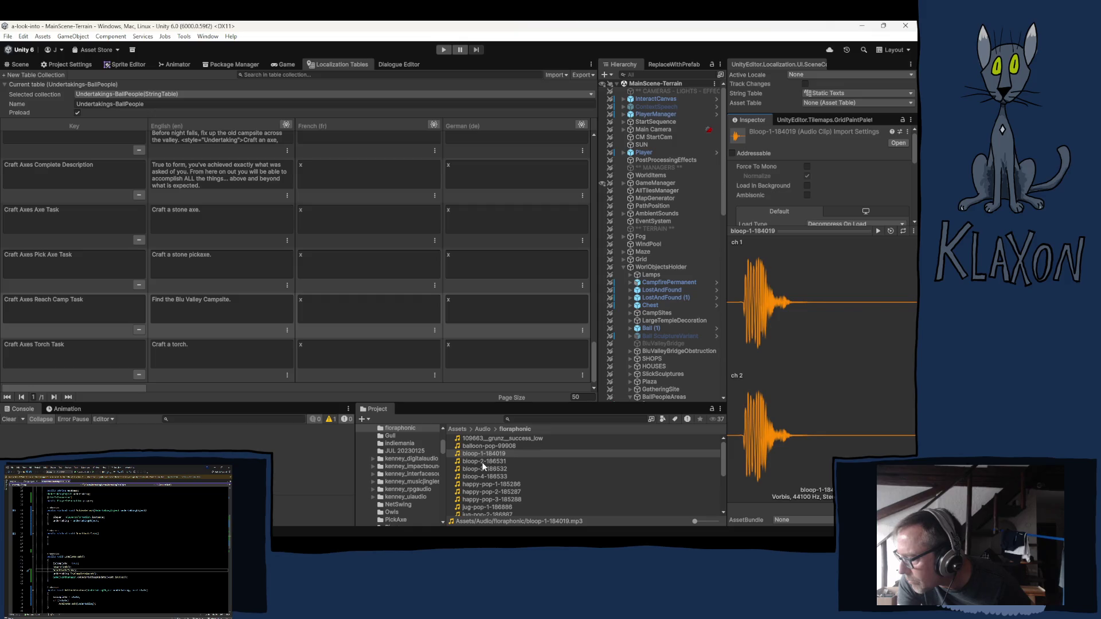
left_click(472, 446)
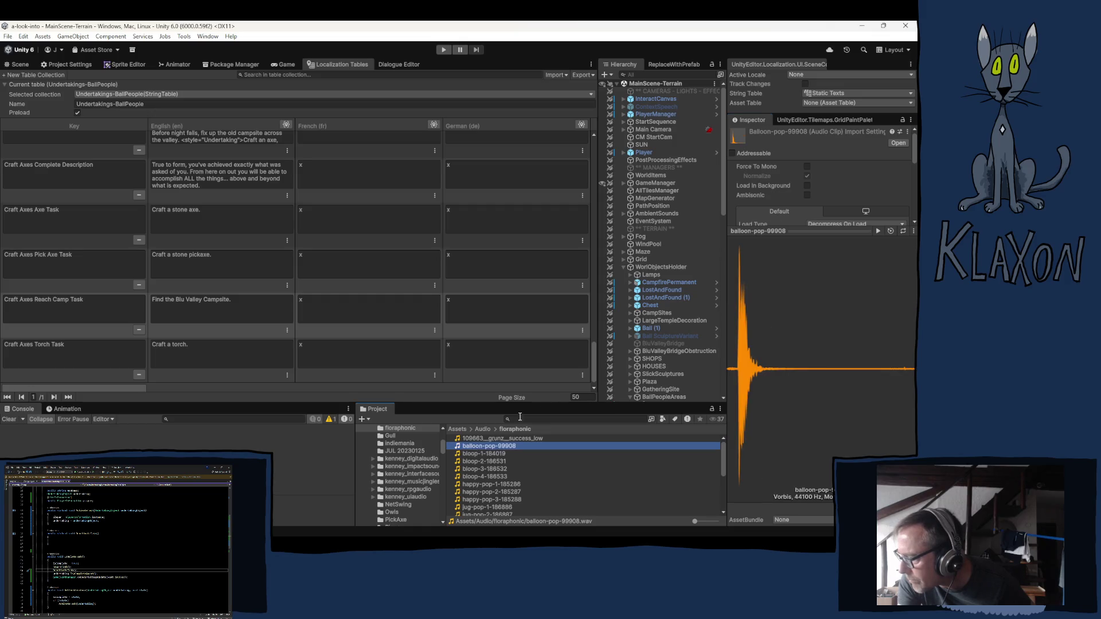
left_click(878, 230)
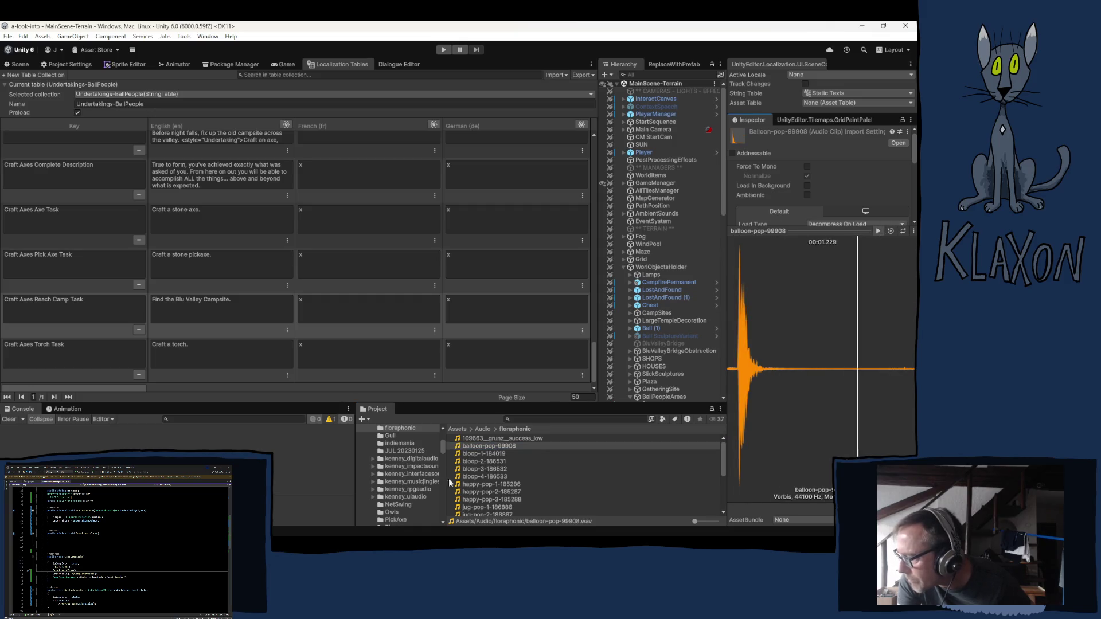
left_click(487, 438)
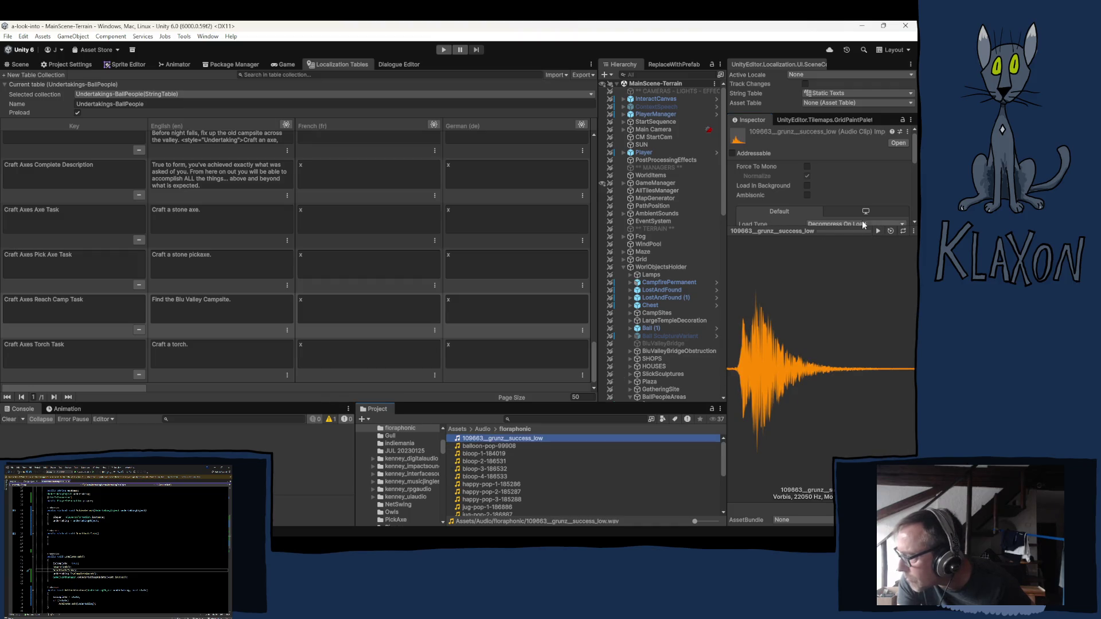
left_click(876, 229)
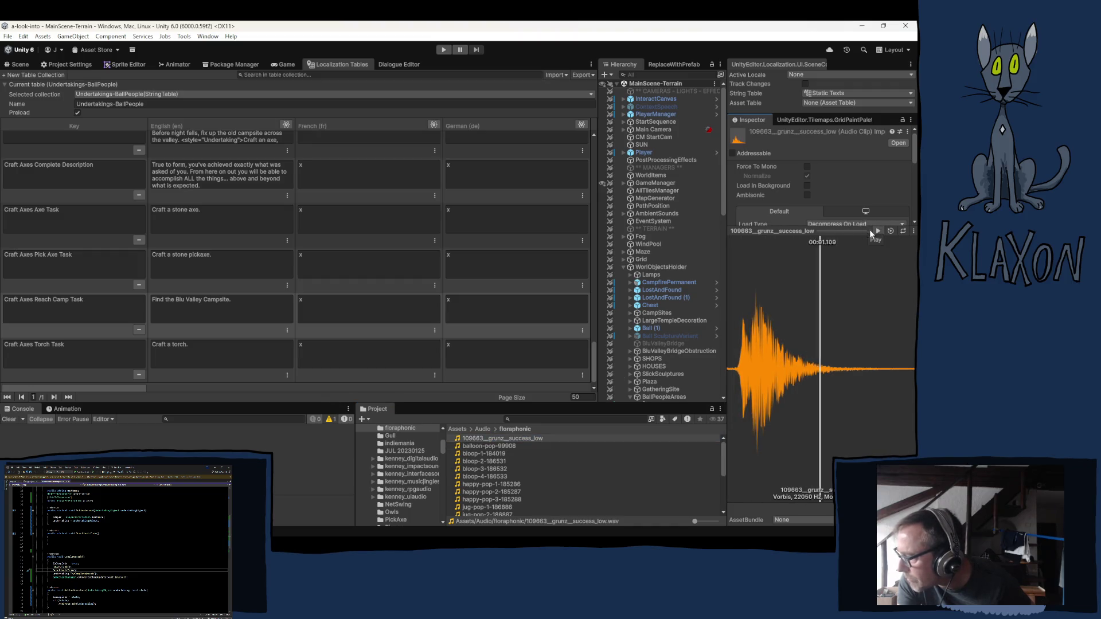
Compare bloop-1, bloop-2, bloop-3 and bloop-4 clips again, ending on bloop-2-186531.
left_click(479, 454)
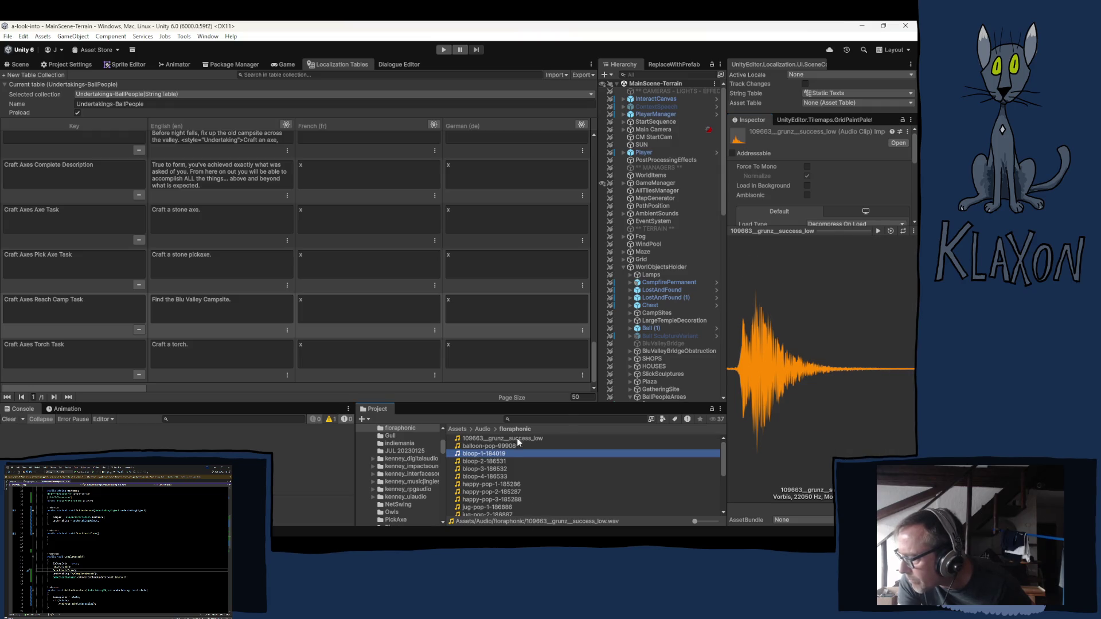
left_click(878, 229)
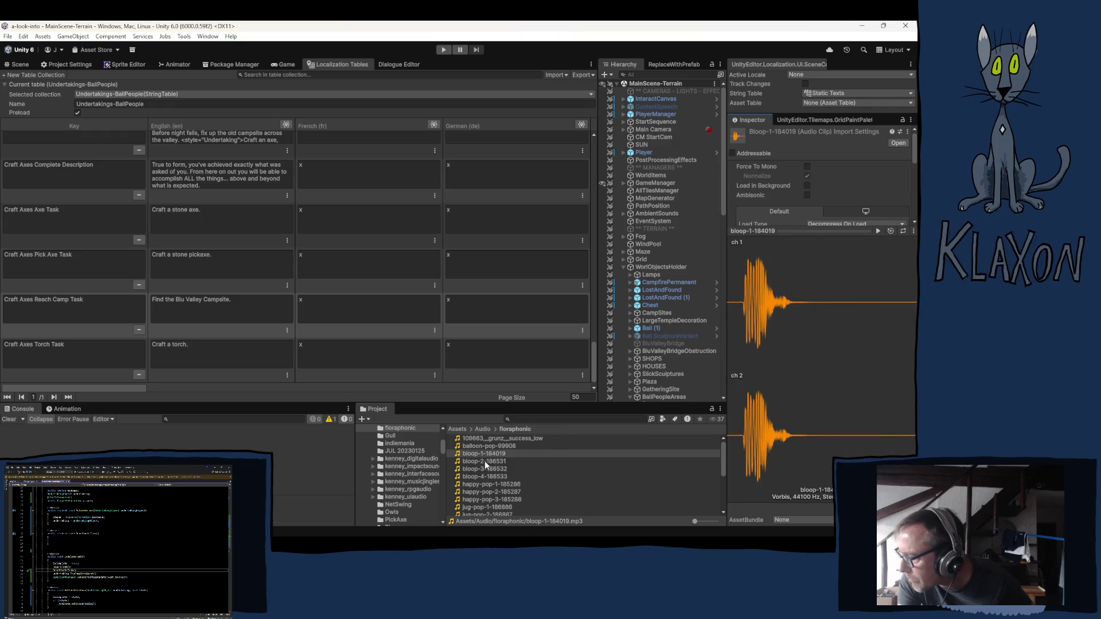
left_click(484, 461)
left_click(877, 230)
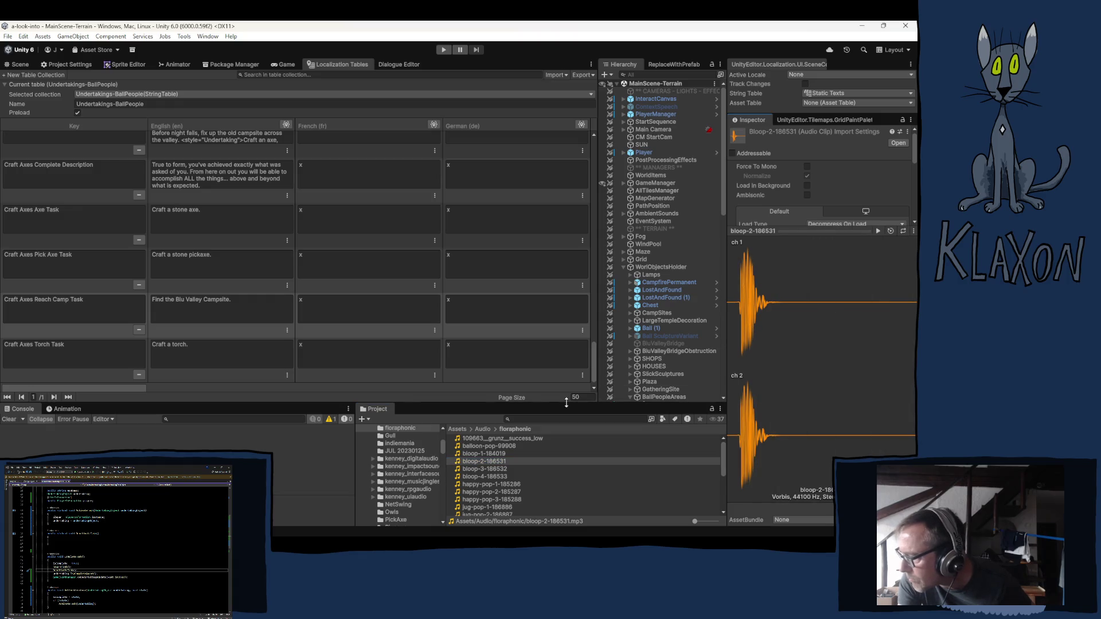
left_click(485, 469)
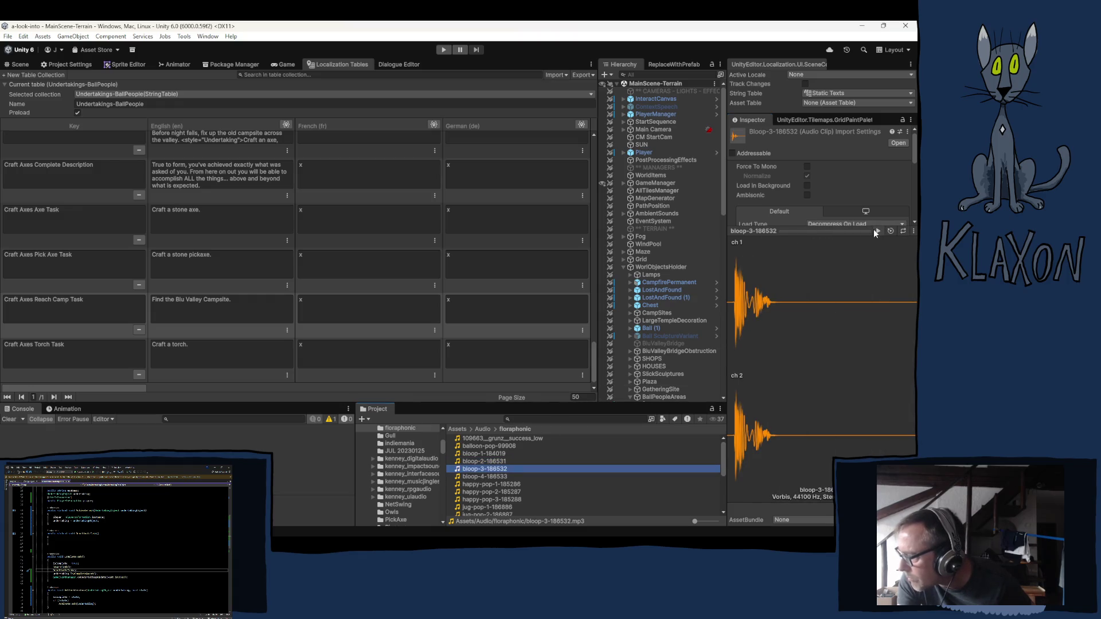
left_click(873, 231)
left_click(499, 476)
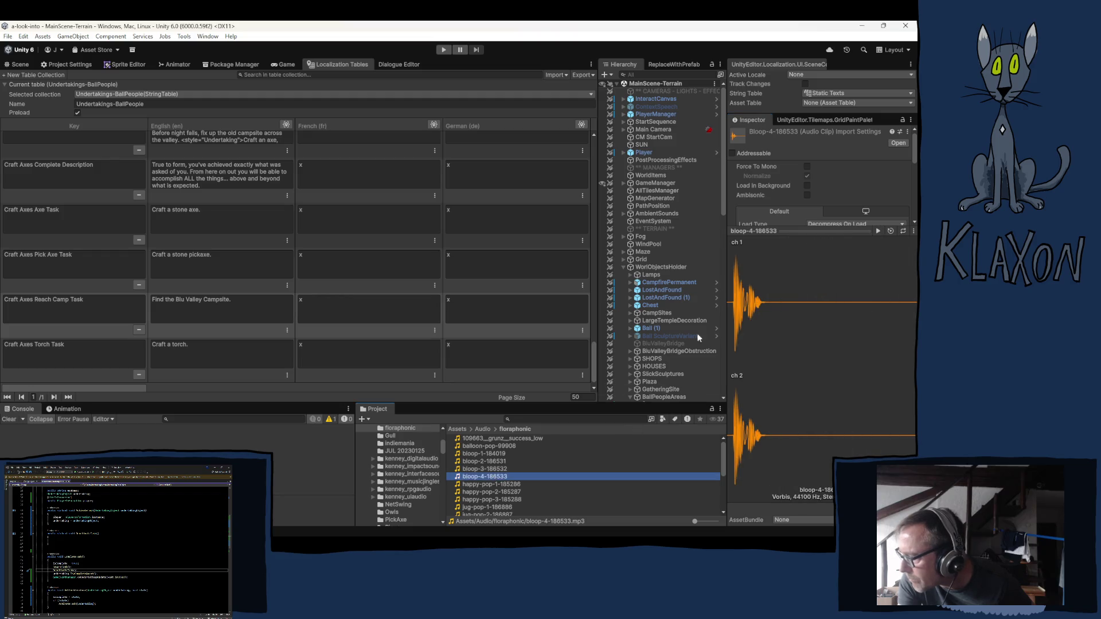
left_click(877, 231)
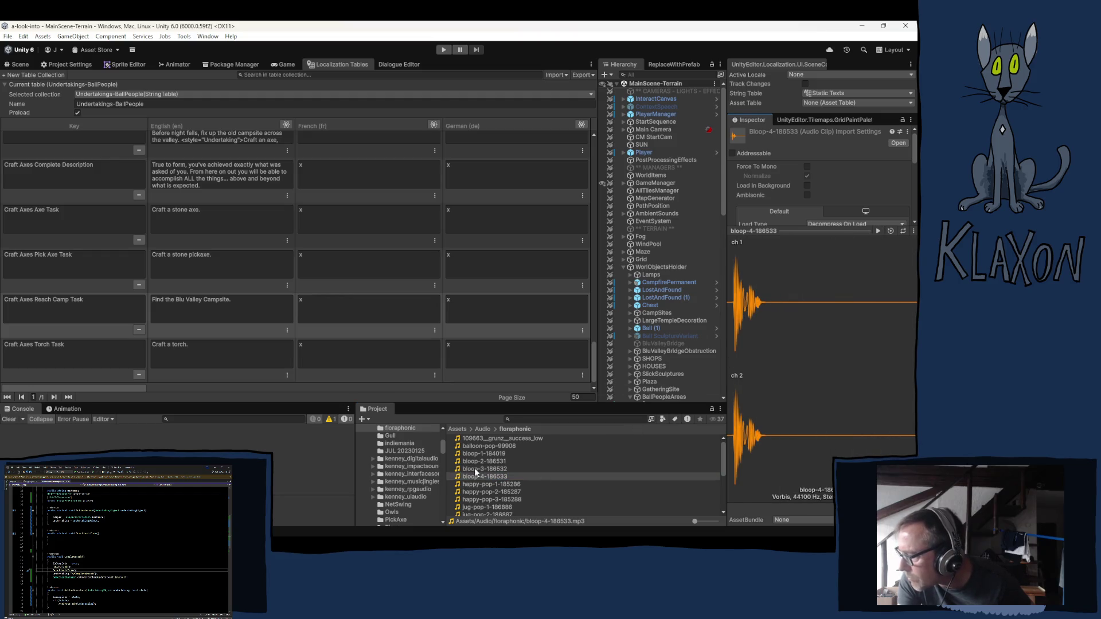
left_click(492, 454)
left_click(875, 231)
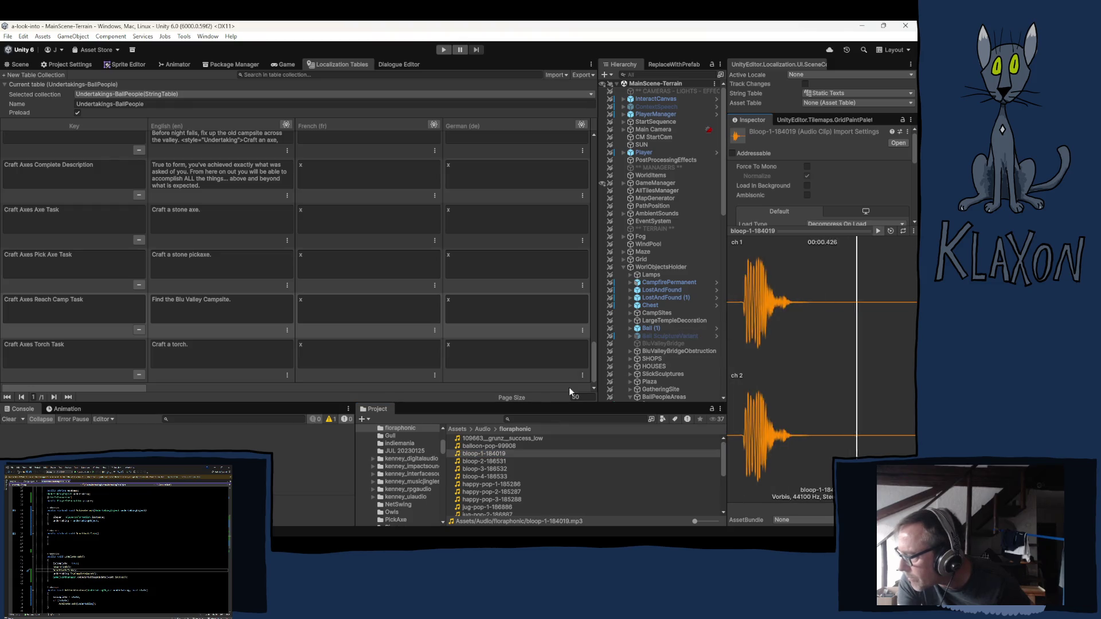
left_click(490, 462)
left_click(877, 231)
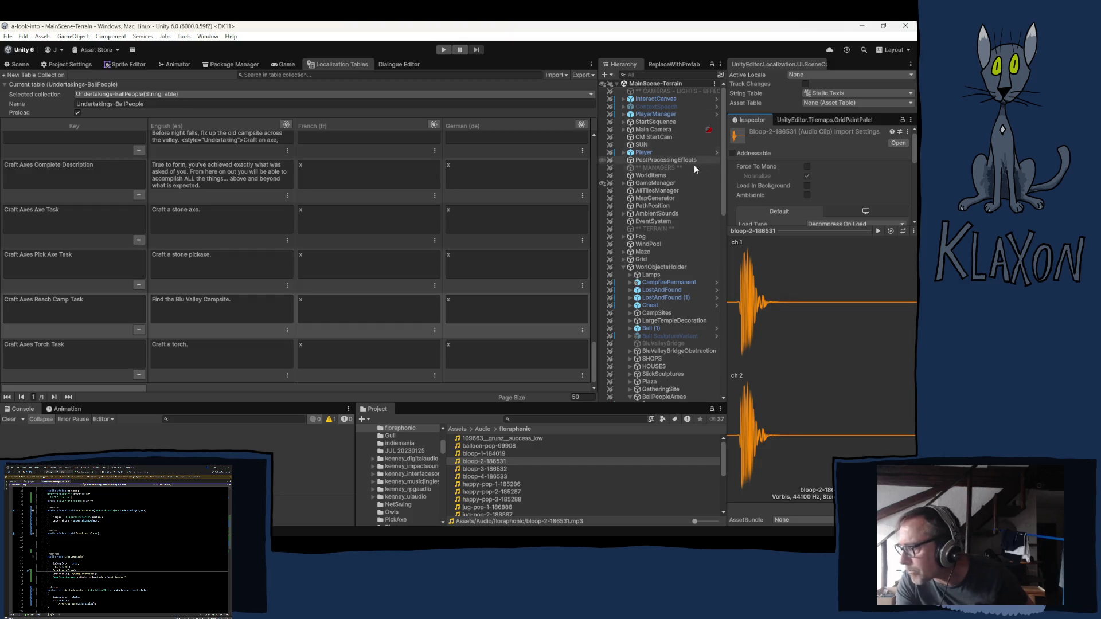
Show GameManager's Audio Manager sound list and check the UndertakingAdd1 sound's settings.
left_click(655, 183)
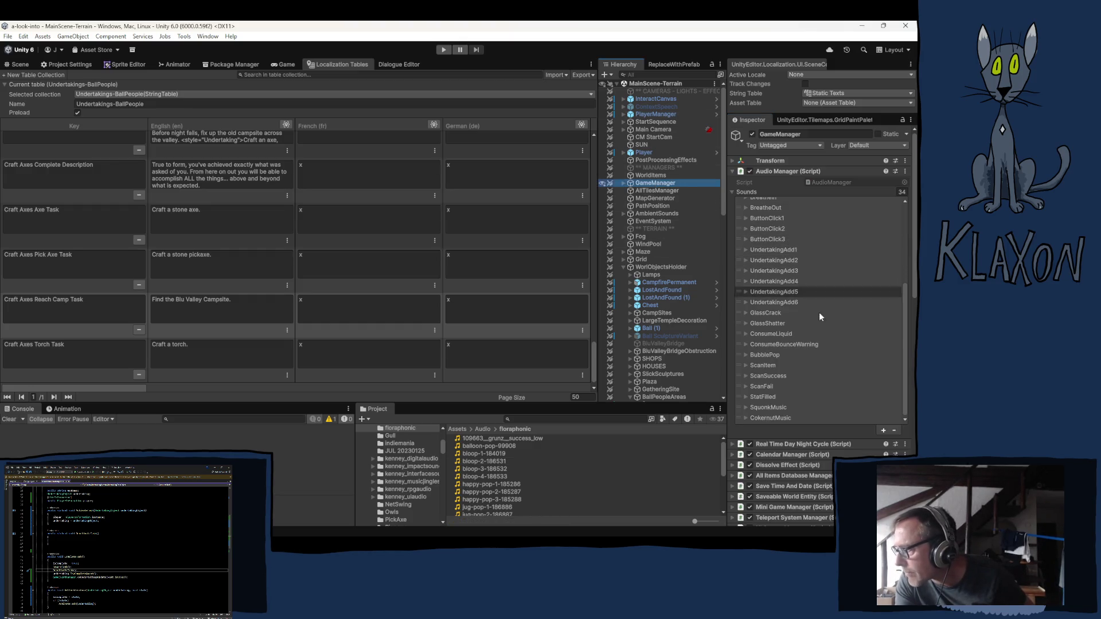
scroll(806, 334, "down", 5)
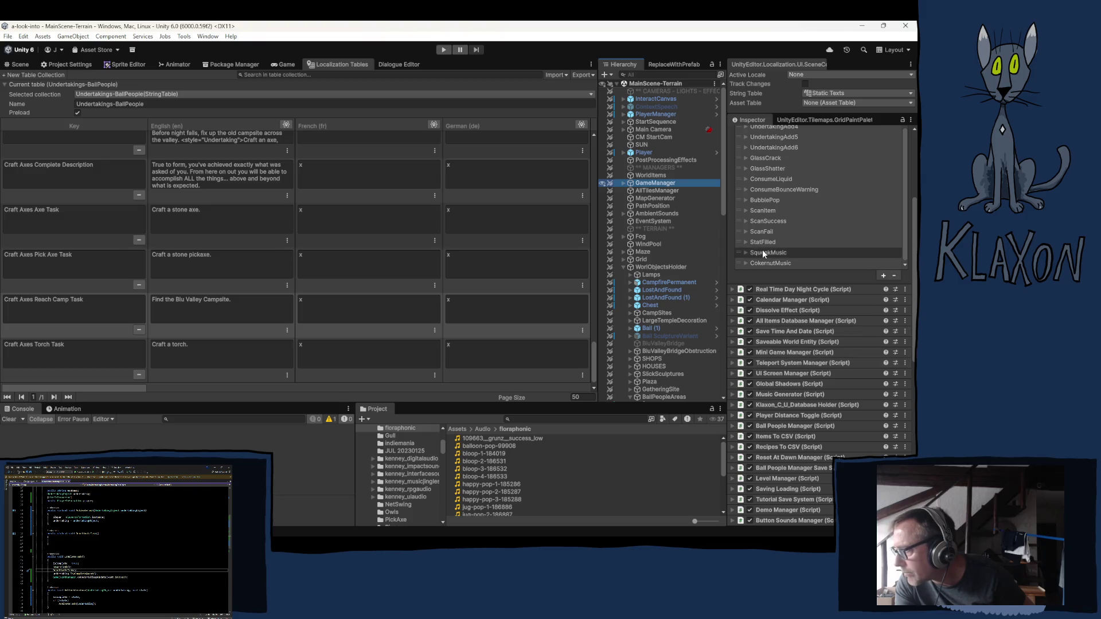
scroll(809, 225, "up", 3)
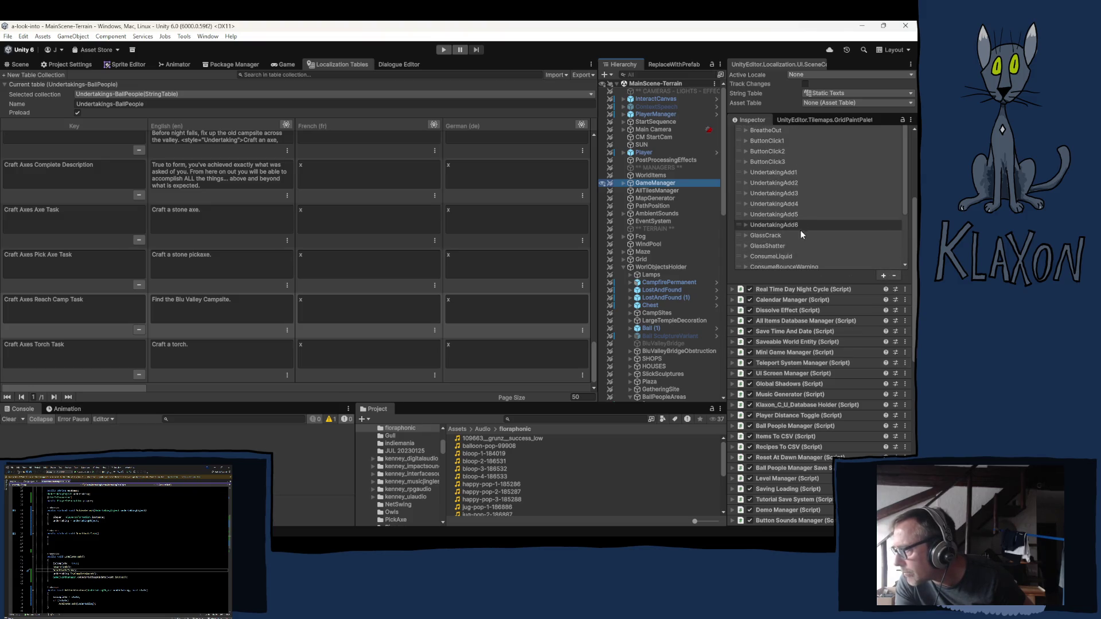
left_click(747, 172)
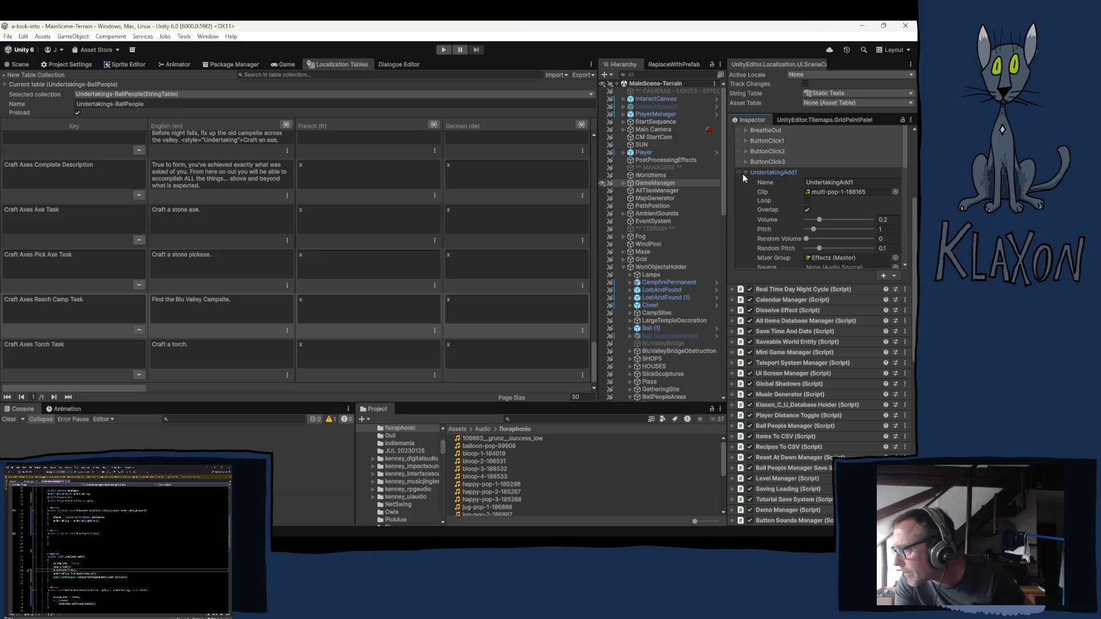
left_click(746, 172)
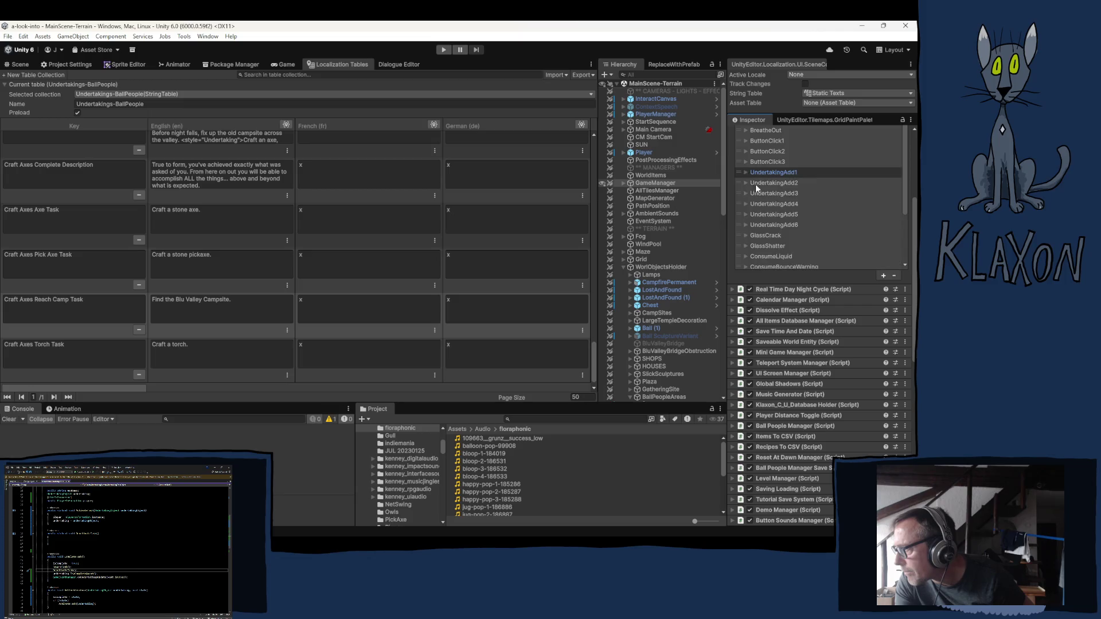
Add a new sound entry to the list and rename it CompleteTask1.
left_click(882, 276)
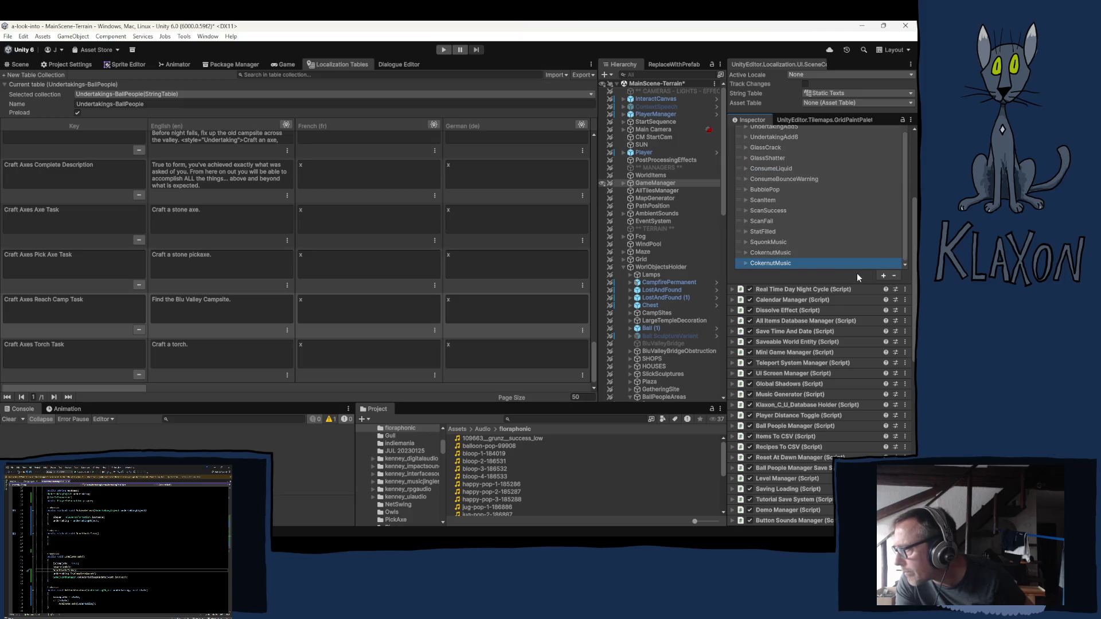
left_click(783, 263)
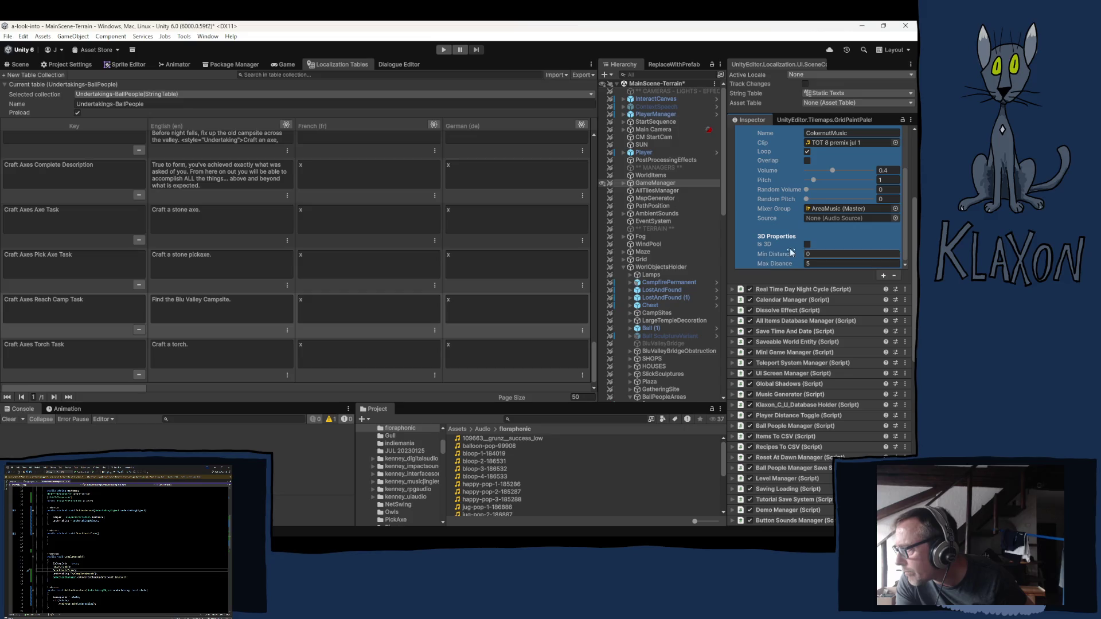
left_click(882, 159)
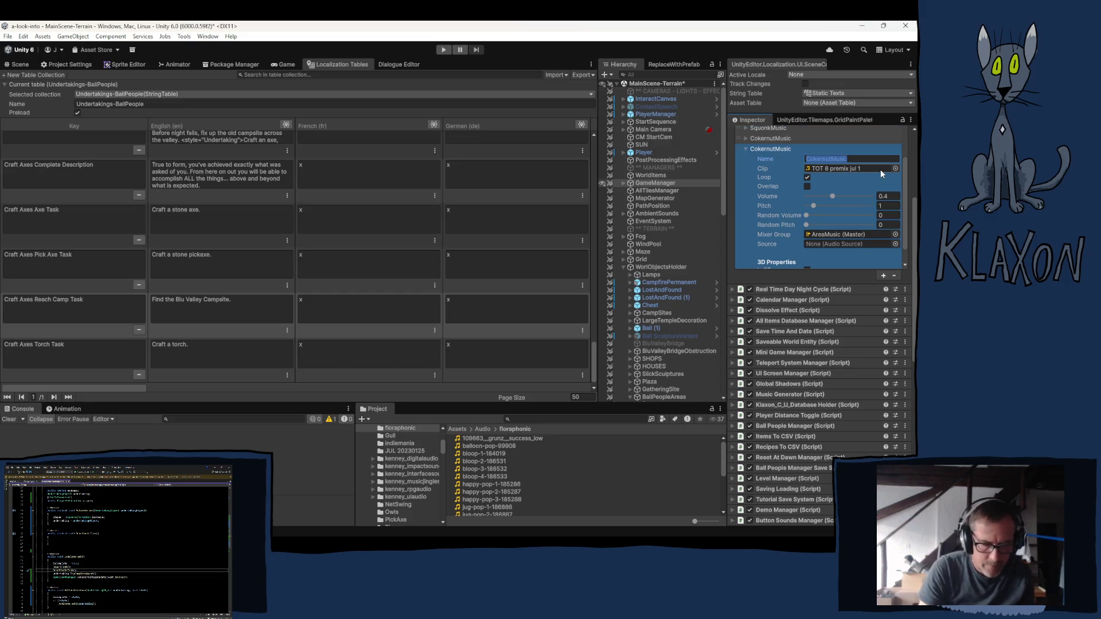
type("Complete")
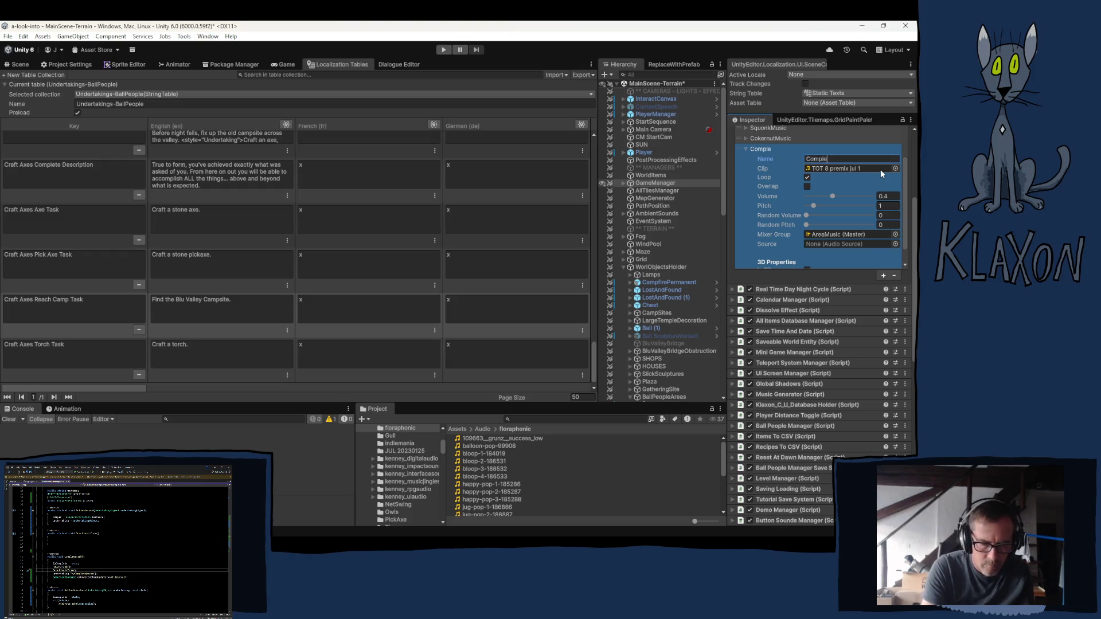
type("Task")
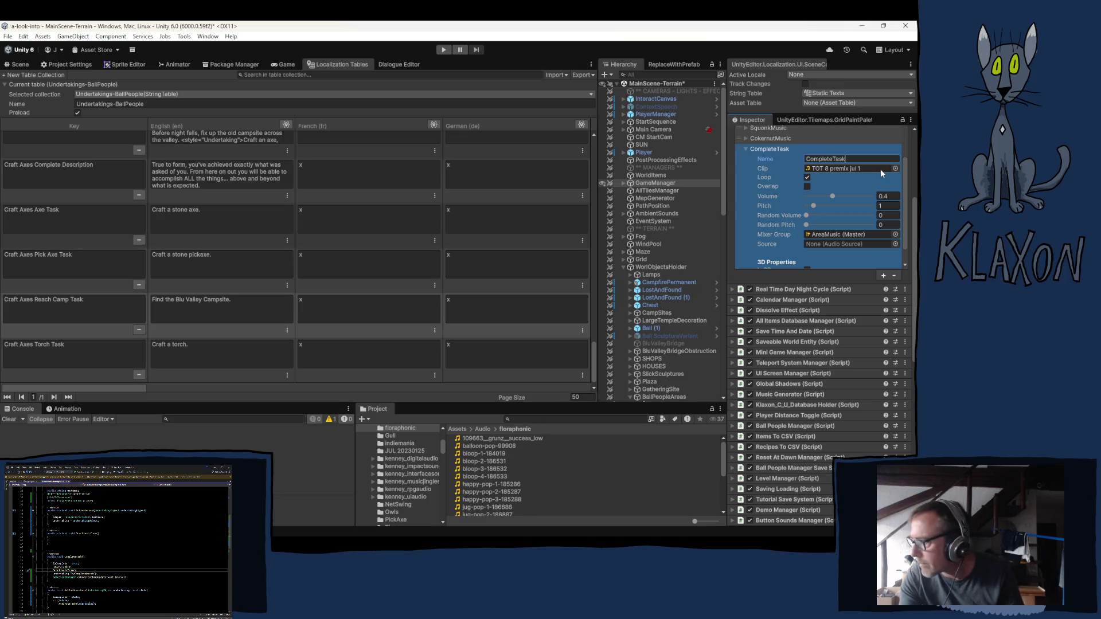
type("1")
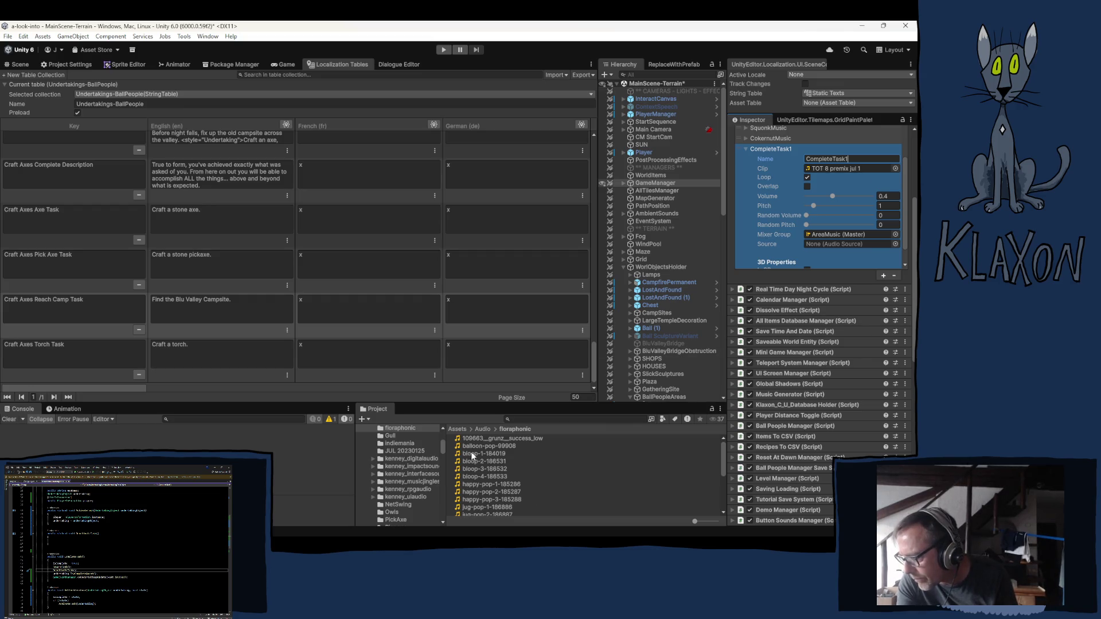
Give CompleteTask1 clip bloop-1-184019, Loop off, Effects mixer group and 0.1 random pitch.
mouse_move(471, 456)
left_mouse_down()
mouse_move(828, 183)
mouse_move(821, 172)
left_mouse_up()
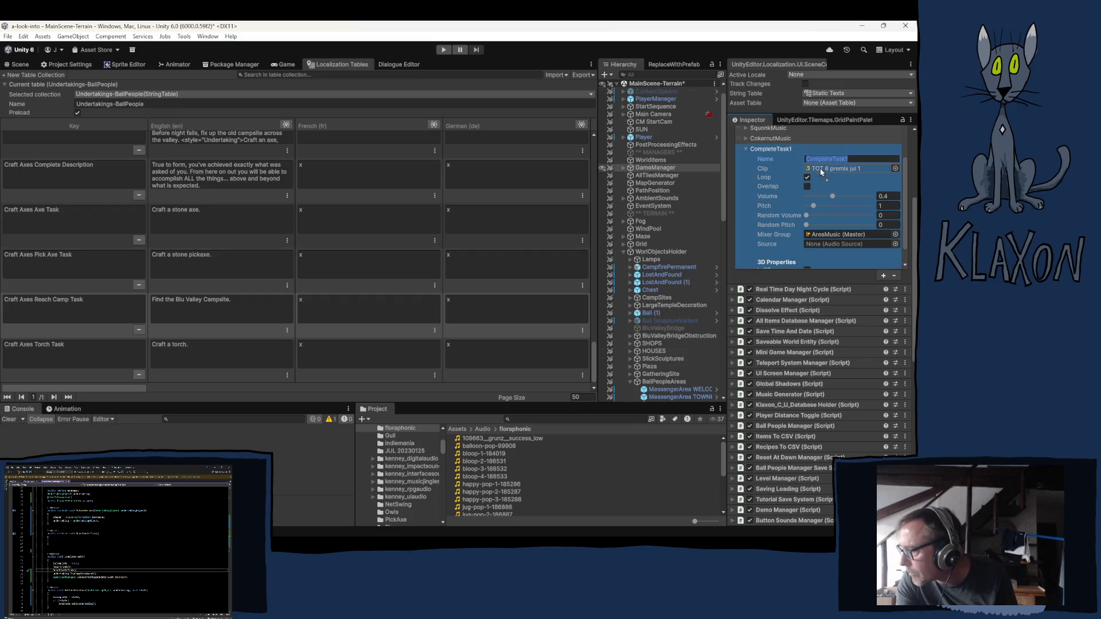
left_click(807, 177)
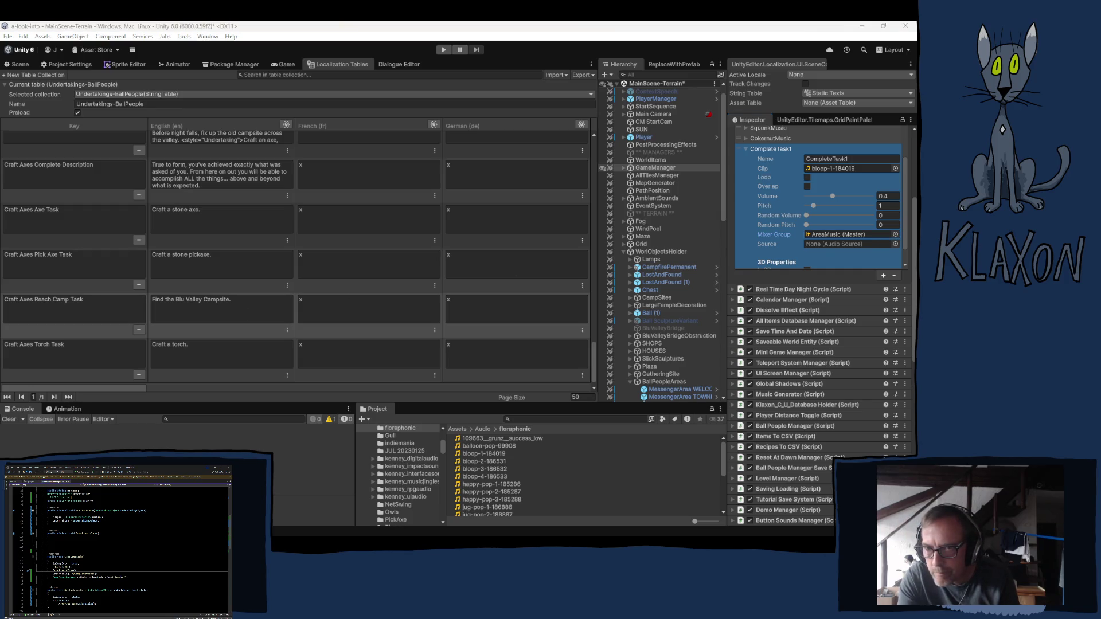
key("Down")
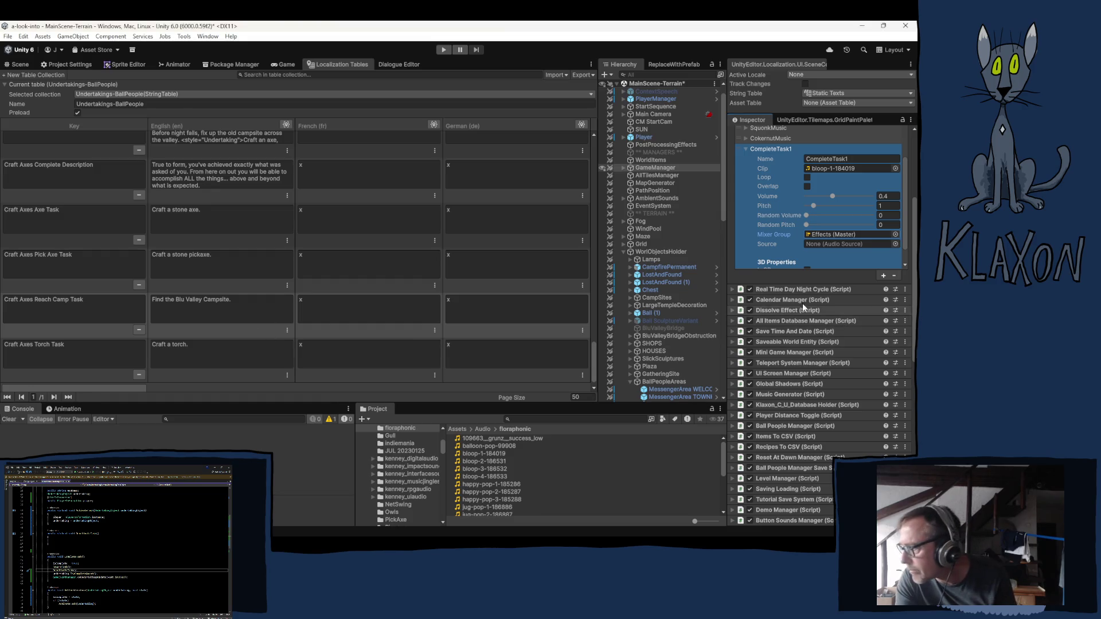
scroll(780, 232, "down", 1)
scroll(819, 232, "down", 3)
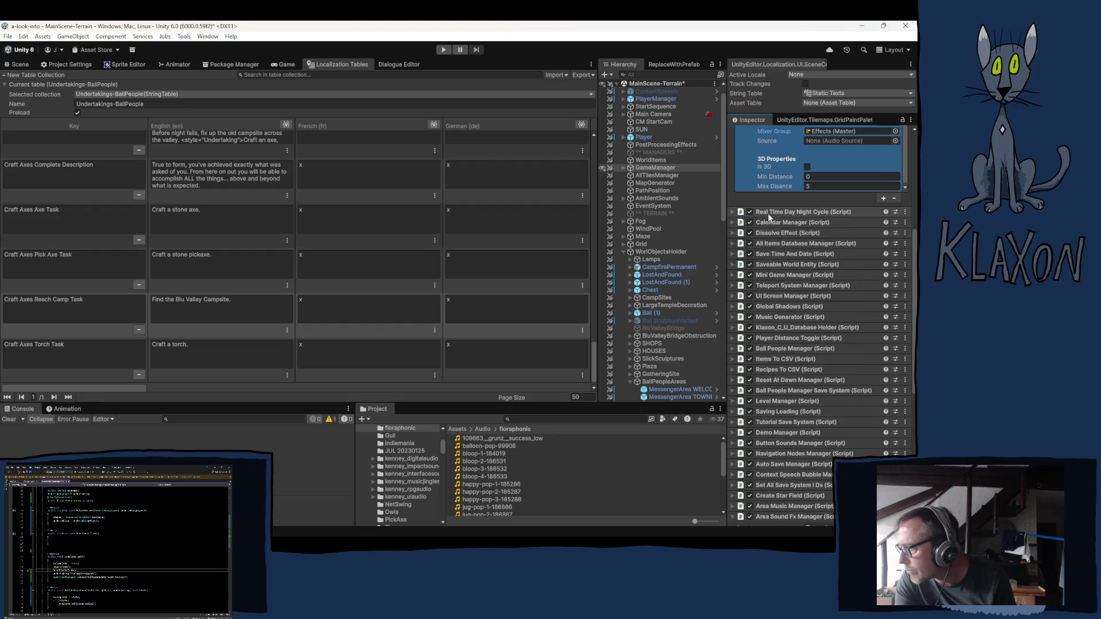
scroll(768, 214, "up", 3)
scroll(753, 201, "down", 3)
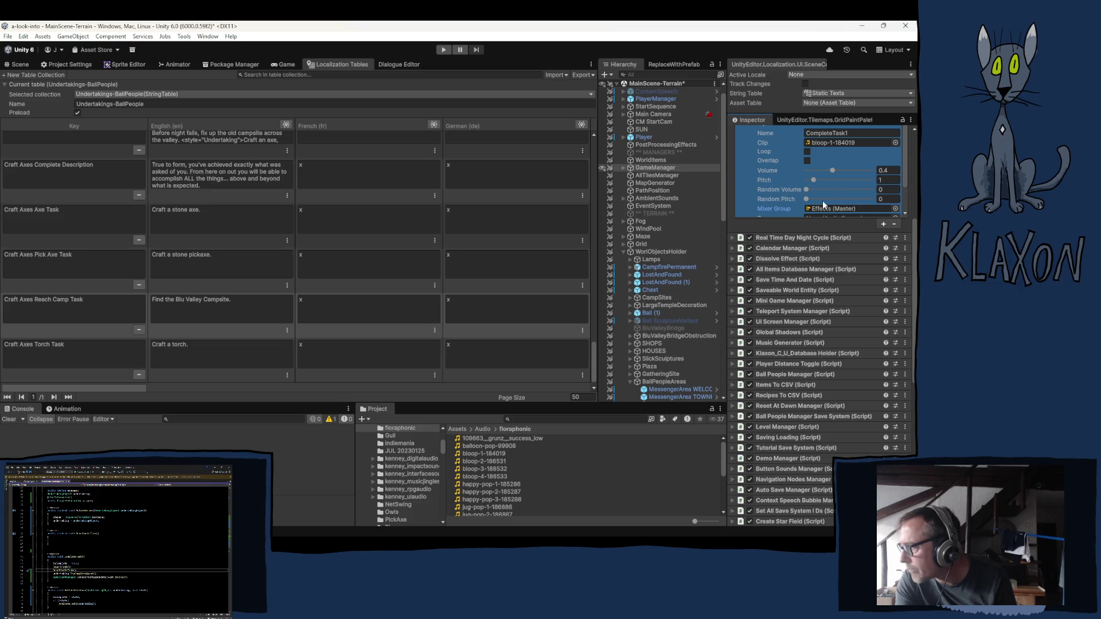
left_click(886, 199)
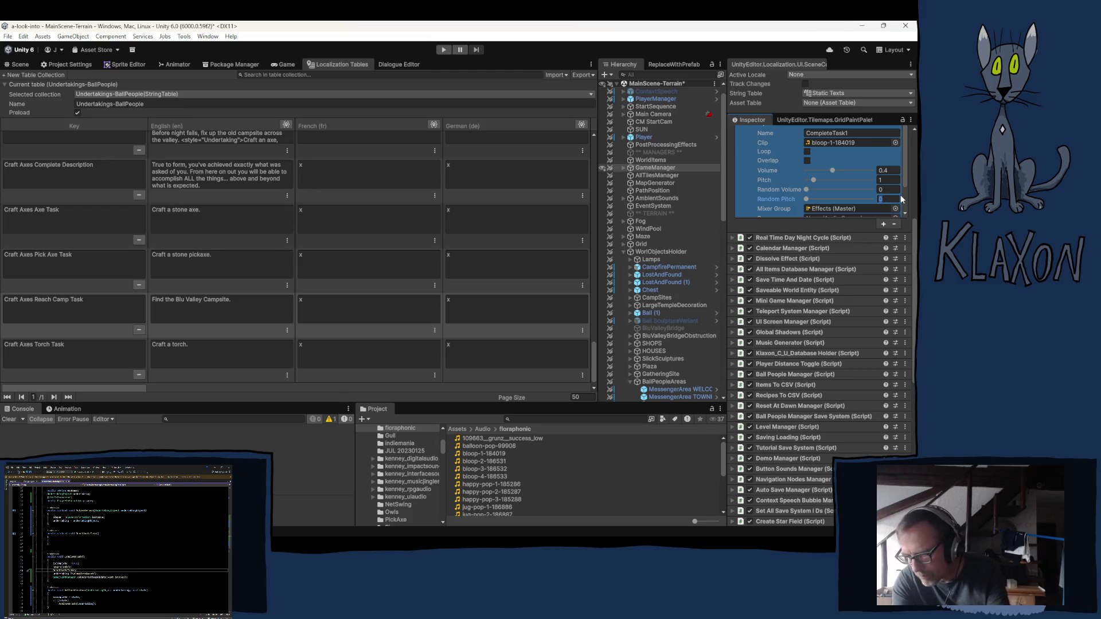
type("1")
key("Return")
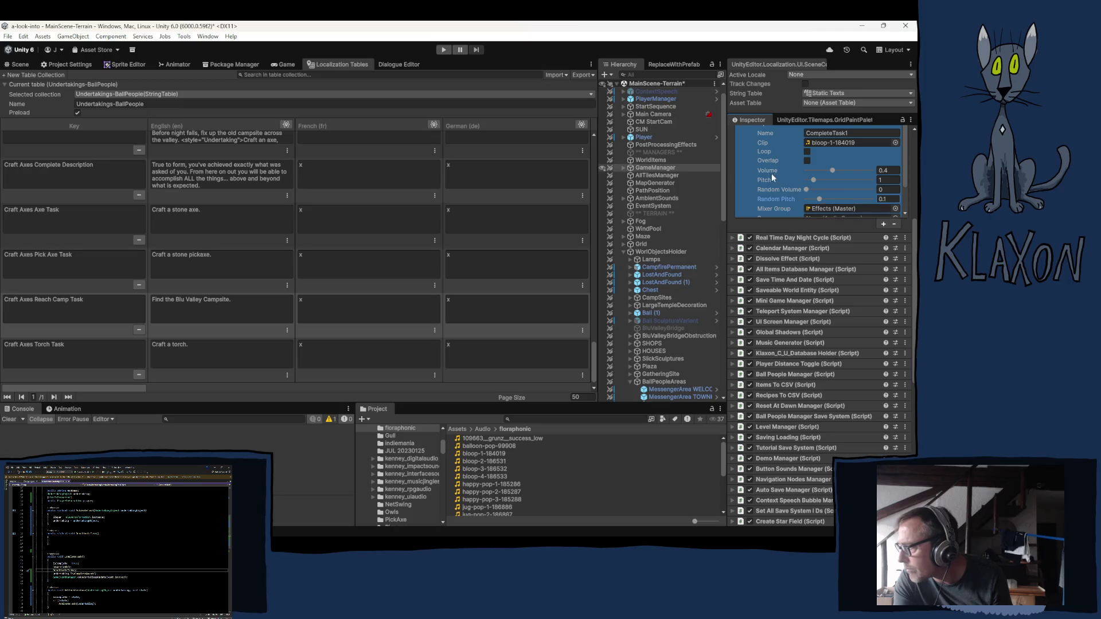
scroll(757, 174, "up", 1)
Collapse CompleteTask1, add another sound entry and rename it CompleteTask2.
left_click(746, 149)
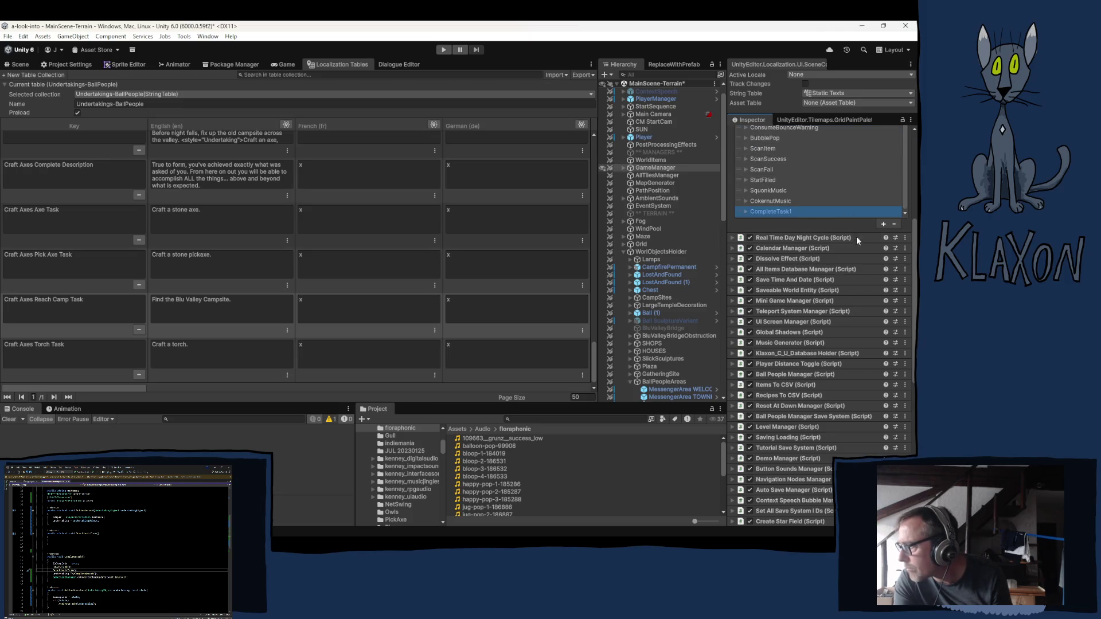
left_click(883, 224)
left_click(790, 213)
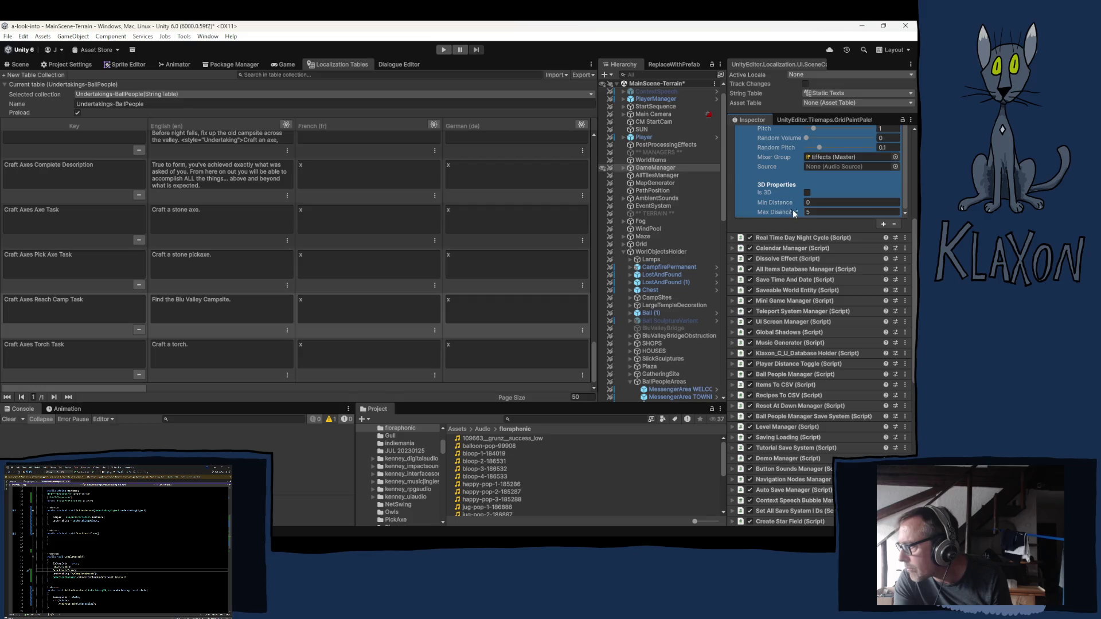
scroll(817, 150, "up", 3)
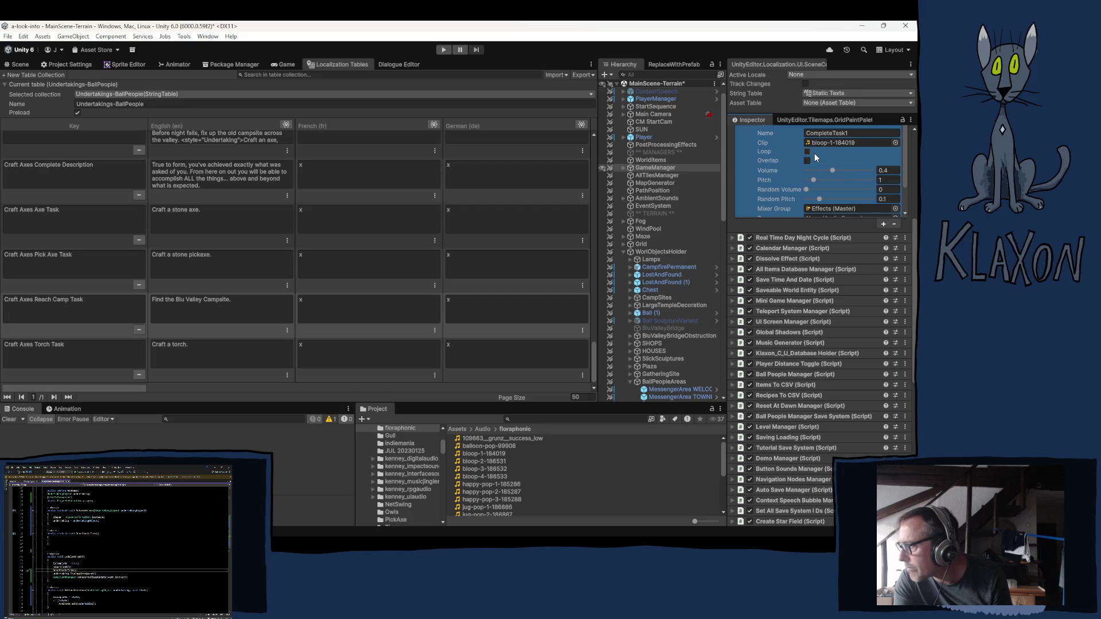
left_click(853, 131)
left_click(855, 133)
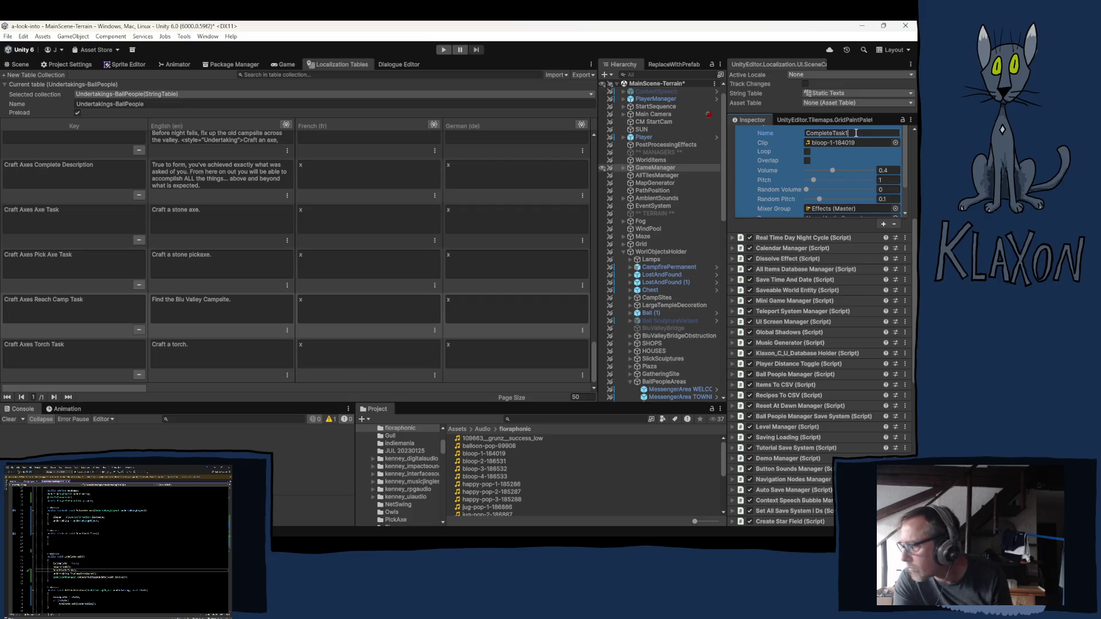
key("BackSpace")
type("2")
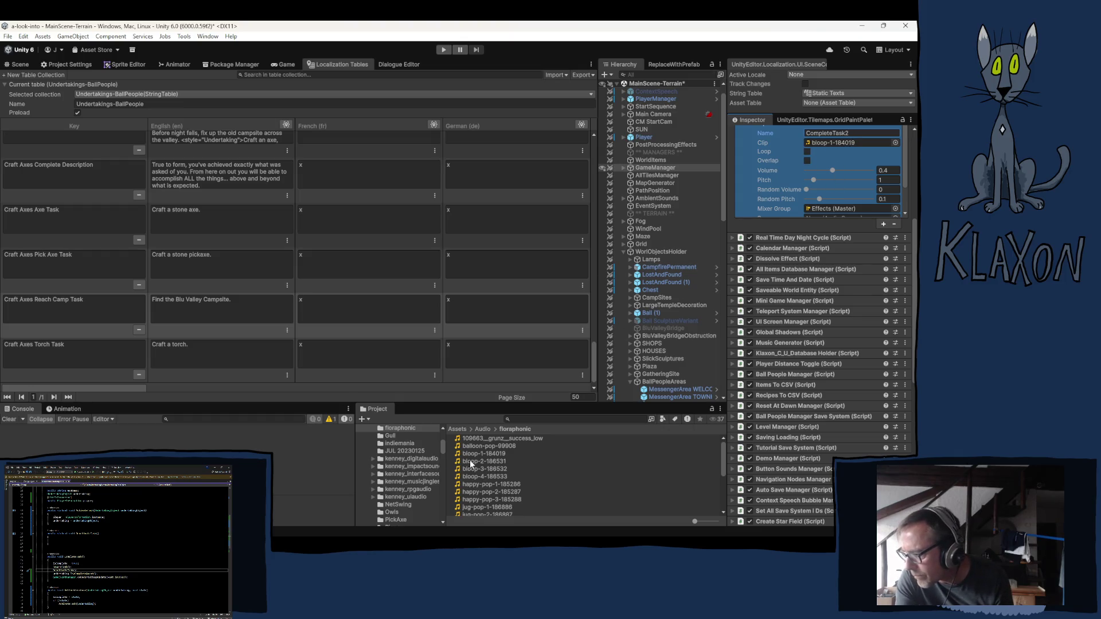
Assign the bloop-2-186531 clip to CompleteTask2 and collapse its entry.
left_click_drag(470, 463, 834, 143)
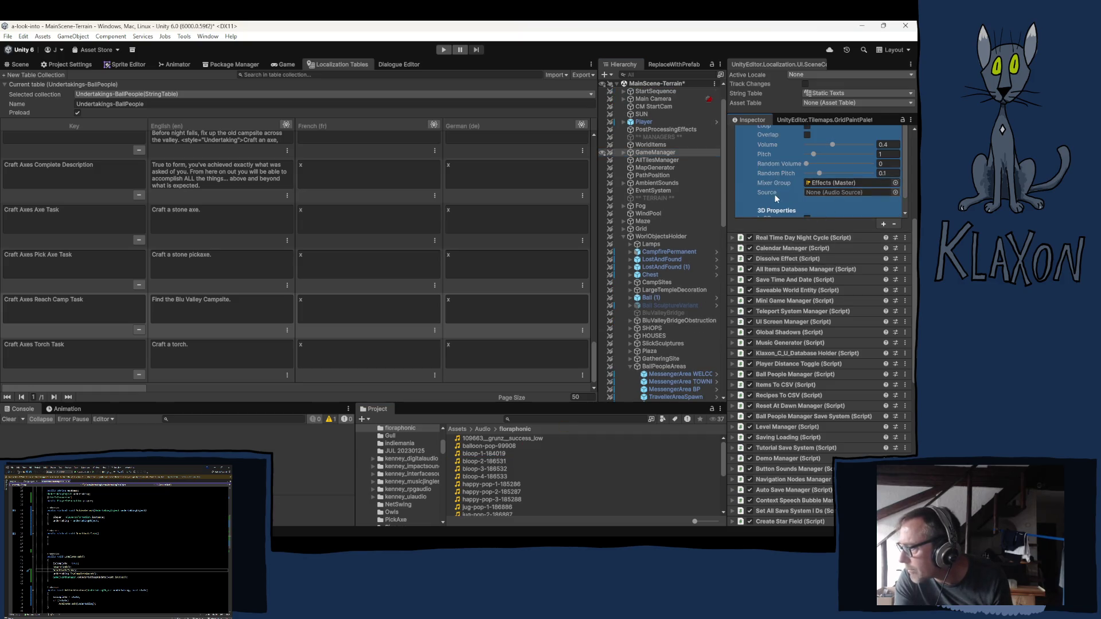
scroll(774, 193, "down", 3)
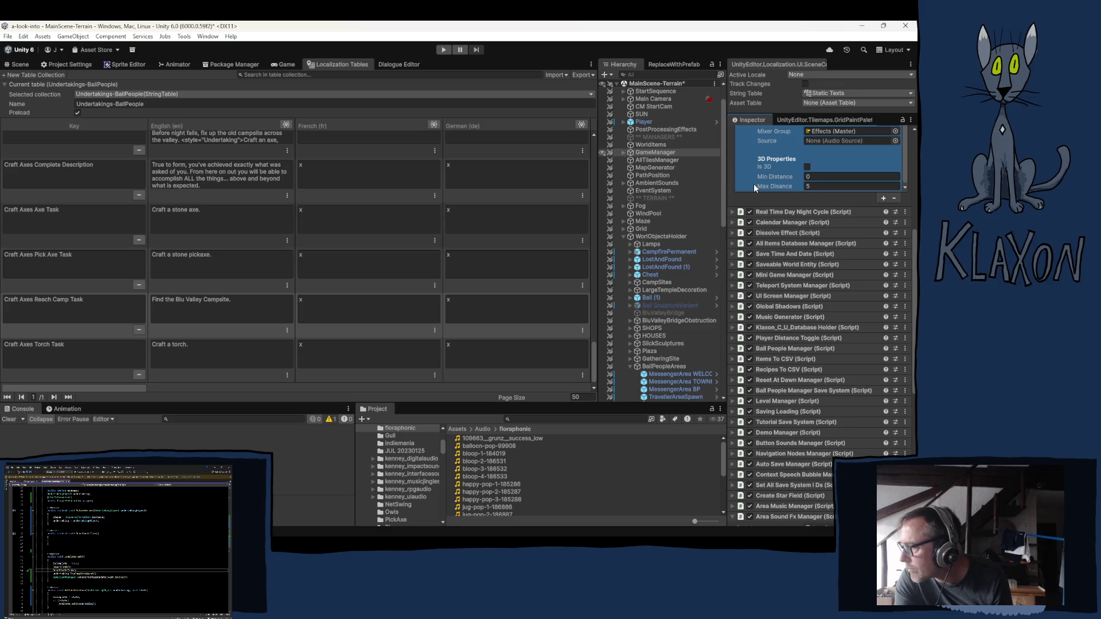
left_click(438, 65)
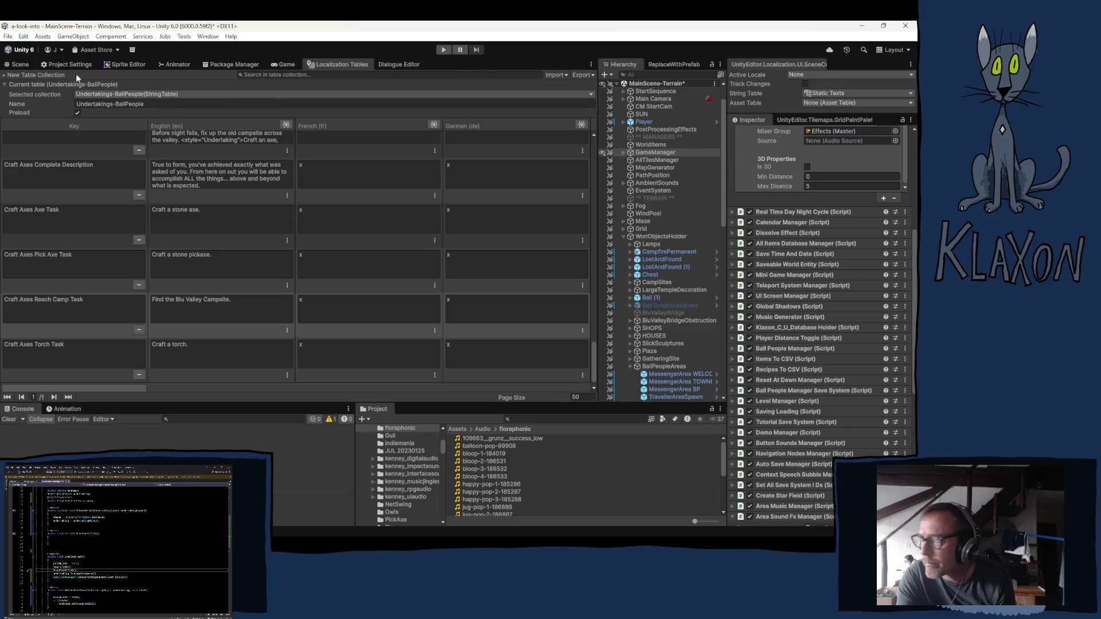
scroll(751, 168, "up", 5)
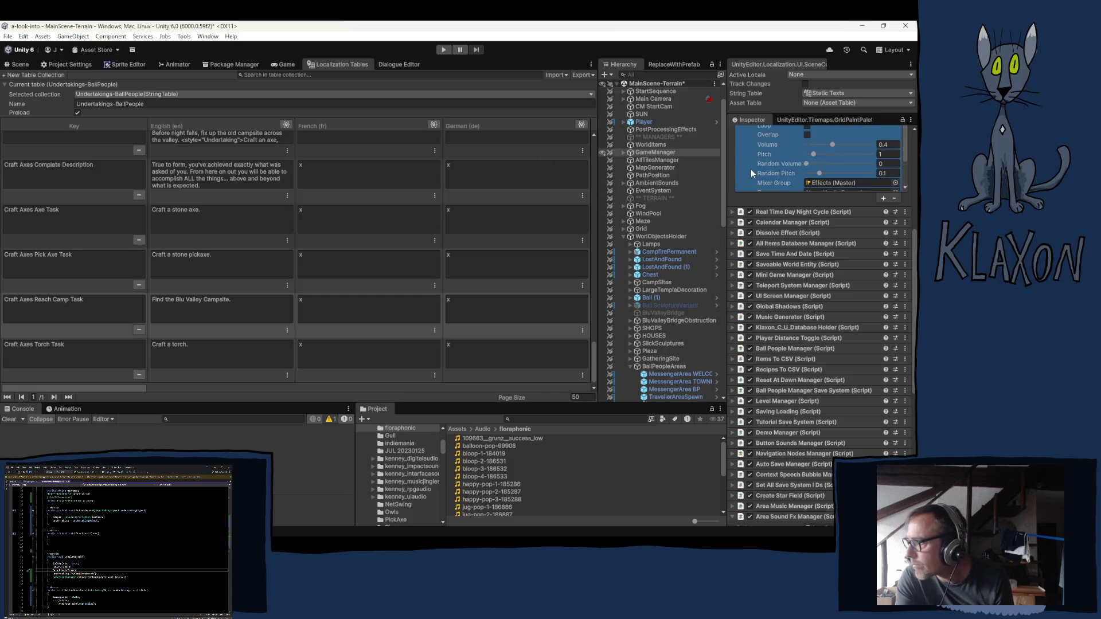
left_click(748, 175)
left_click(747, 174)
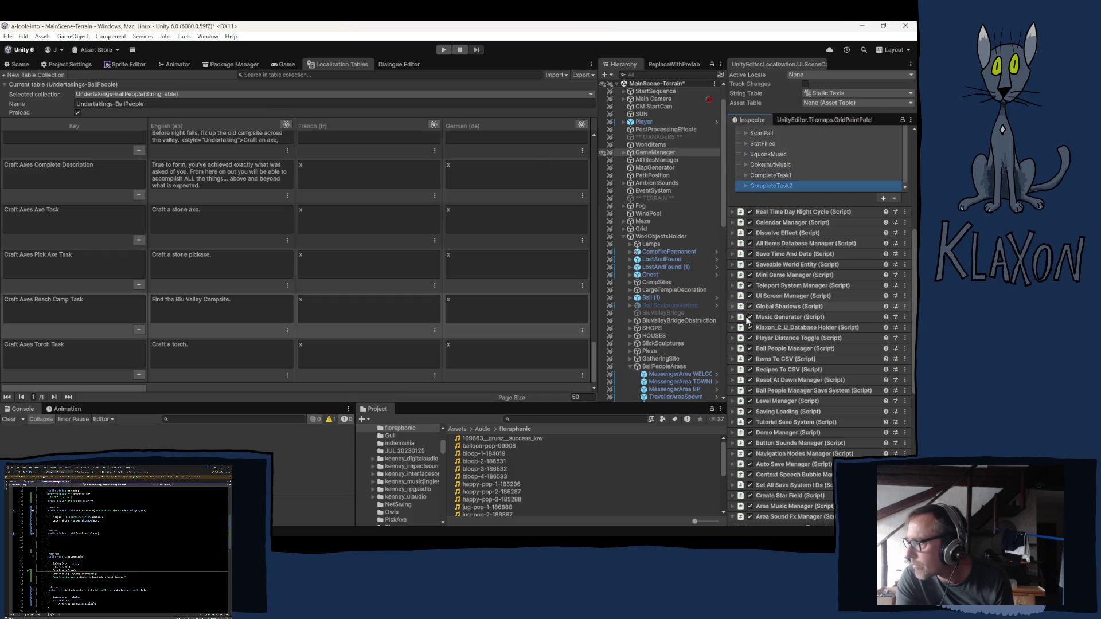
scroll(793, 421, "up", 1)
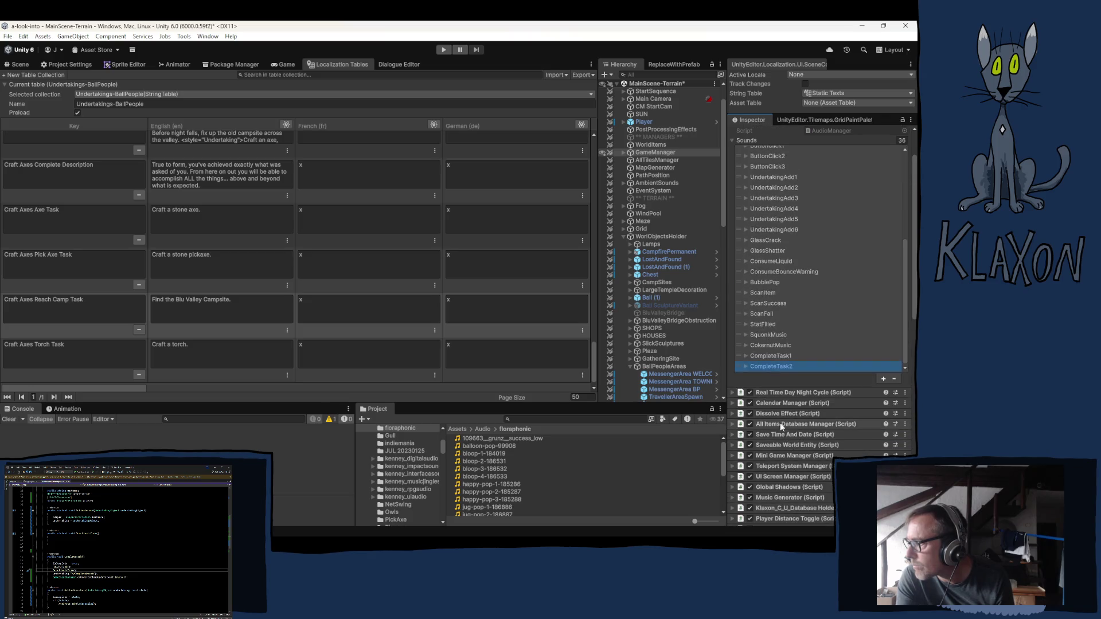
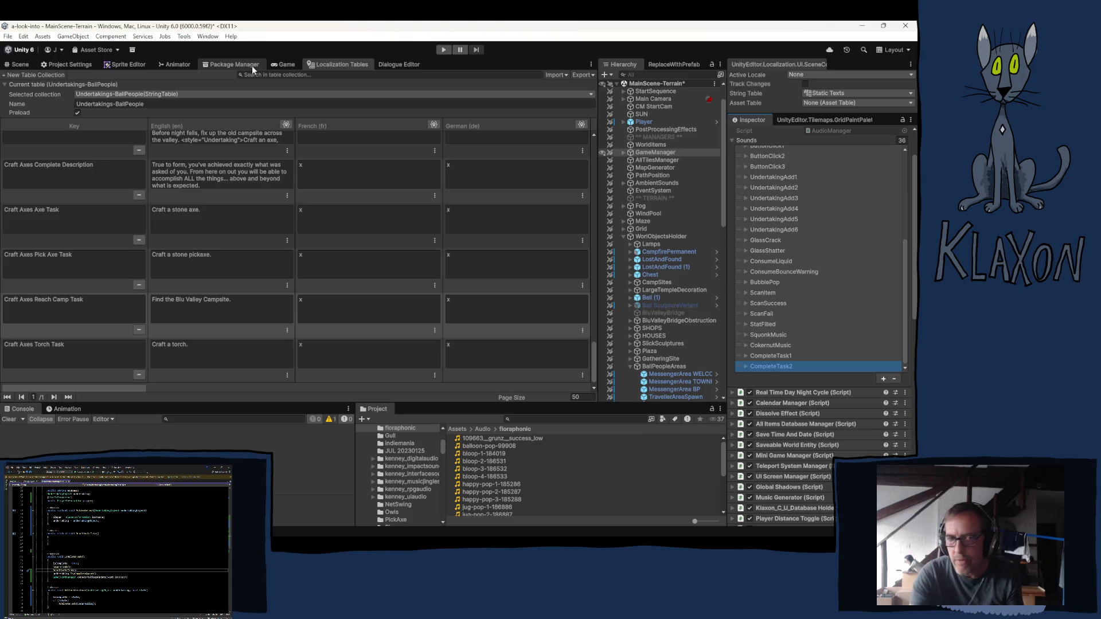
Switch from the Unity editor to Visual Studio showing UndertakingTaskObject.cs.
key("alt+Tab")
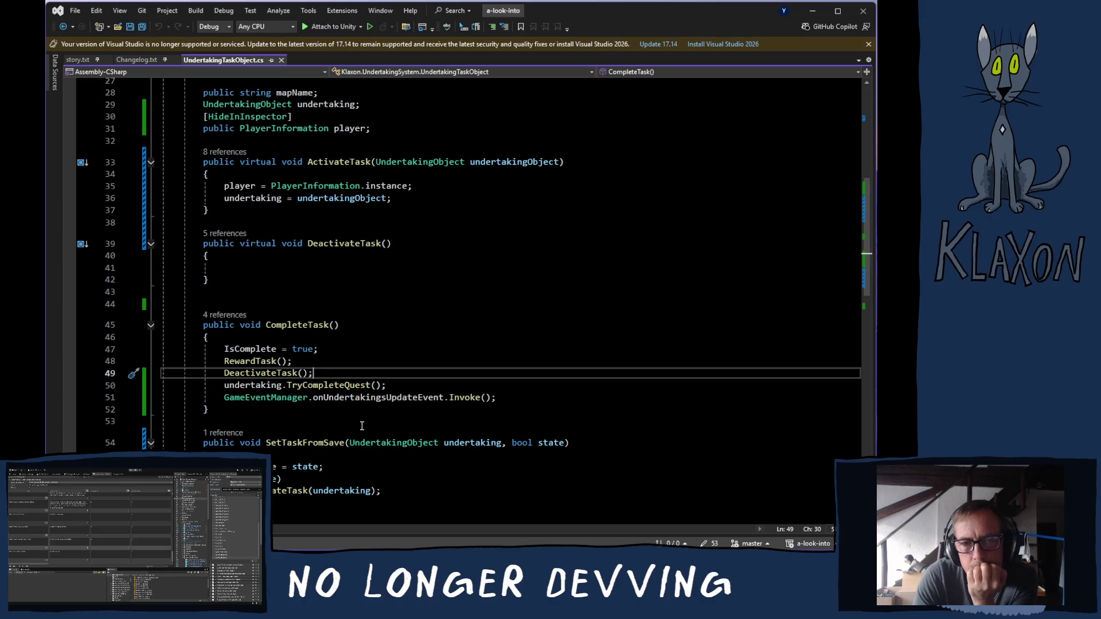
Add AudioManager.instance.PlaySound(); after the Invoke line in CompleteTask, with a blank line above it.
left_click(519, 397)
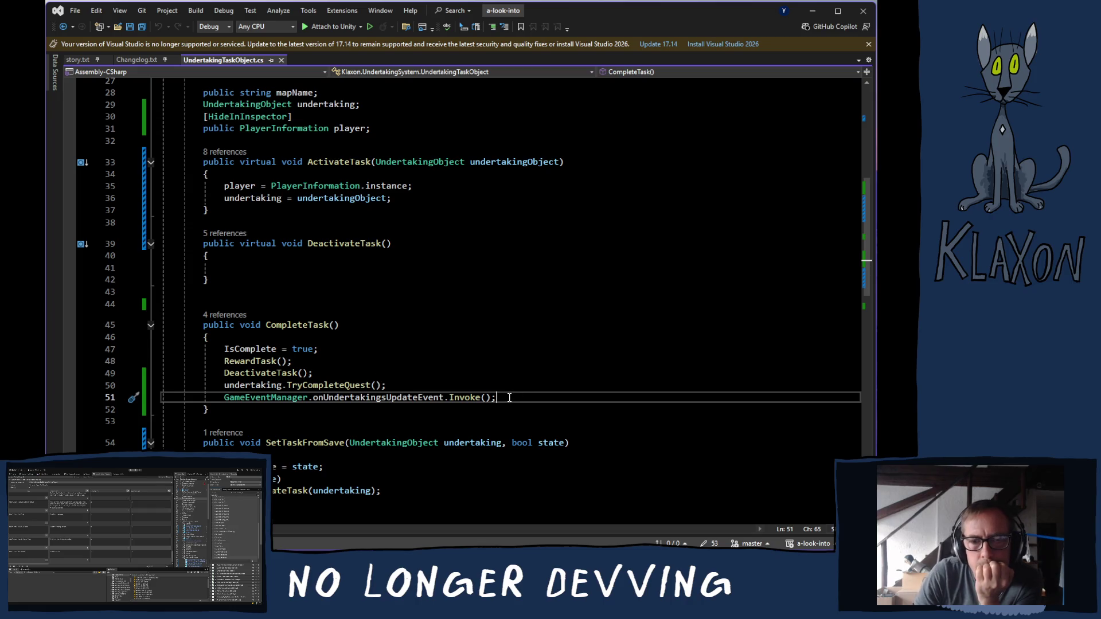
key("Return")
key("Return")
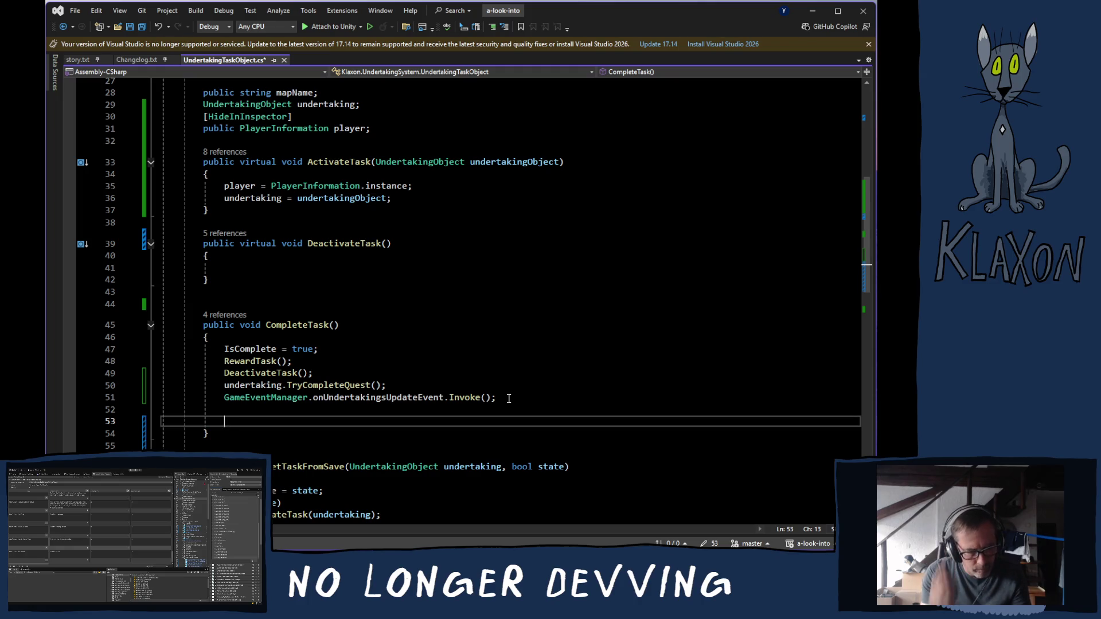
type("AudioM")
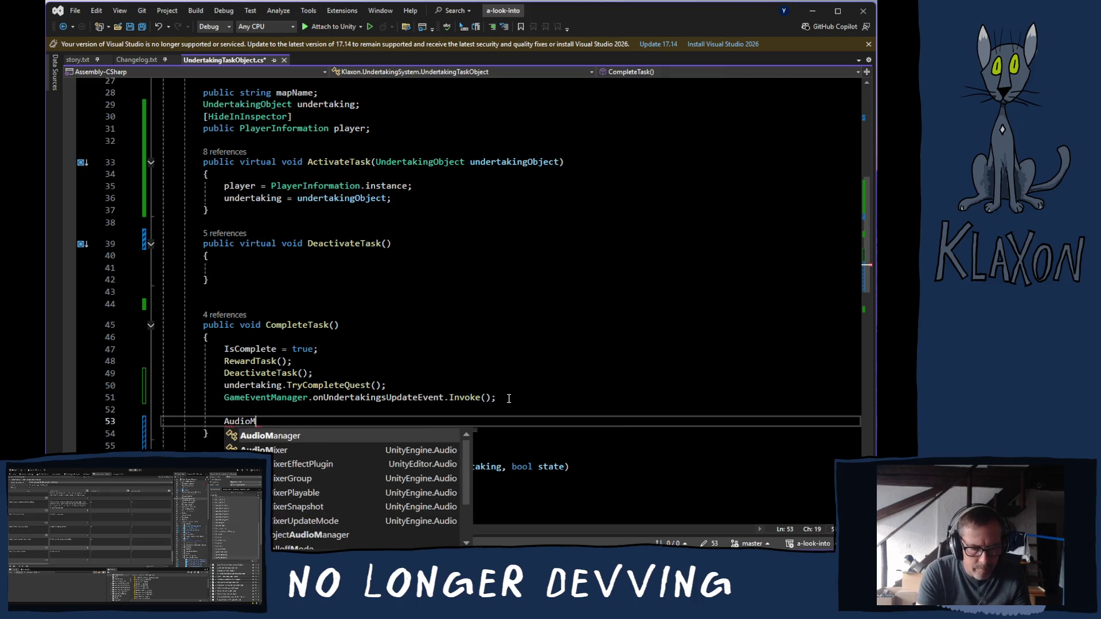
type("ana")
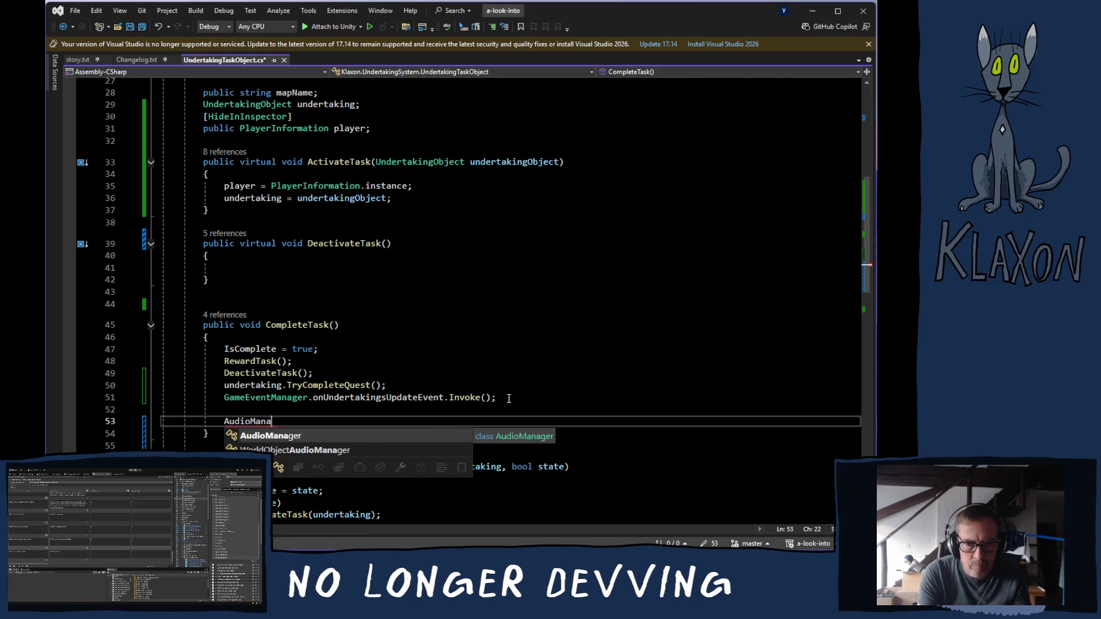
key("Tab")
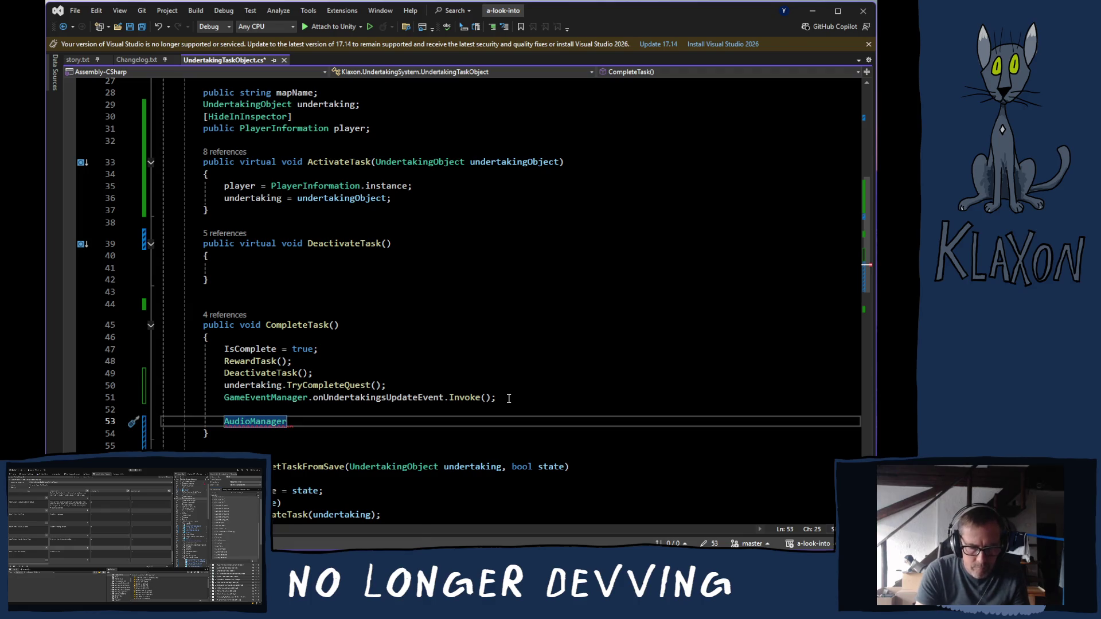
type(".in")
key("Tab")
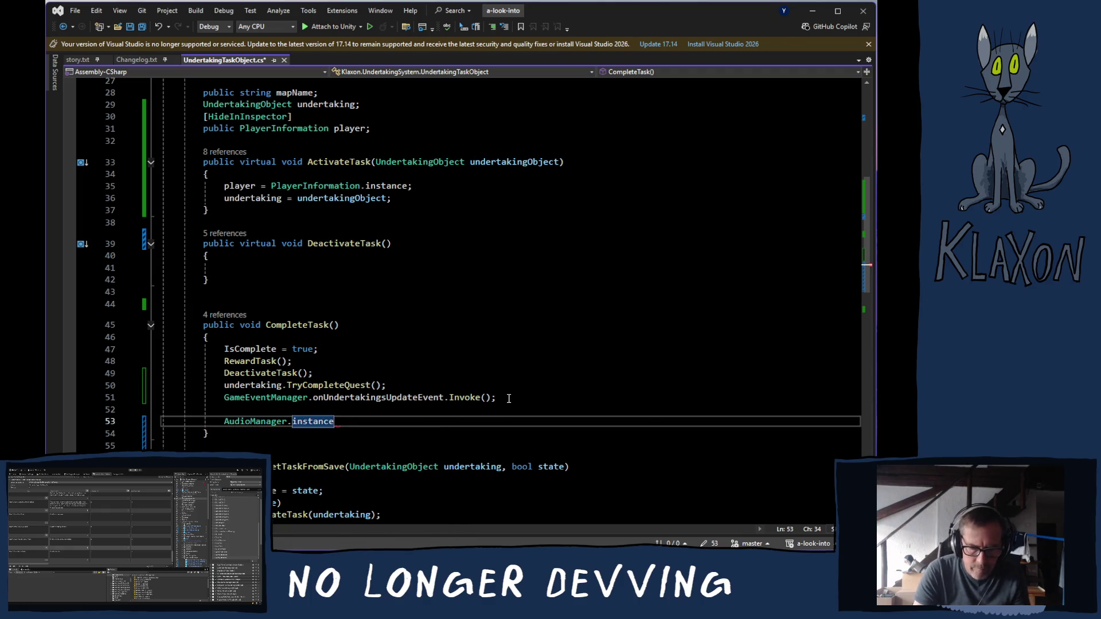
type(".P")
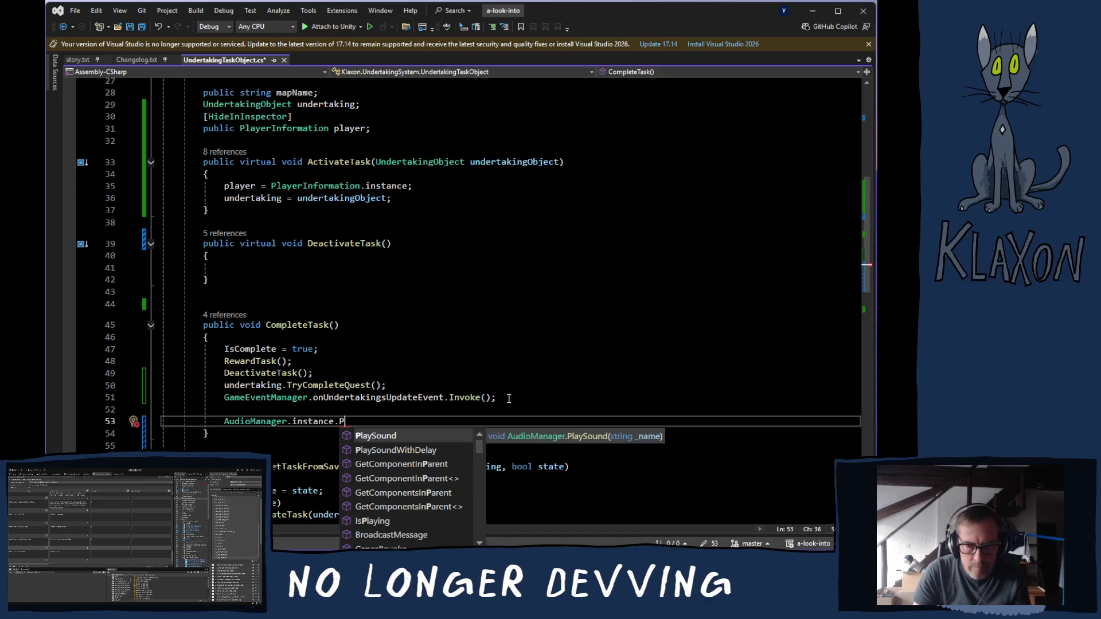
key("Down")
key("Up")
key("Tab")
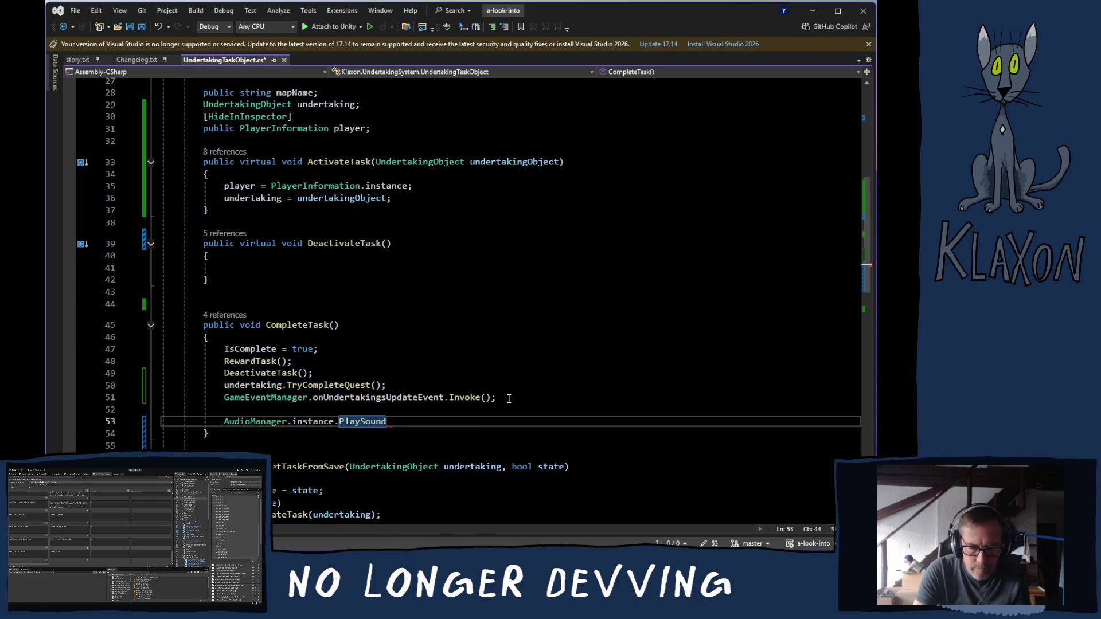
type("()")
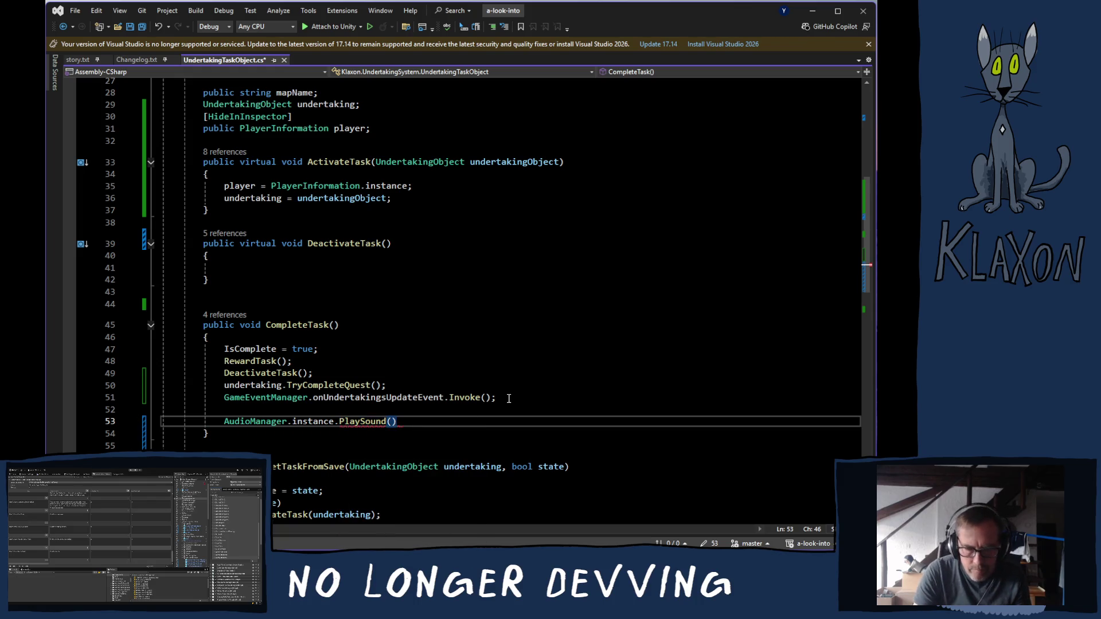
type(";")
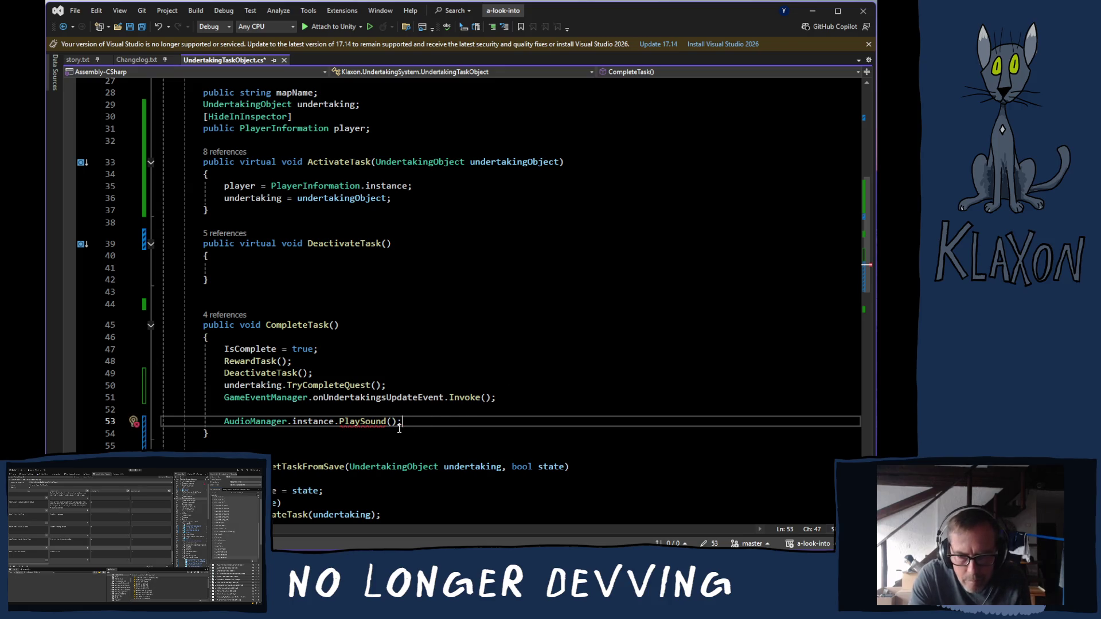
left_click(299, 411)
key("Return")
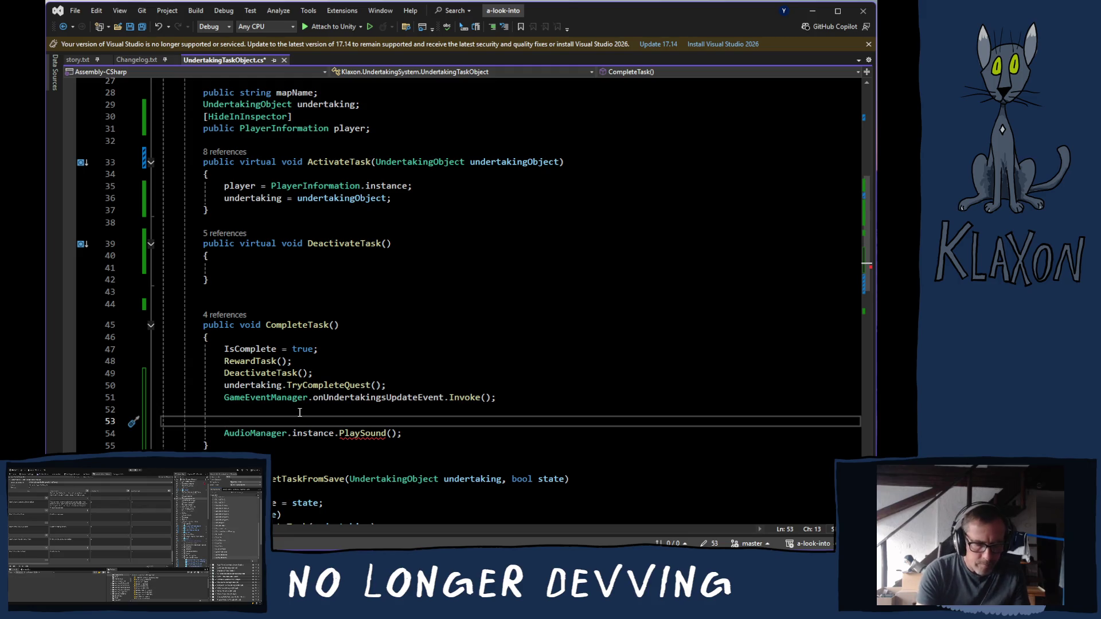
Declare int r = Random.Range(1, 3); above the PlaySound call.
type("int")
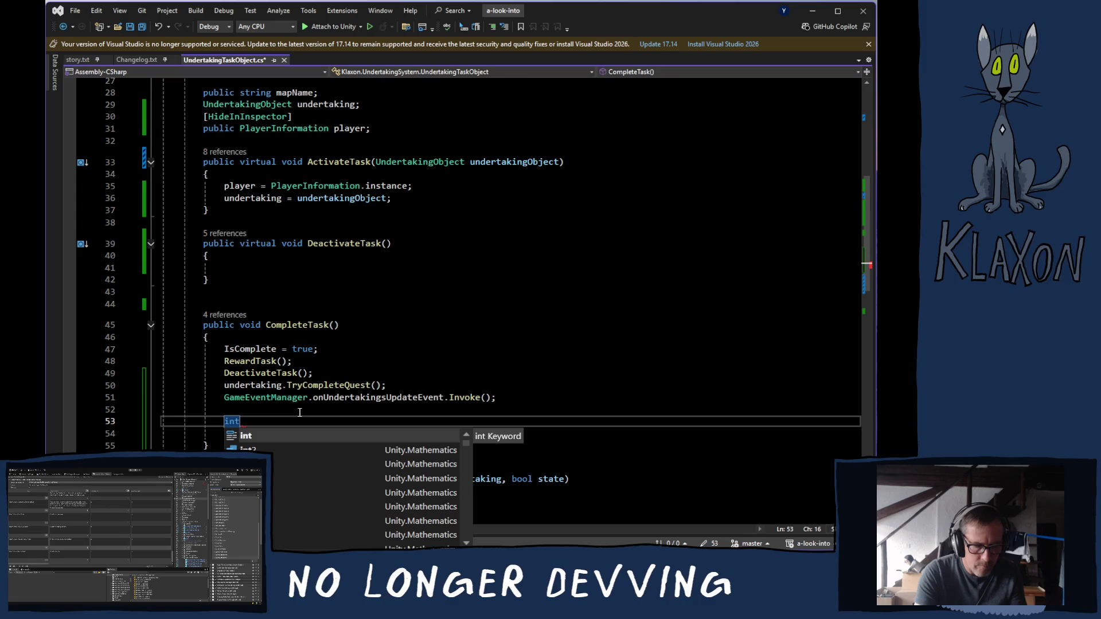
type(" r ")
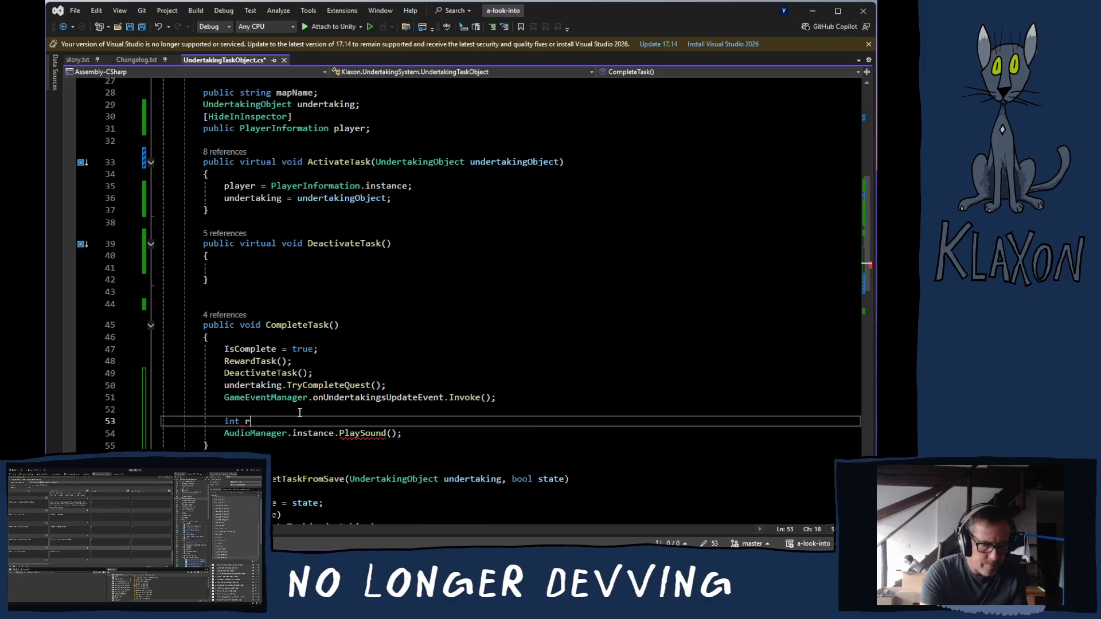
type("= ")
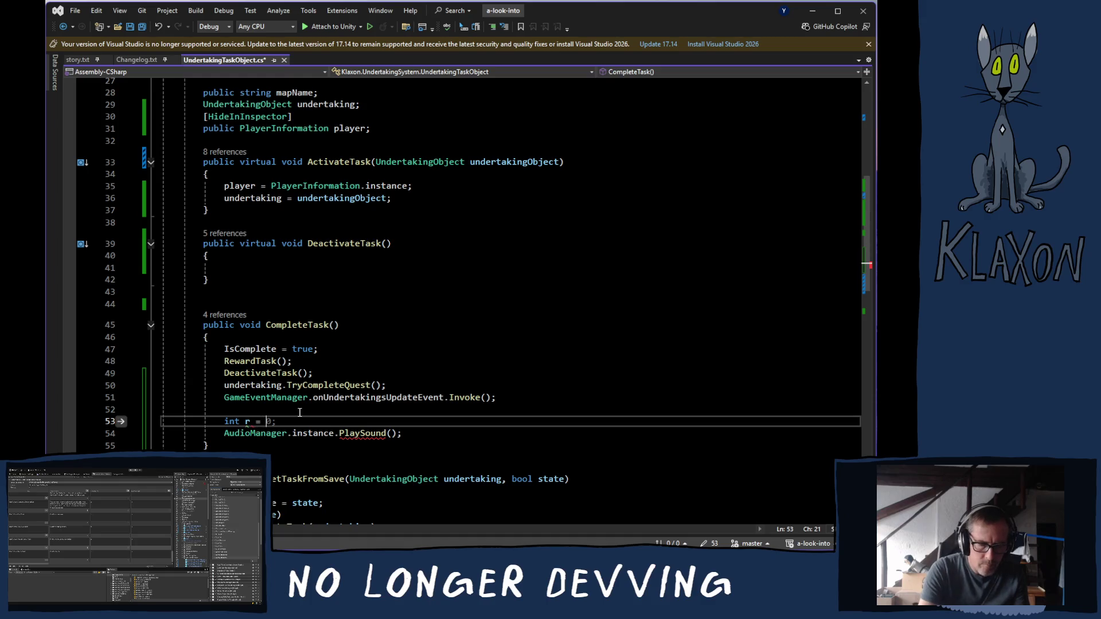
type("Random")
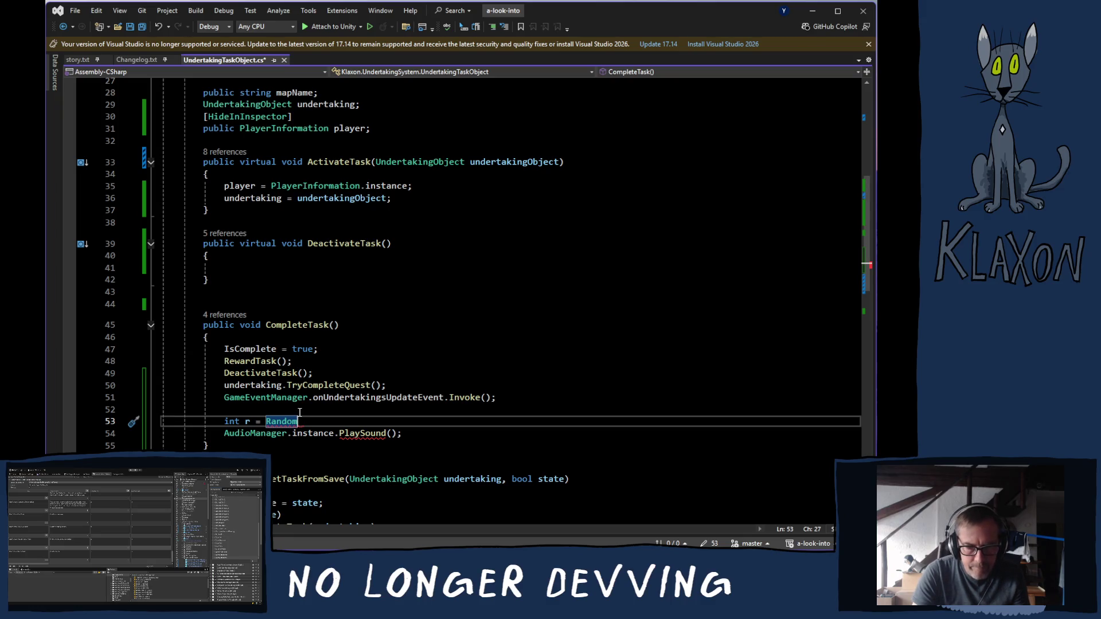
type(".ra")
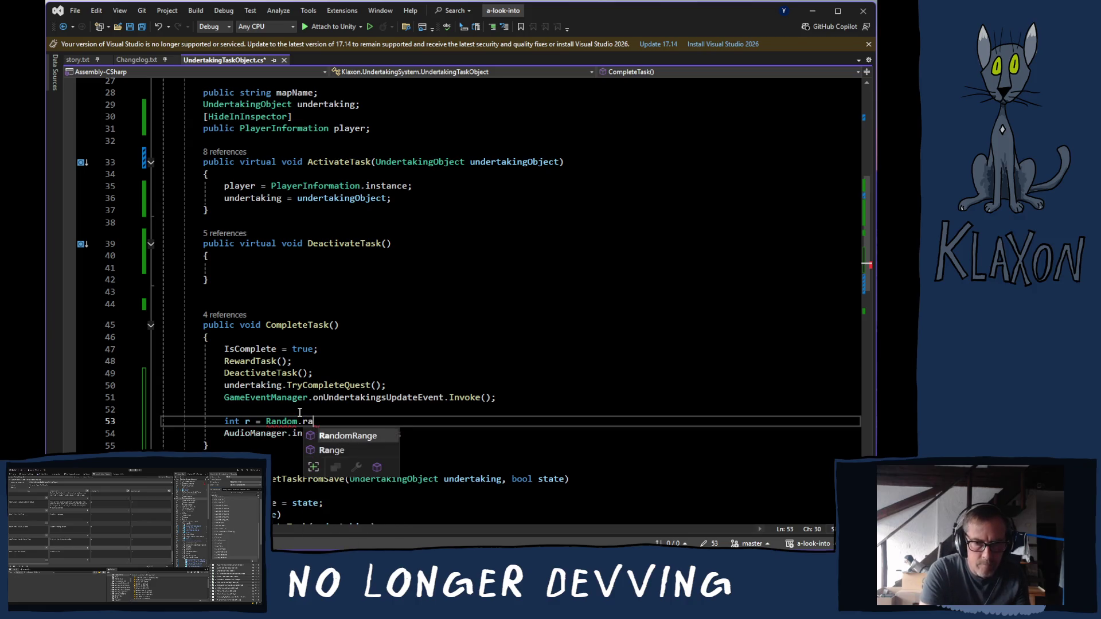
type("n")
key("Tab")
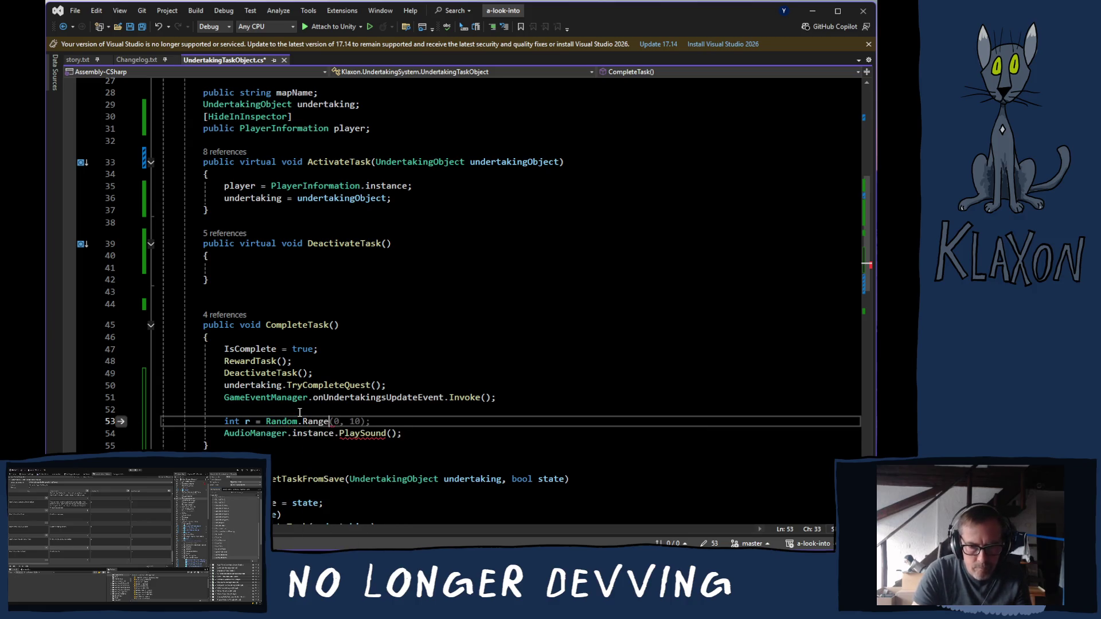
type("(")
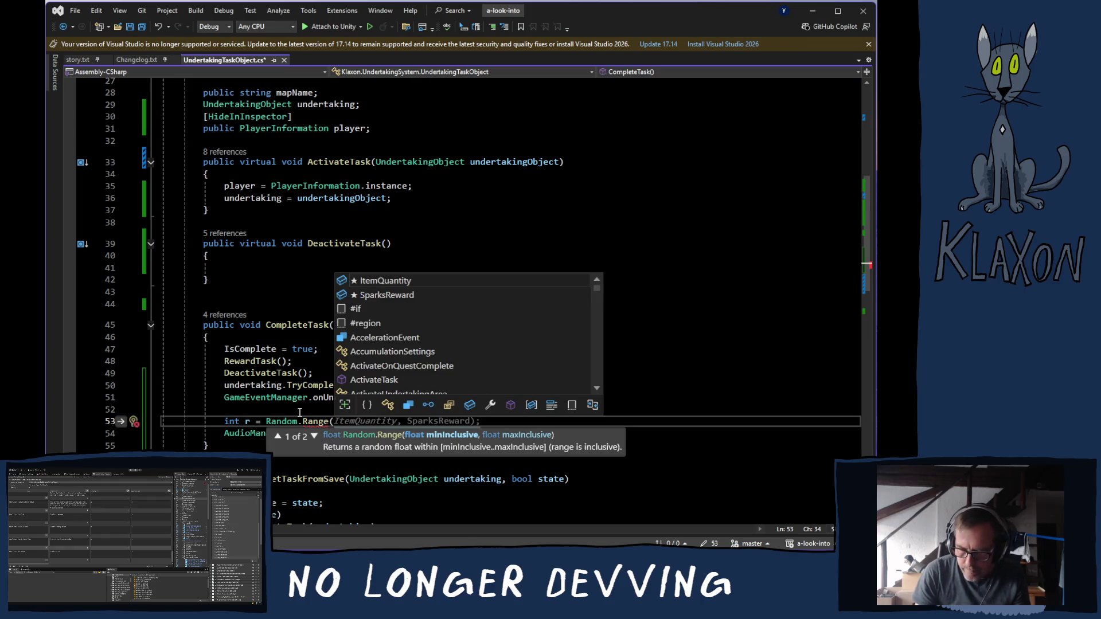
type("1, ")
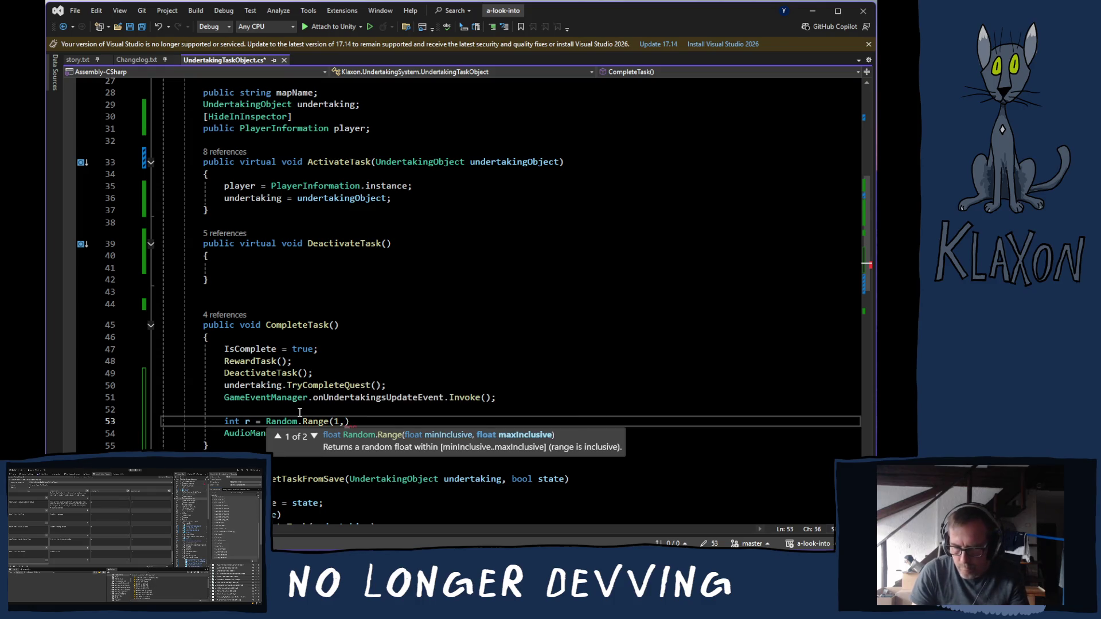
type("3);")
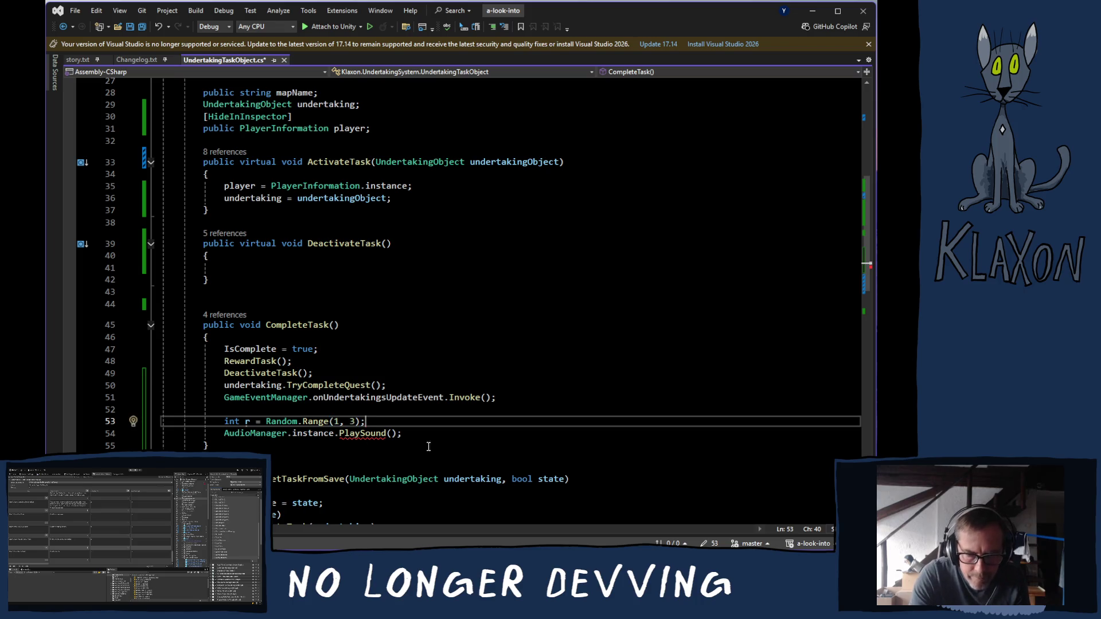
Pass $"CompleteTask{r}" as the PlaySound argument and save the script.
left_click(393, 433)
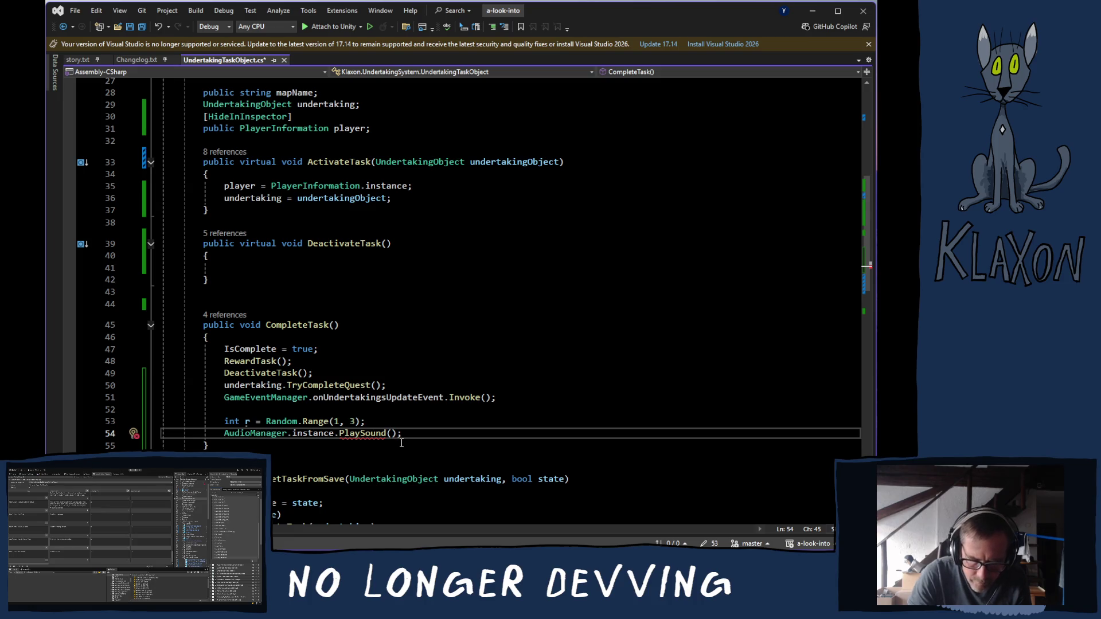
type("$\"")
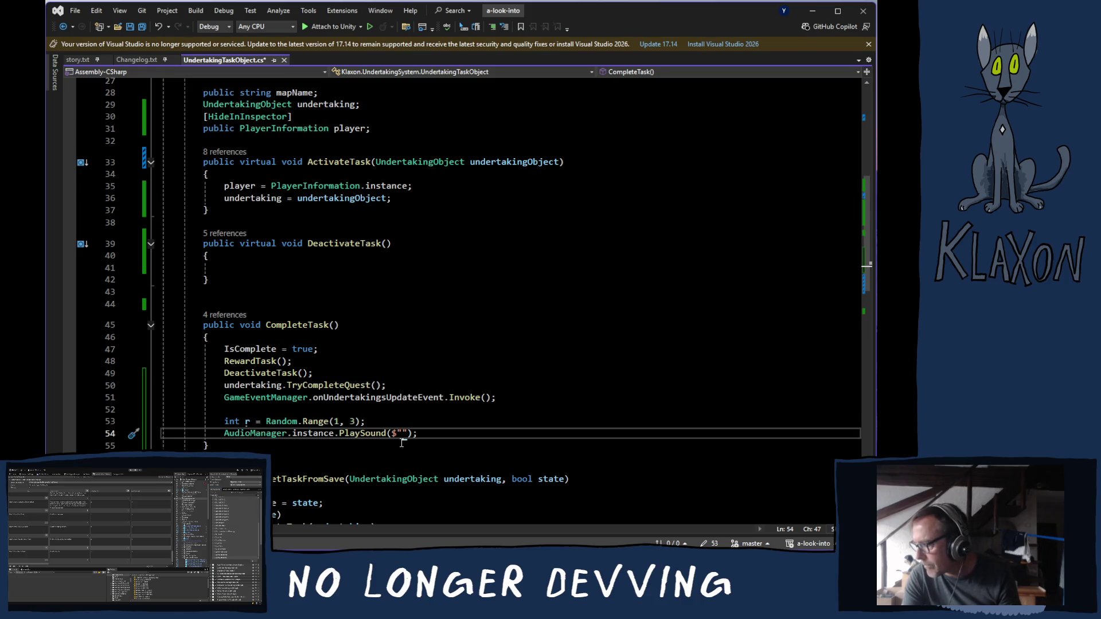
type("Compl")
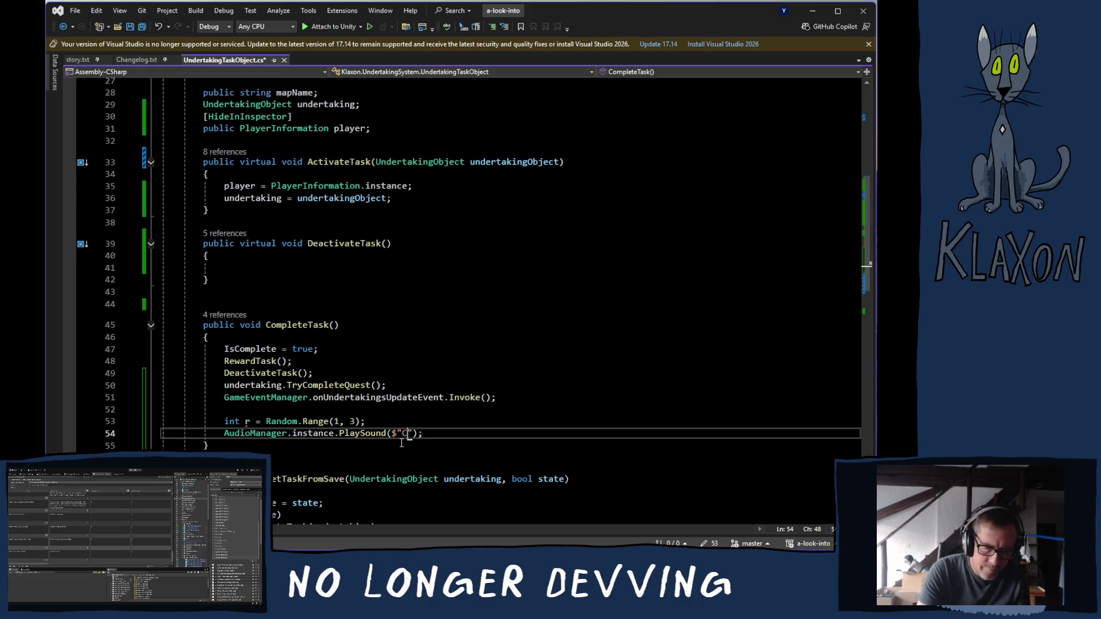
type("ete")
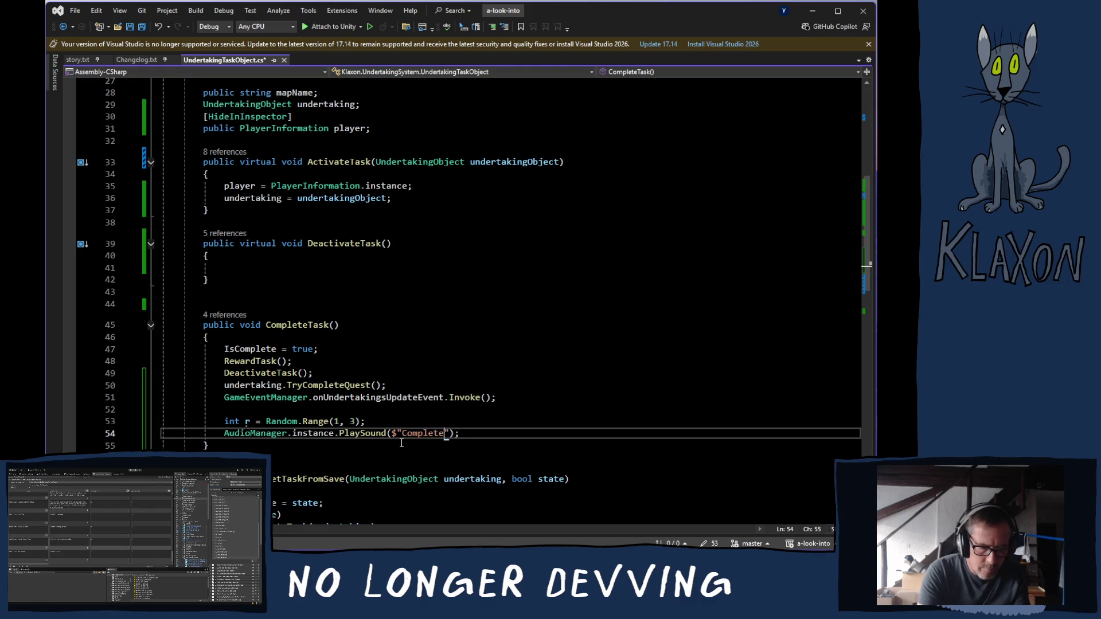
type("Tas")
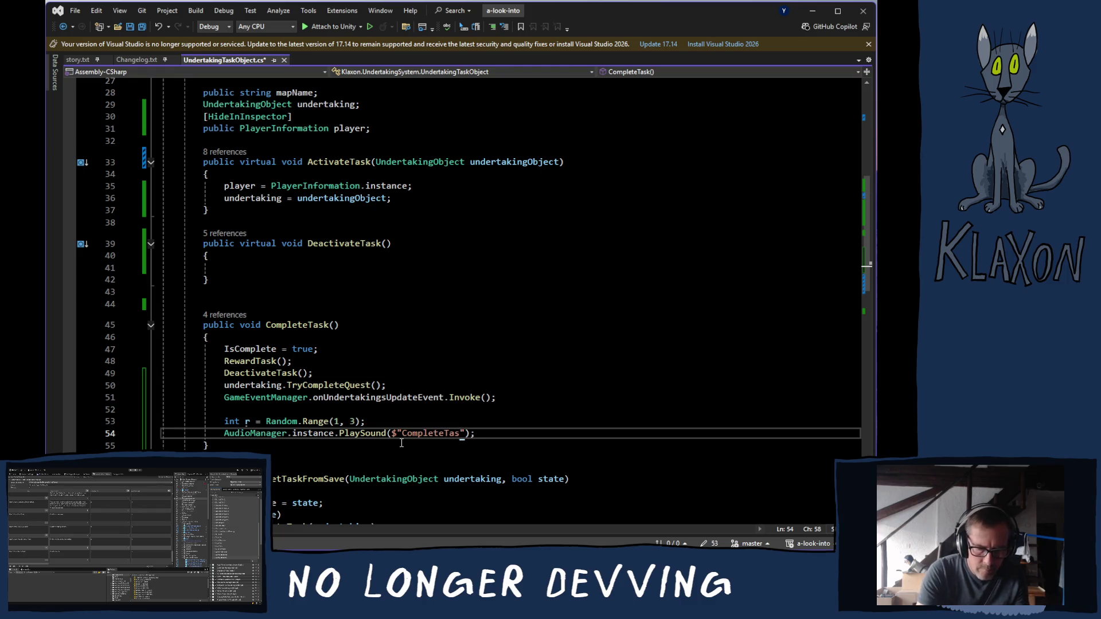
type("k")
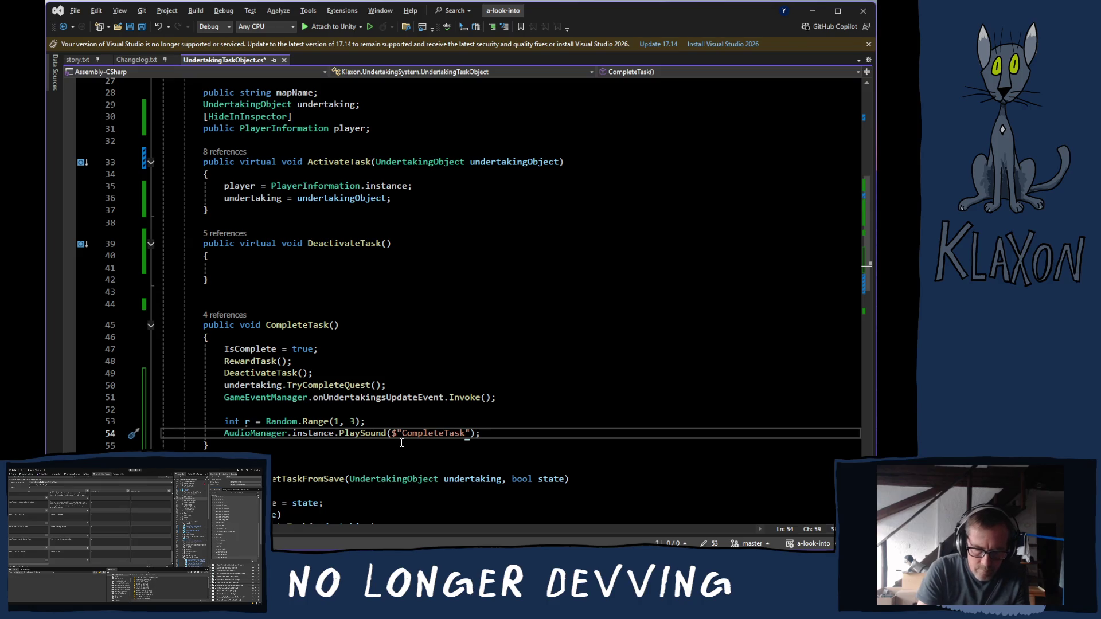
type("{r}")
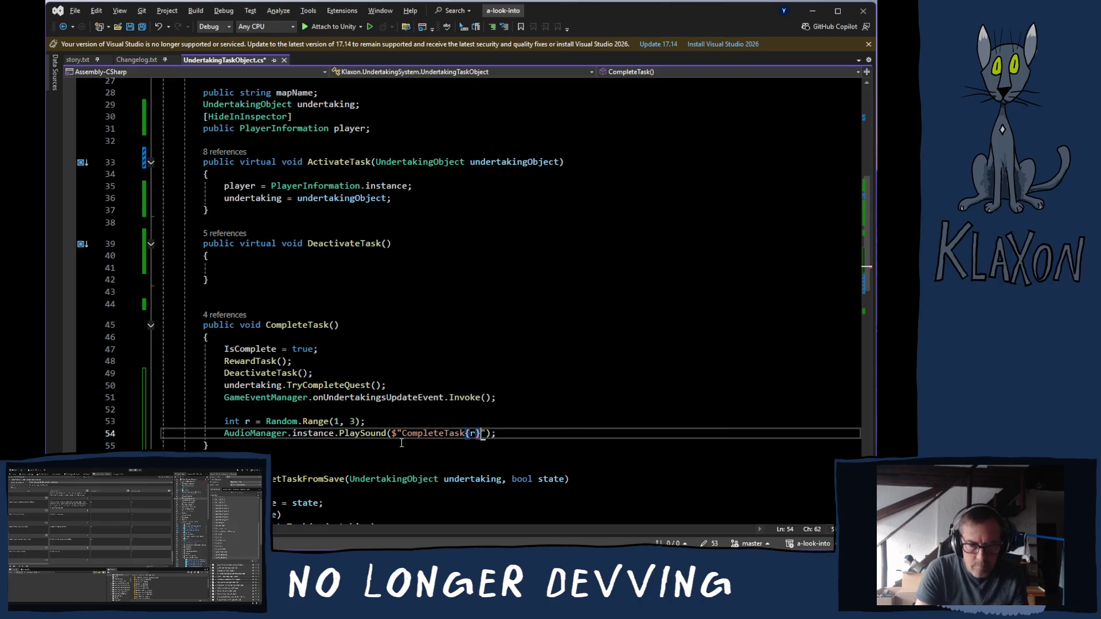
key("Right")
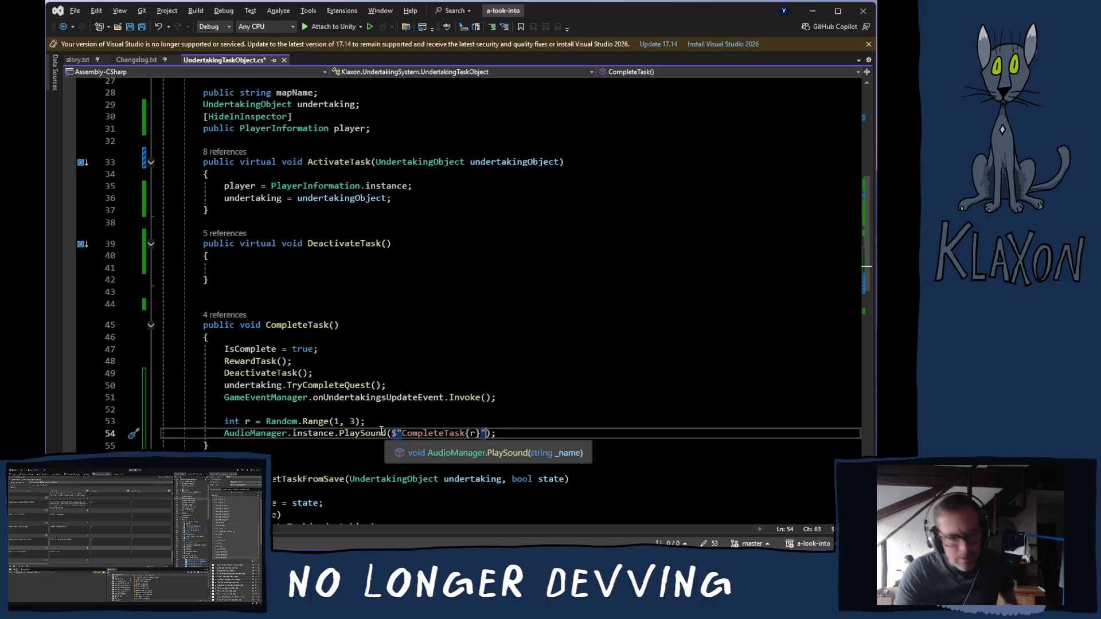
key("ctrl+s")
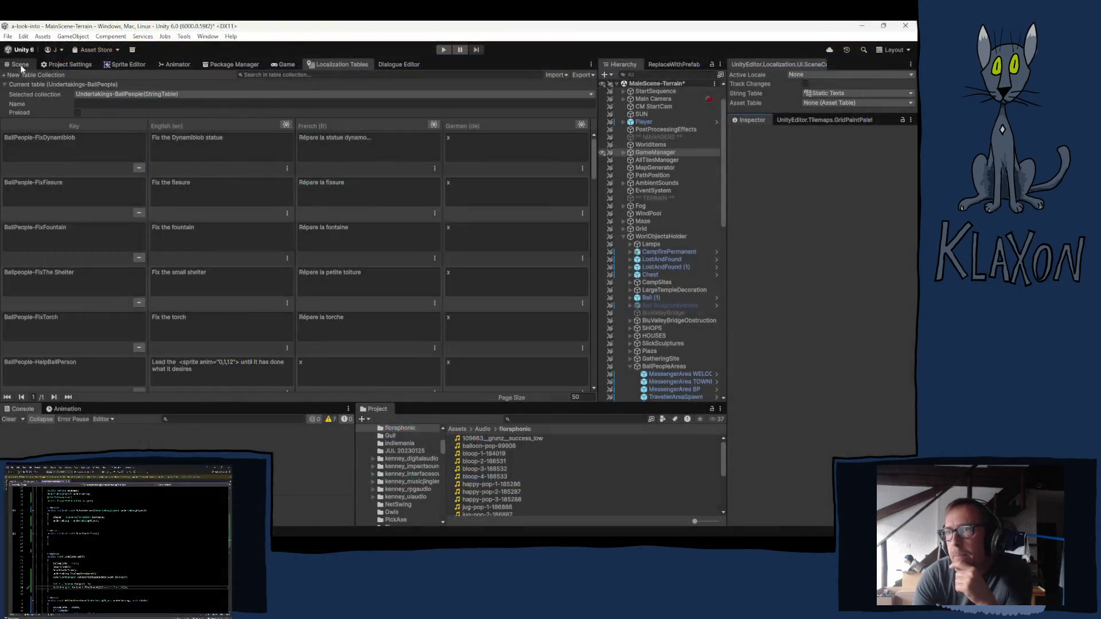
Return to the Scene view and enter Play mode to reach the game's main menu.
left_click(22, 65)
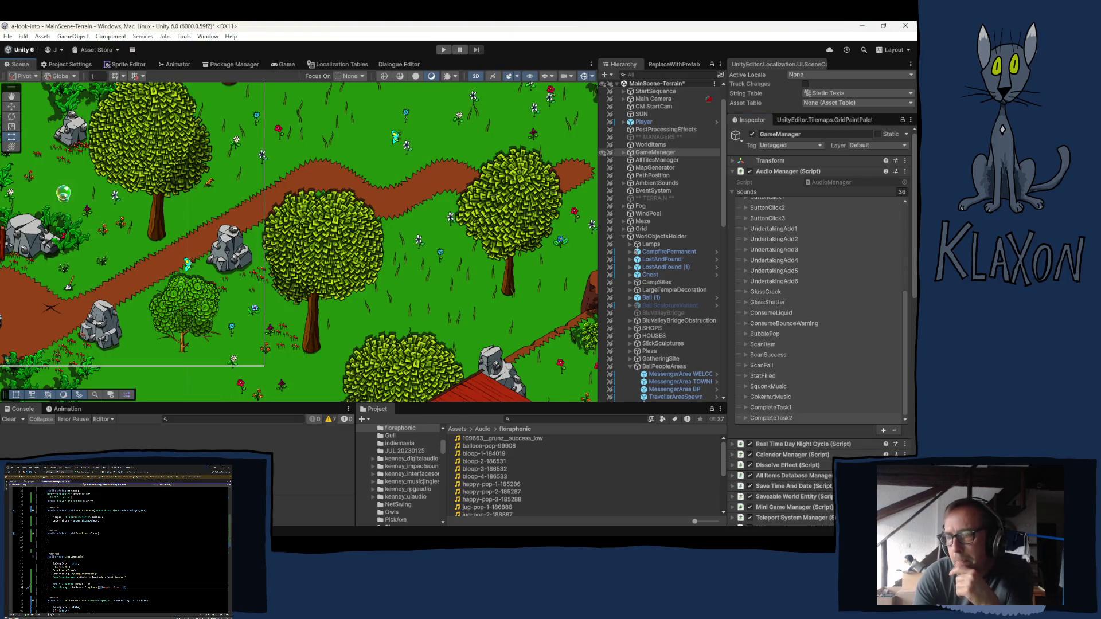
left_click(445, 49)
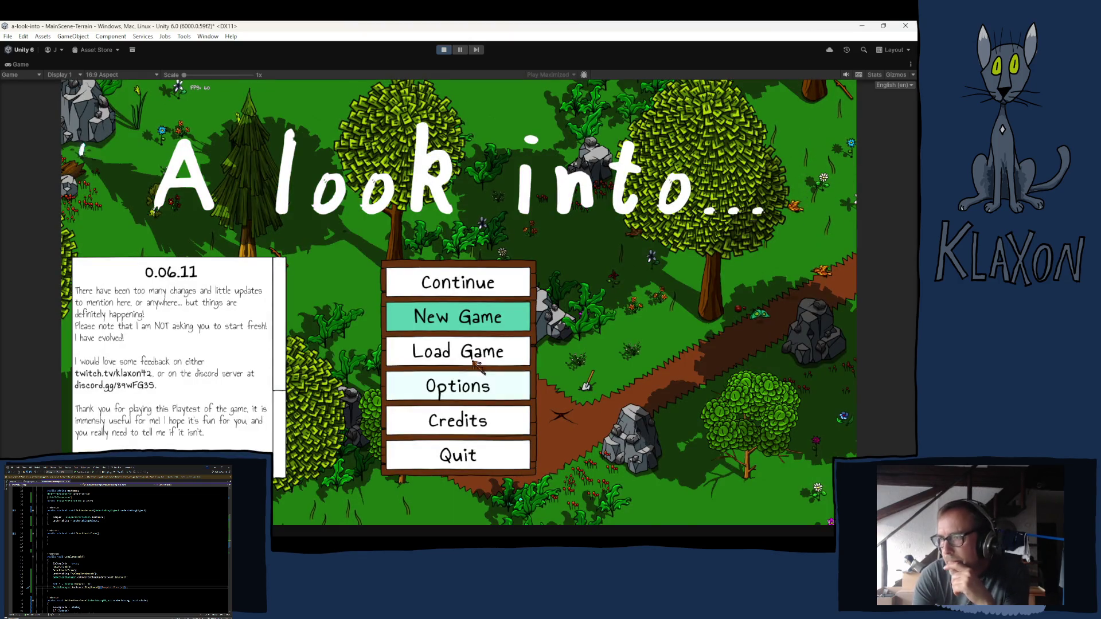
Start a new game, confirm the fresh save and accept the character.
left_click(450, 327)
left_click(421, 373)
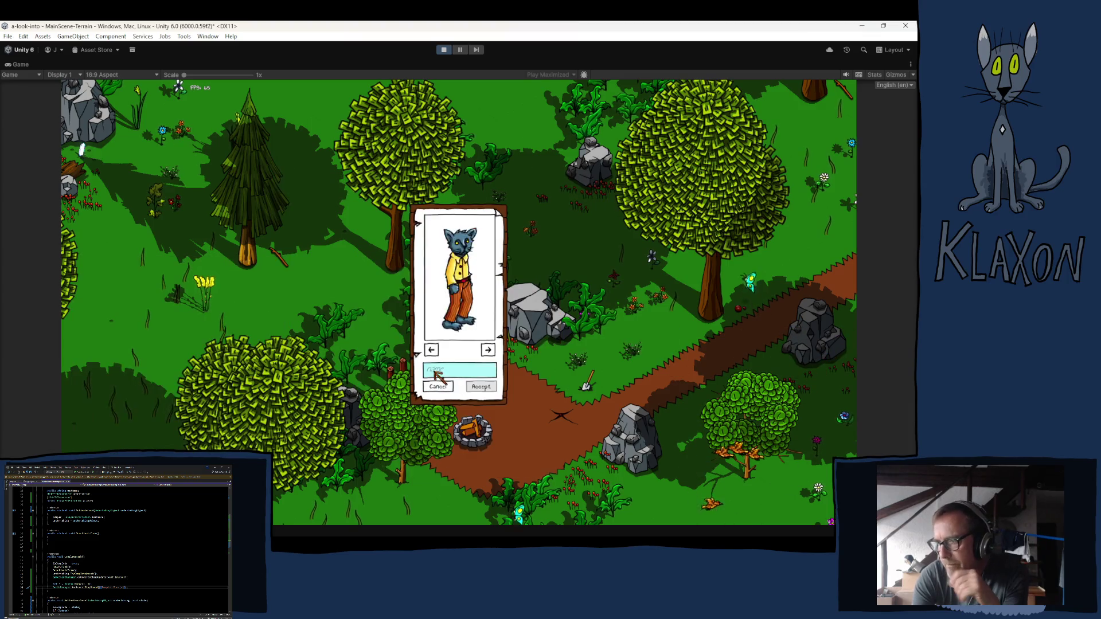
type("Tes")
left_click(474, 384)
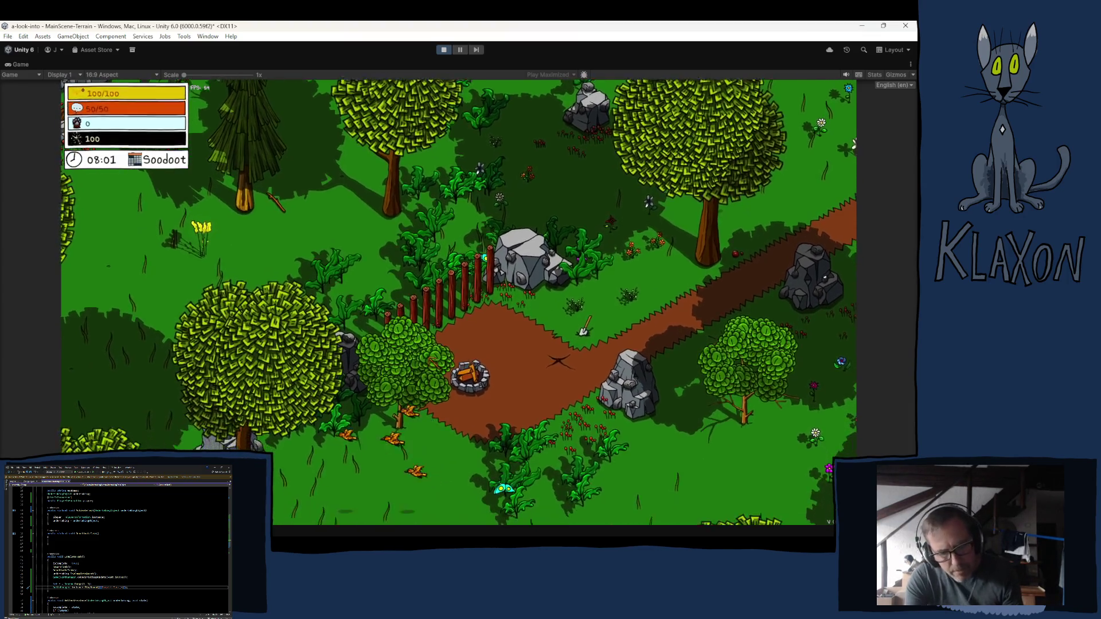
Pick up and equip the Stone Spade, then dig and complete the dig minigame.
key("d")
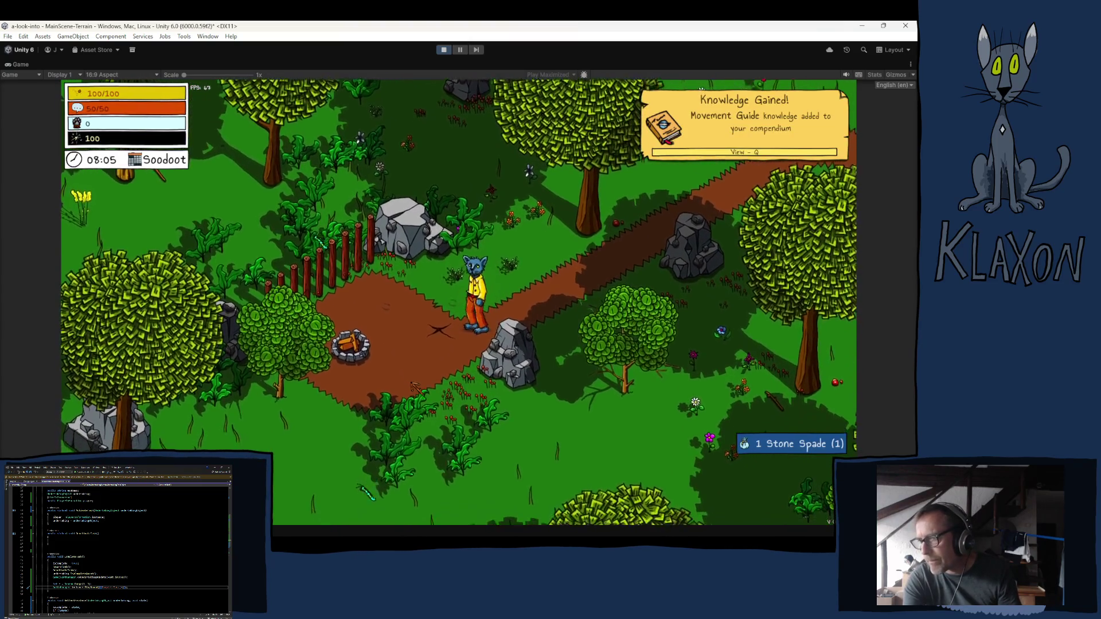
key("Tab")
left_click(370, 481)
key("Tab")
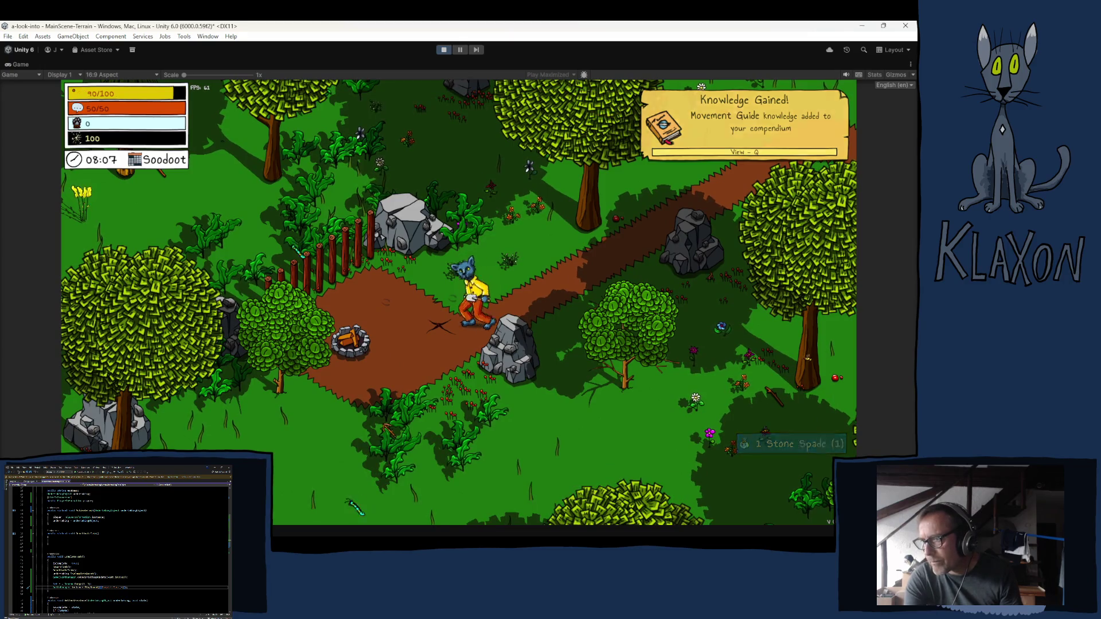
left_click(371, 442)
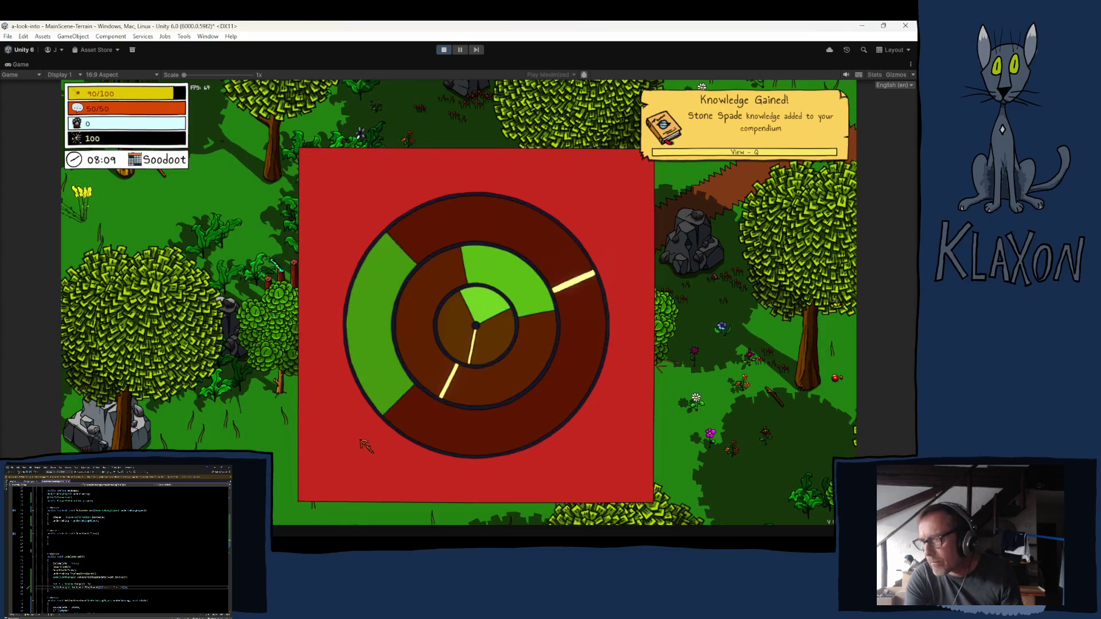
left_click(367, 437)
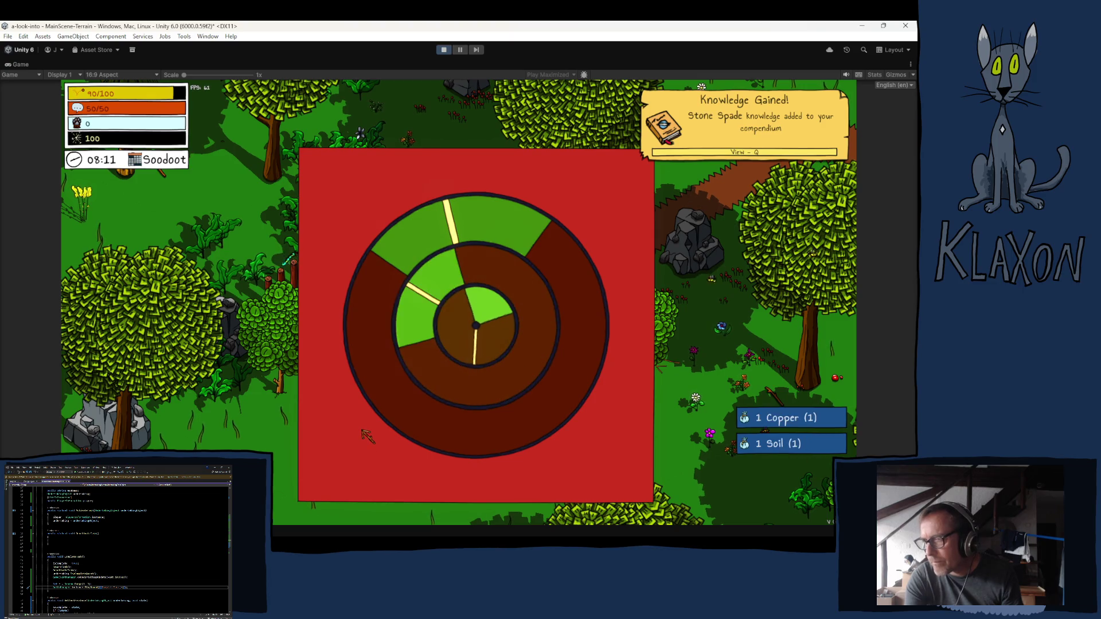
left_click(365, 430)
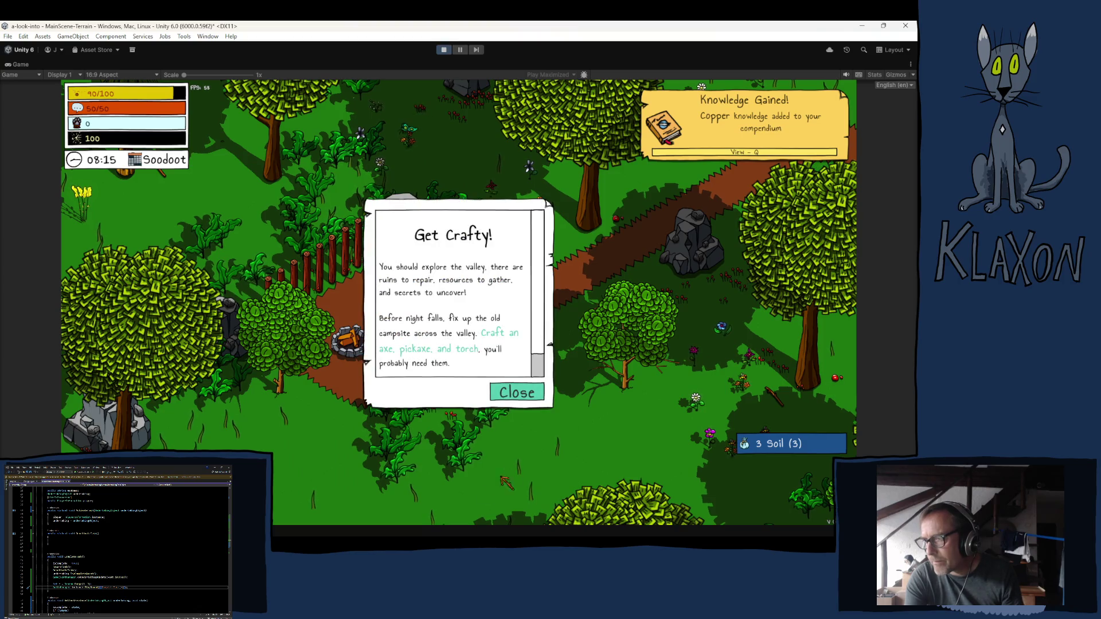
Dismiss the Get Crafty message and walk the character past the farm to a forest clearing.
key("Tab")
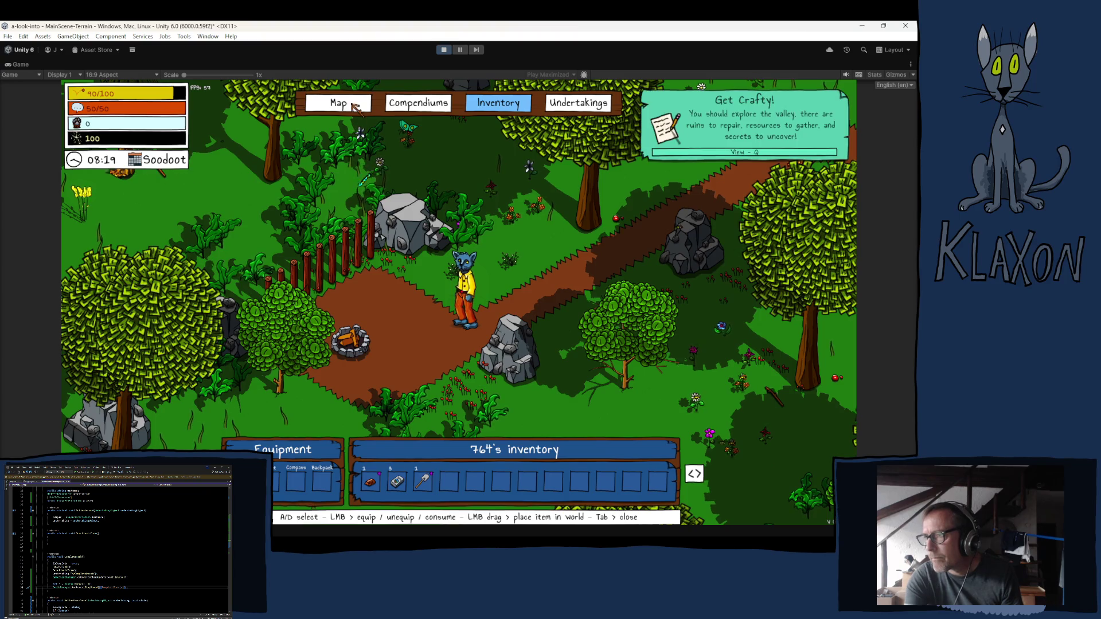
key("d")
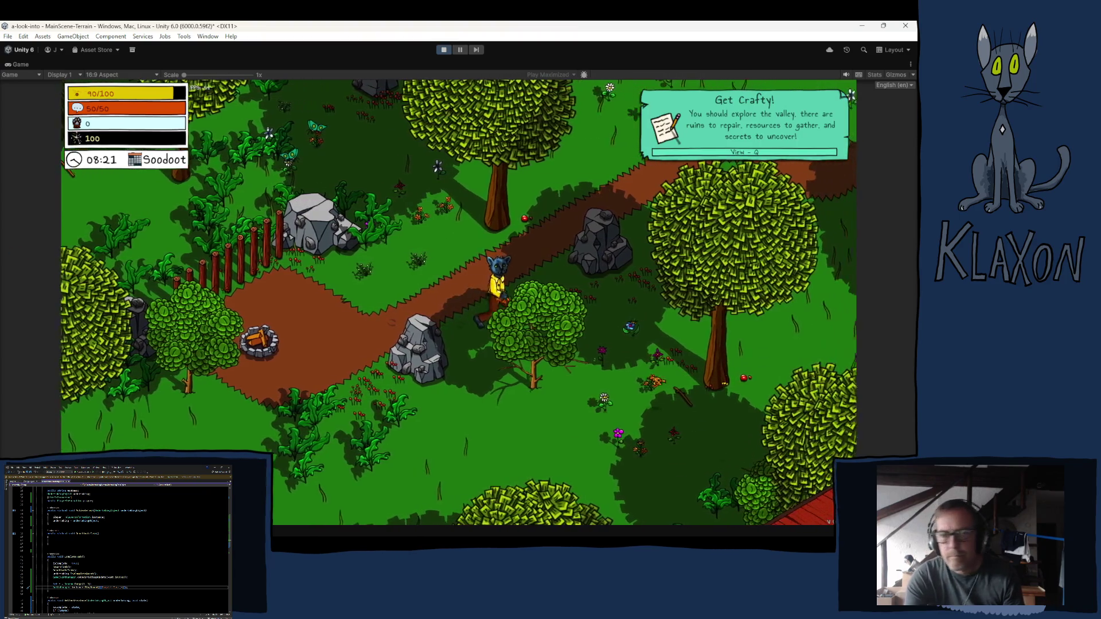
key("d")
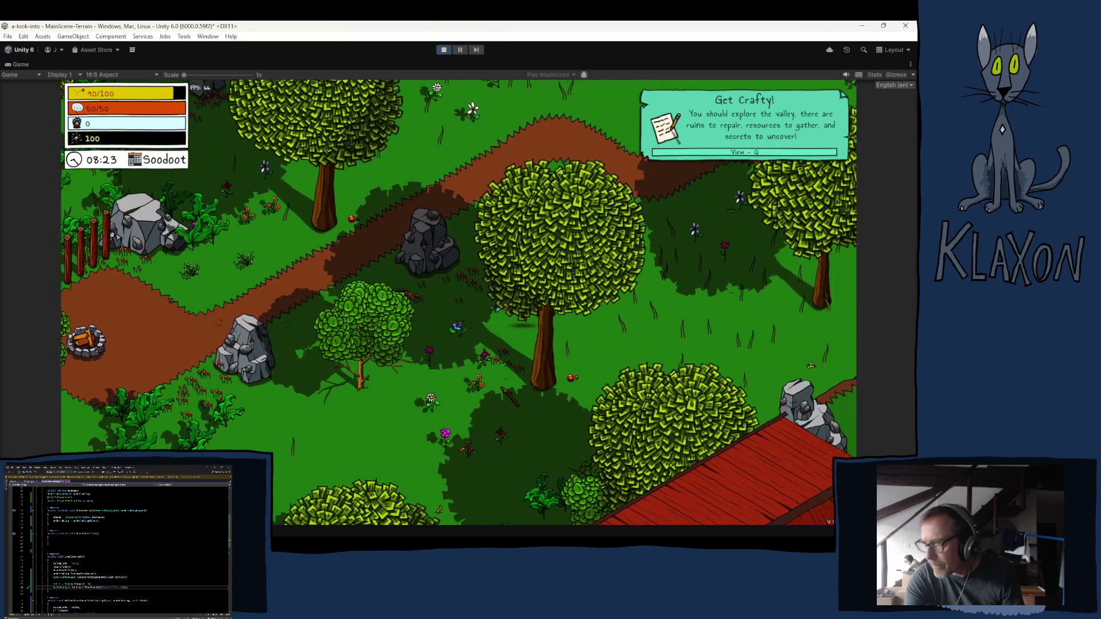
key("s")
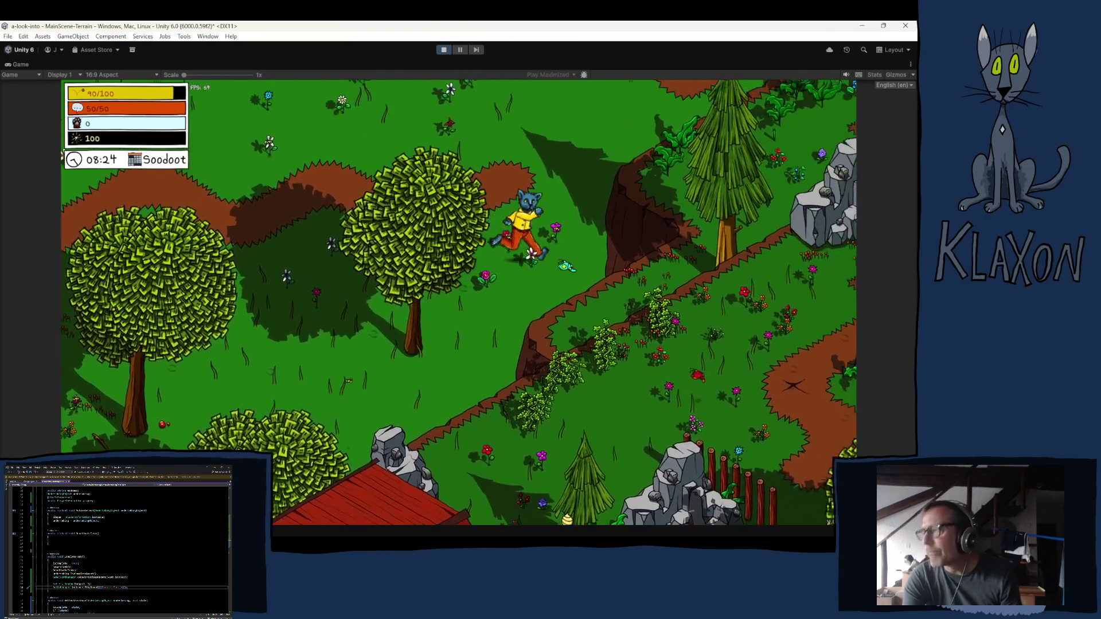
key("s")
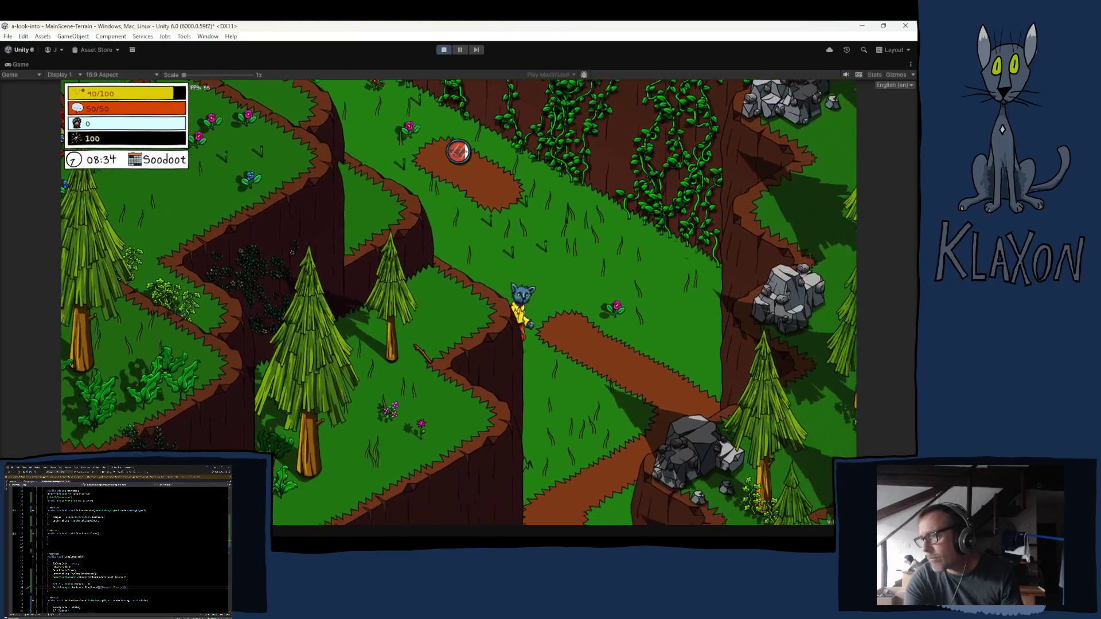
key("s")
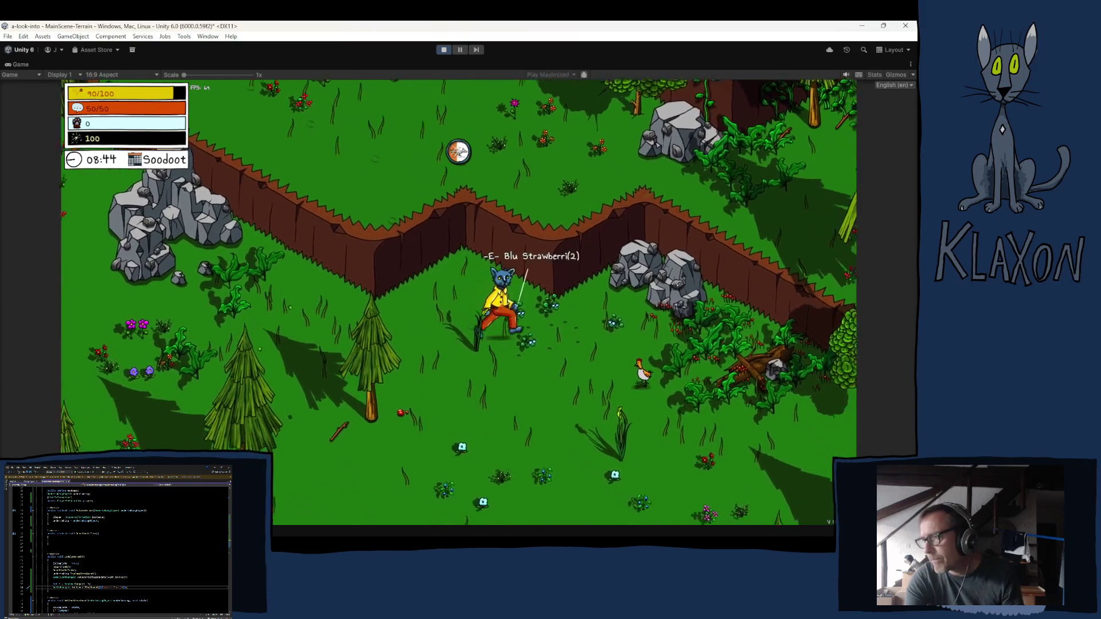
key("d")
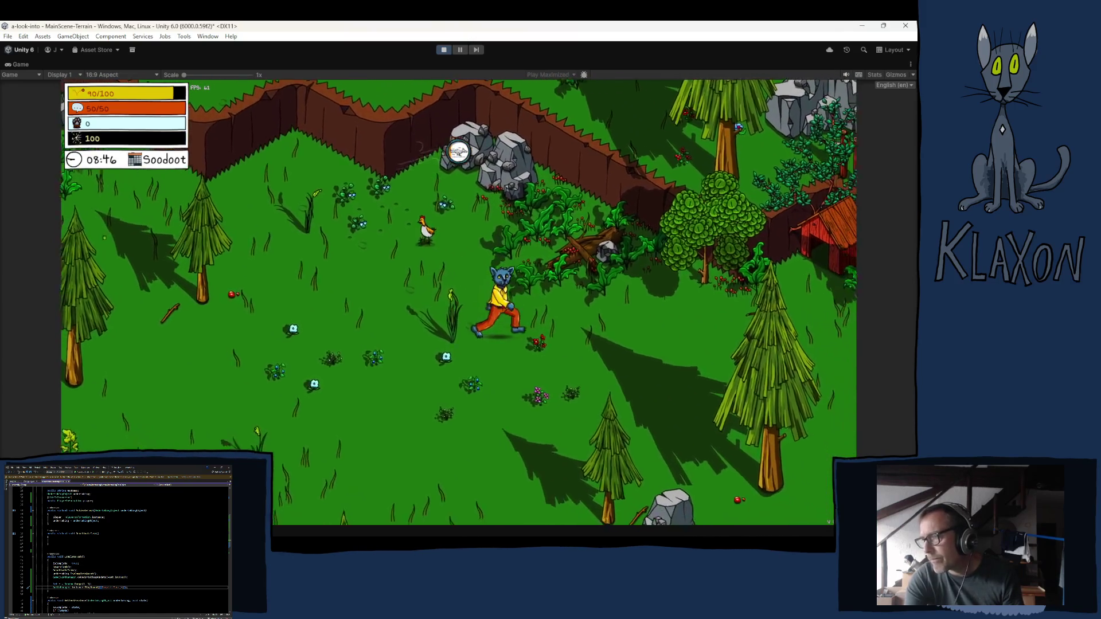